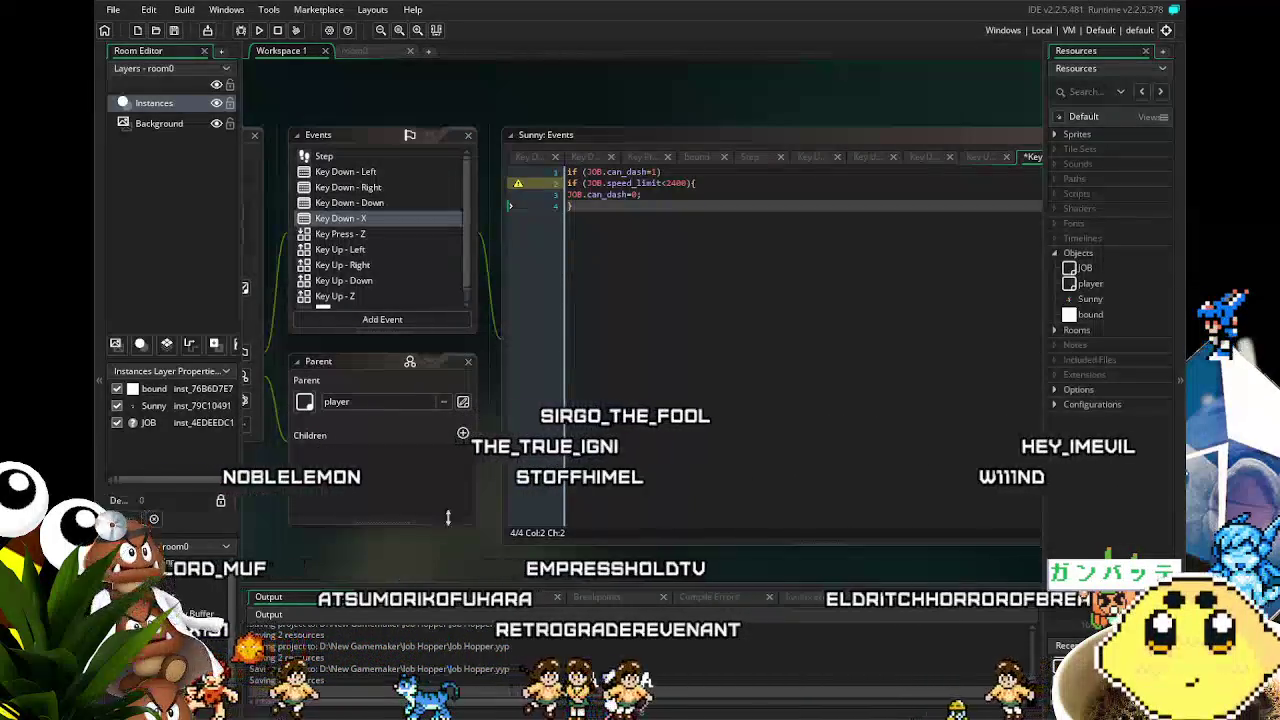
# - Below JOB.can_dash=0; in Sunny's Key Down - X code, start a new line JOB.speed_limit+= using autocomplete
pyautogui.click(690, 259)
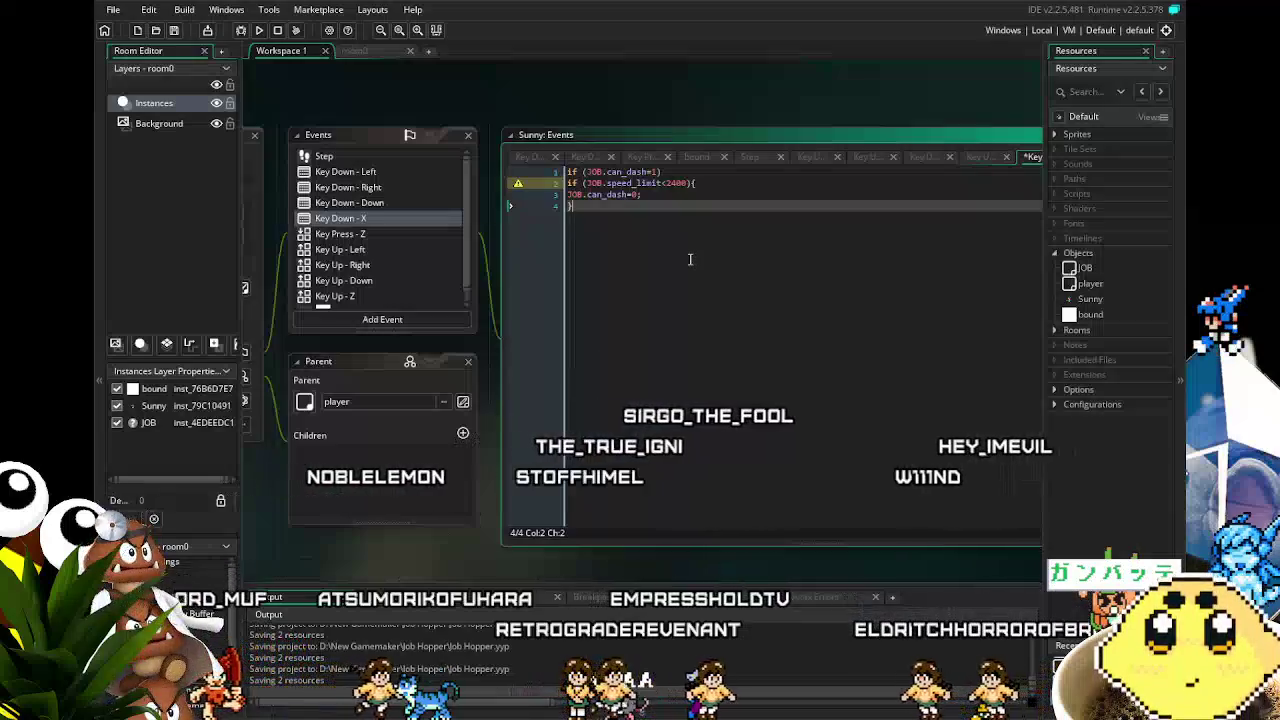
pyautogui.click(676, 190)
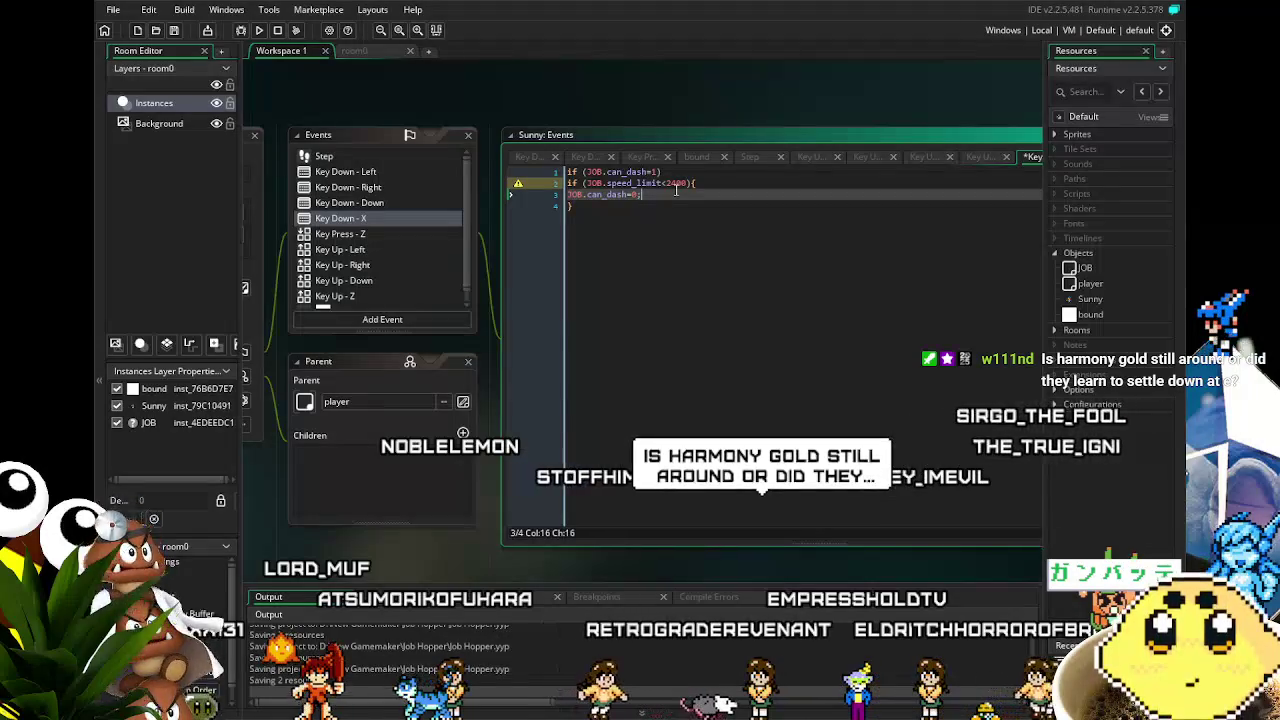
pyautogui.press('Return')
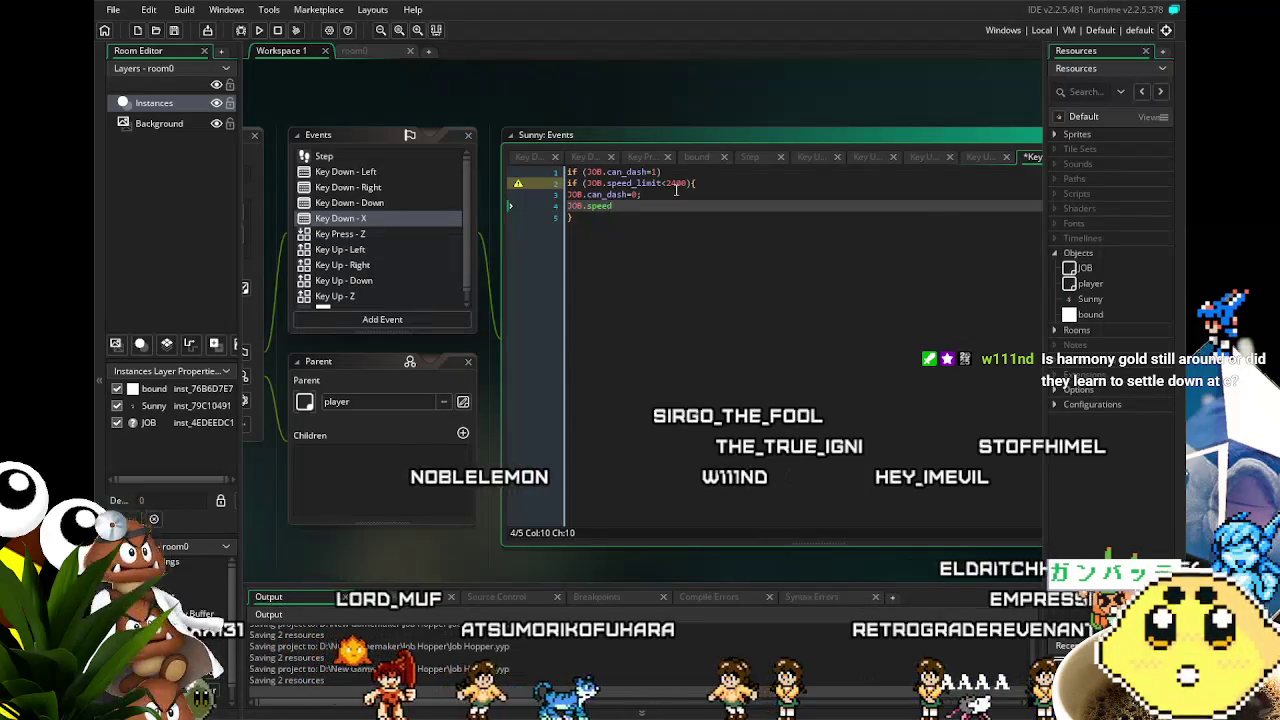
pyautogui.write('peed_limi')
pyautogui.press('Return')
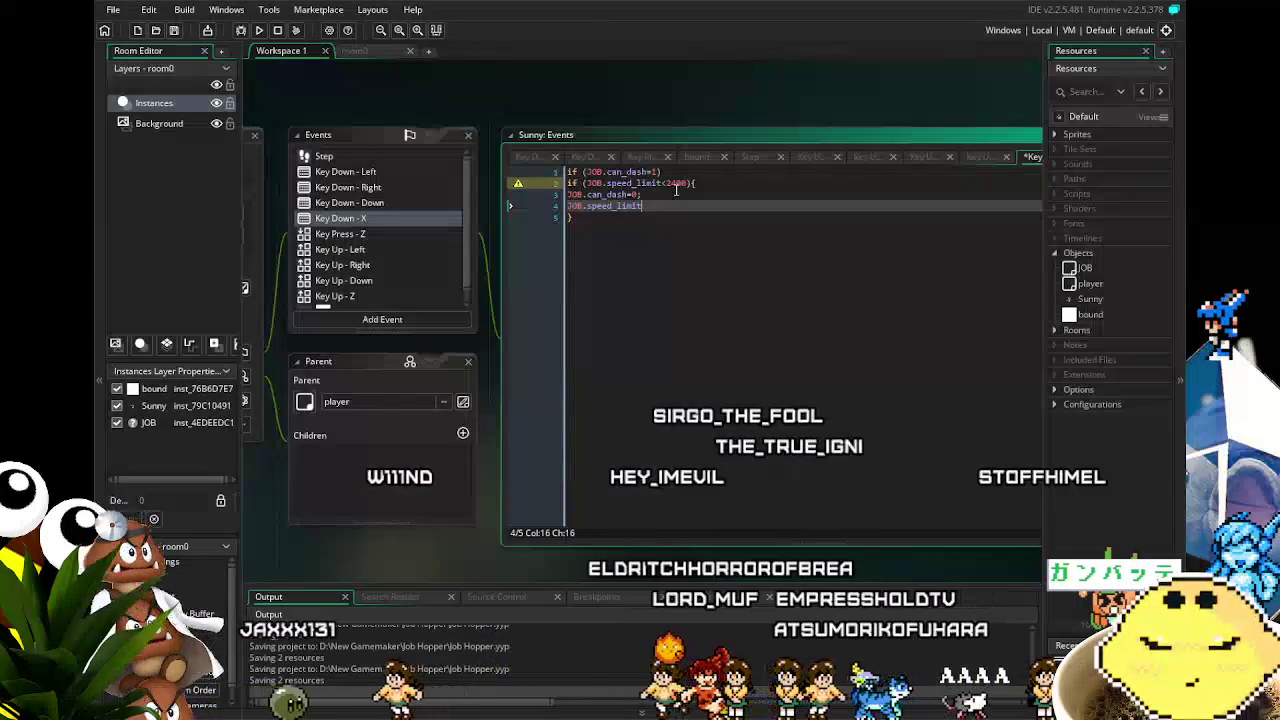
pyautogui.write('+=1;')
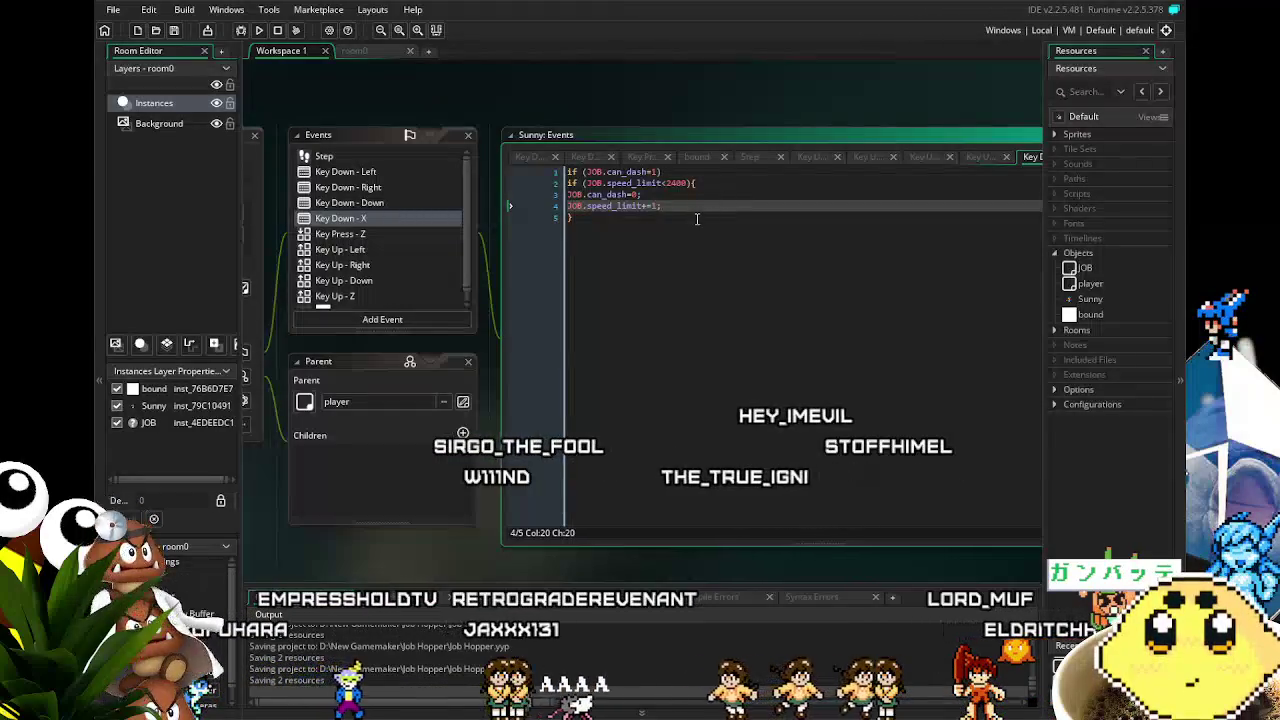
# - Place the caret at the end of the code after JOB.speed_limit+=1;
pyautogui.click(635, 333)
# - Recentre the Events and code panels and save the project with Ctrl+S
pyautogui.moveTo(663, 329)
pyautogui.mouseDown()
pyautogui.moveTo(723, 317)
pyautogui.moveTo(692, 310)
pyautogui.mouseUp()
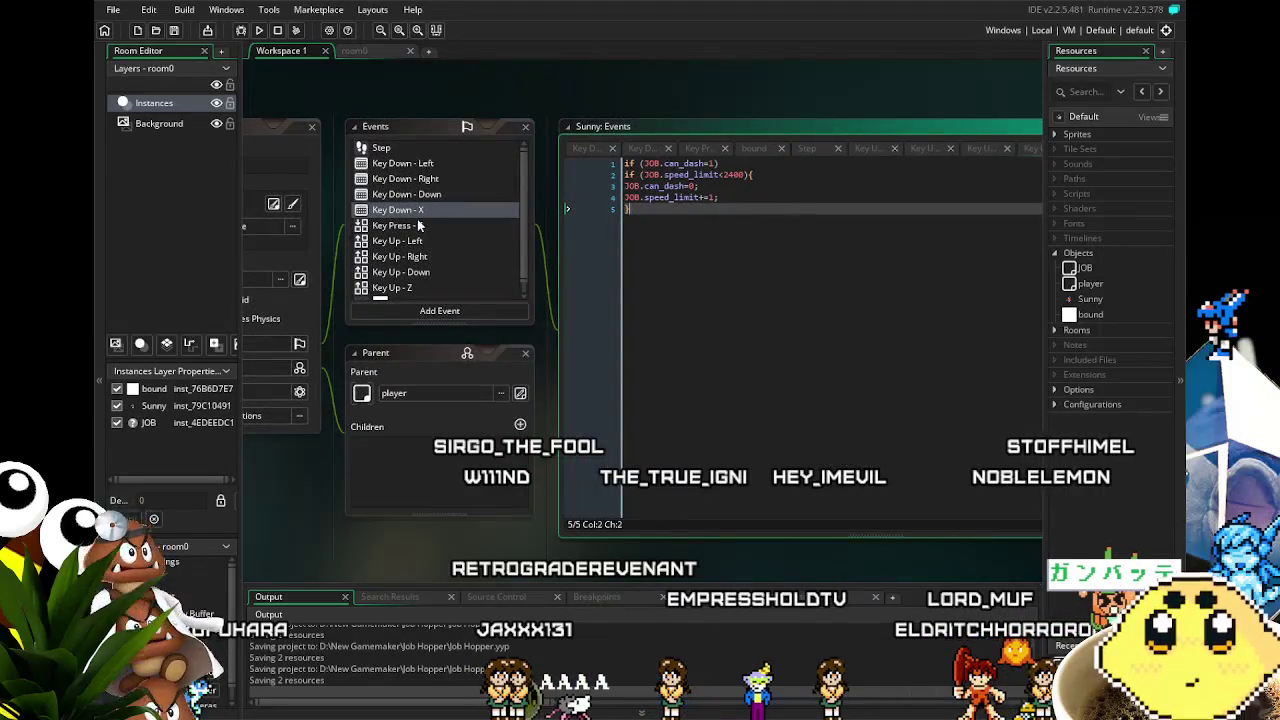
pyautogui.moveTo(637, 95); pyautogui.dragTo(527, 110)
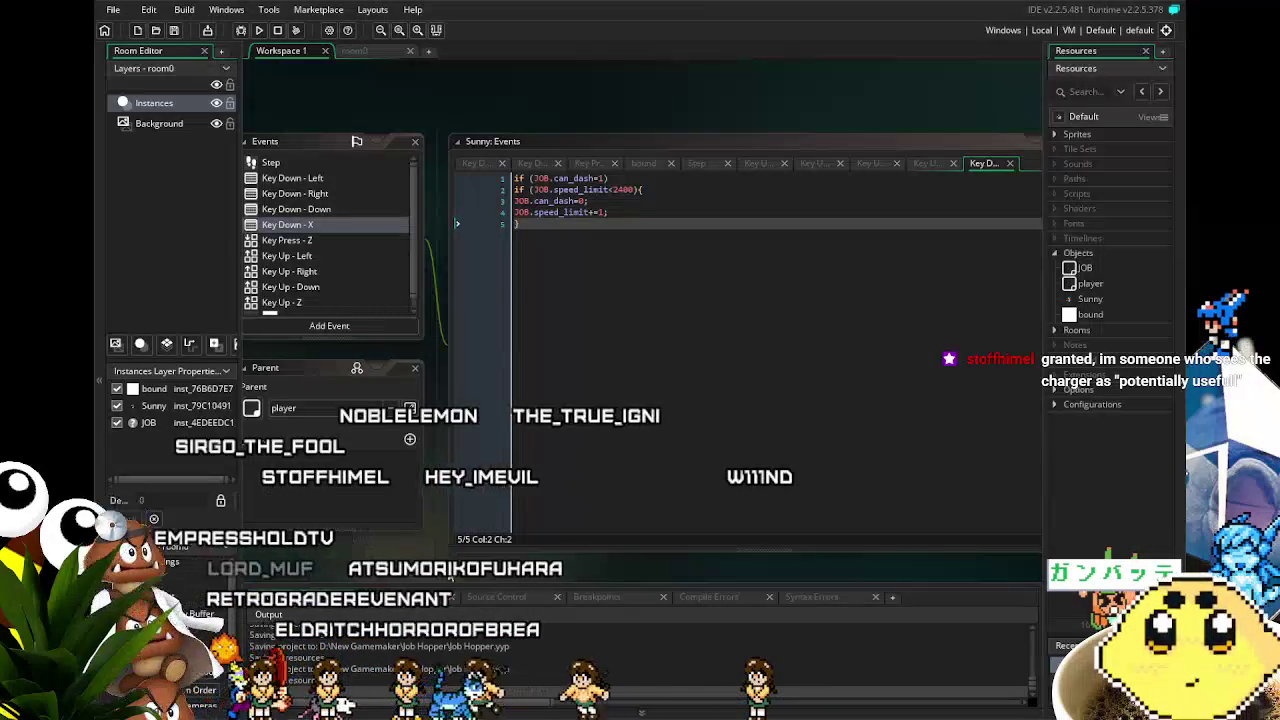
pyautogui.hotkey('ctrl', 's')
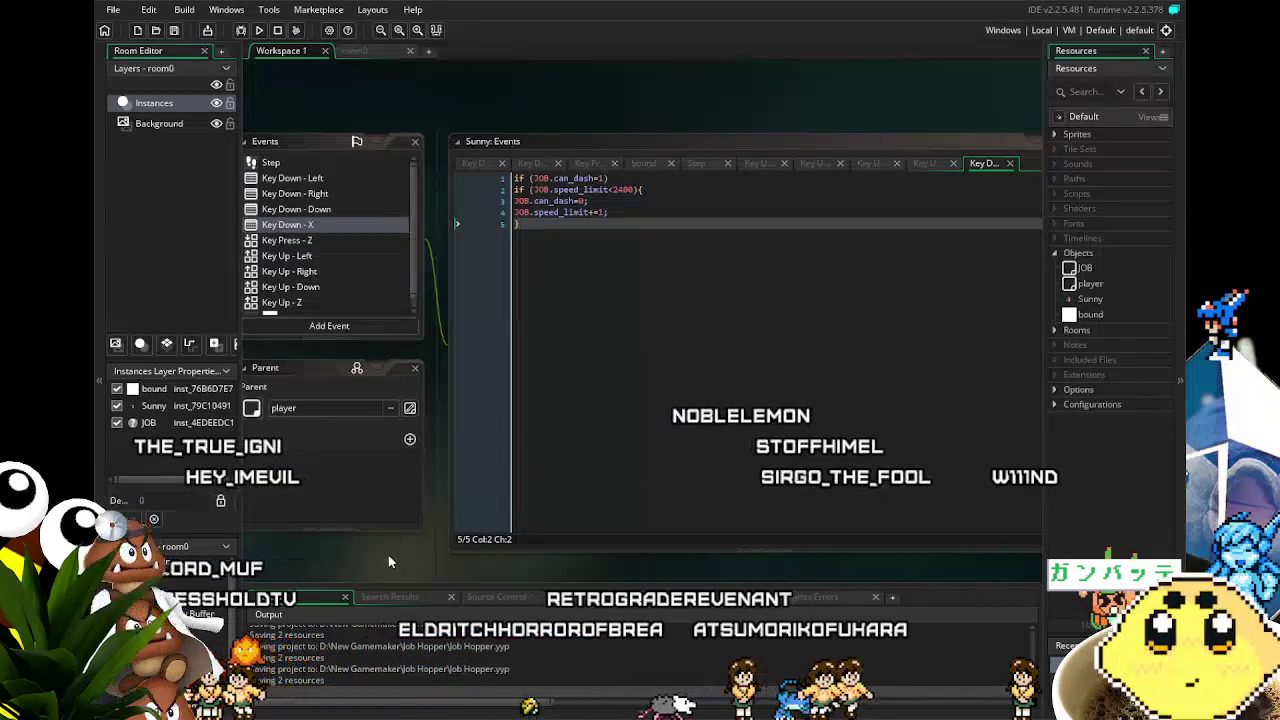
# - Pan the workspace around to review Sunny's Events and code panels
pyautogui.moveTo(389, 562); pyautogui.dragTo(383, 562)
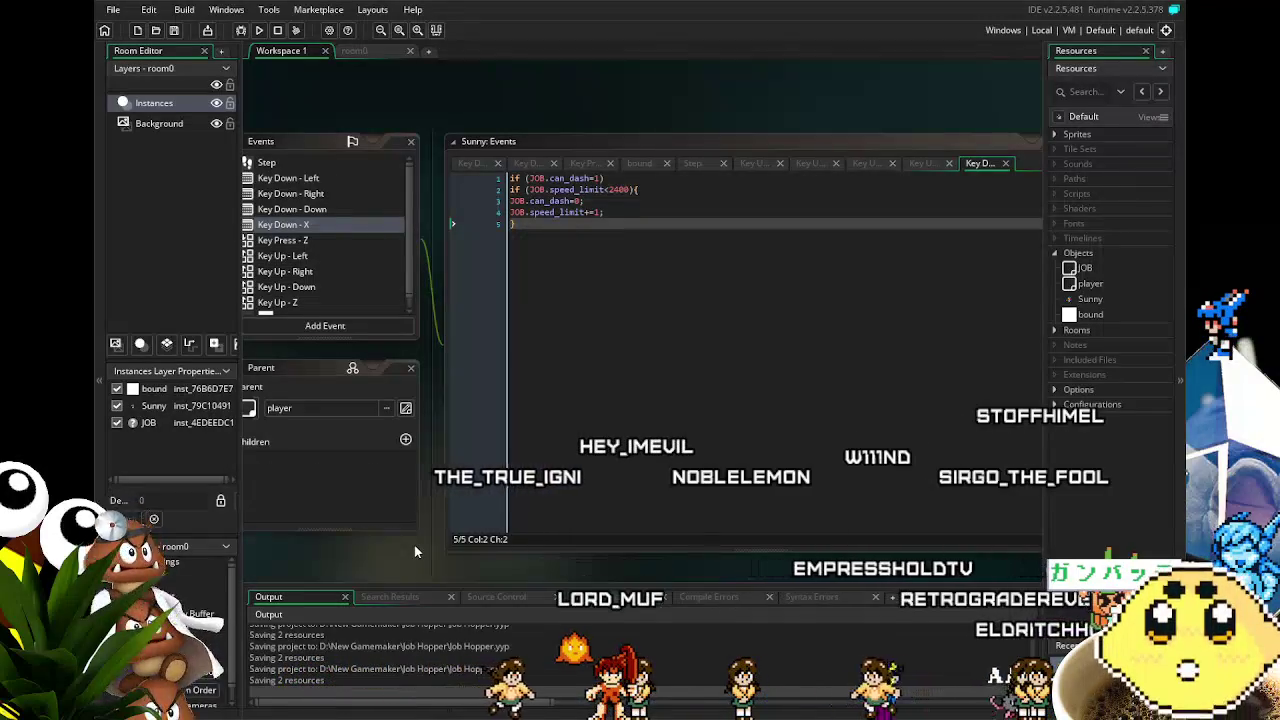
pyautogui.moveTo(415, 551); pyautogui.dragTo(449, 521)
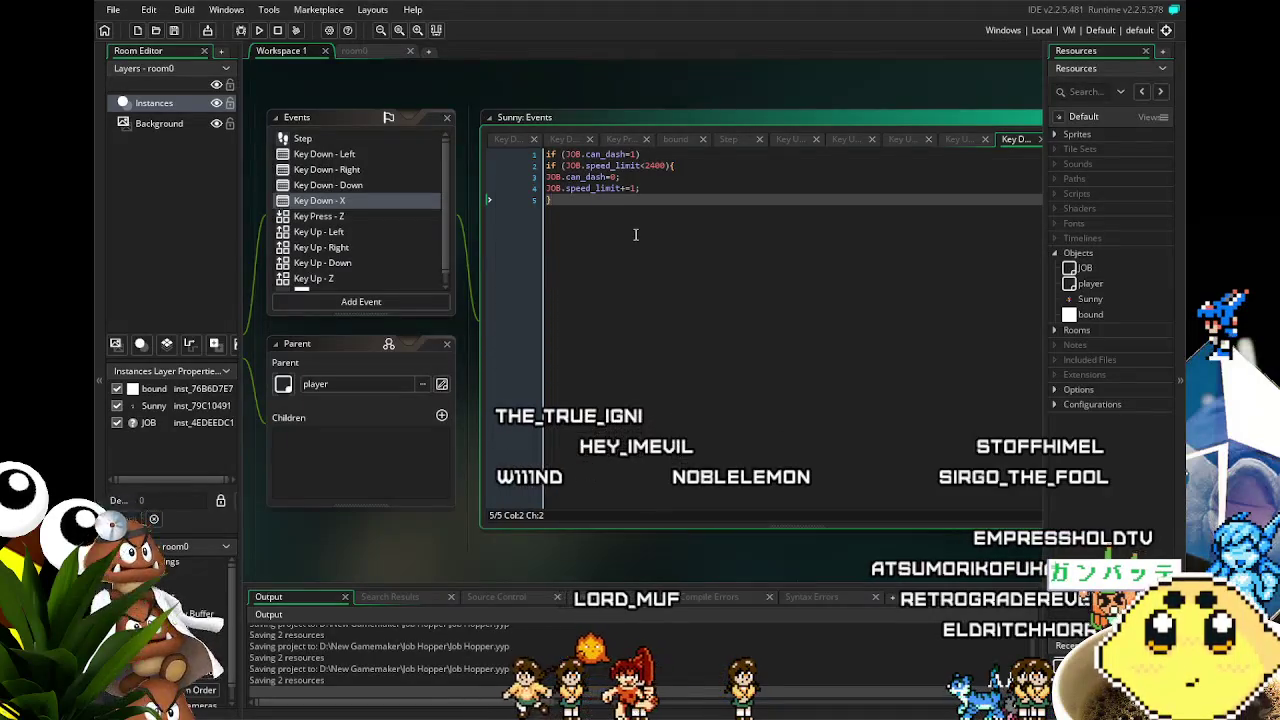
pyautogui.moveTo(648, 312); pyautogui.dragTo(596, 330)
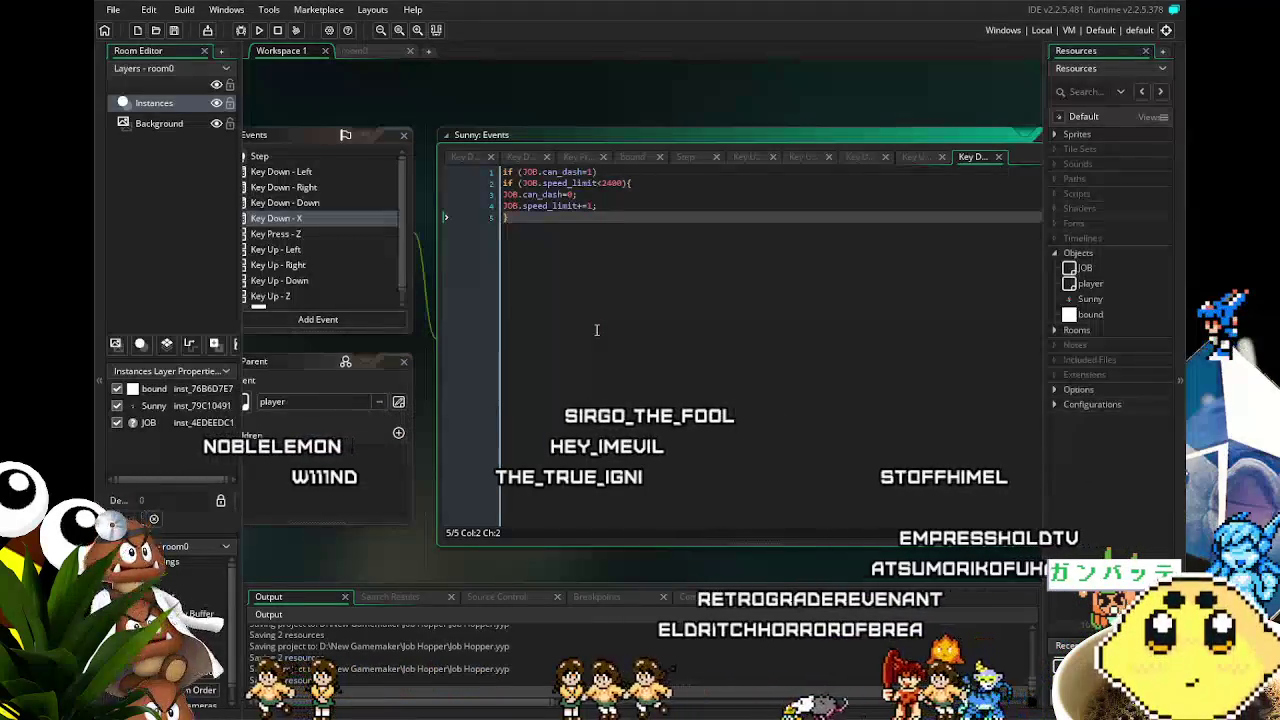
pyautogui.moveTo(600, 394); pyautogui.dragTo(620, 393)
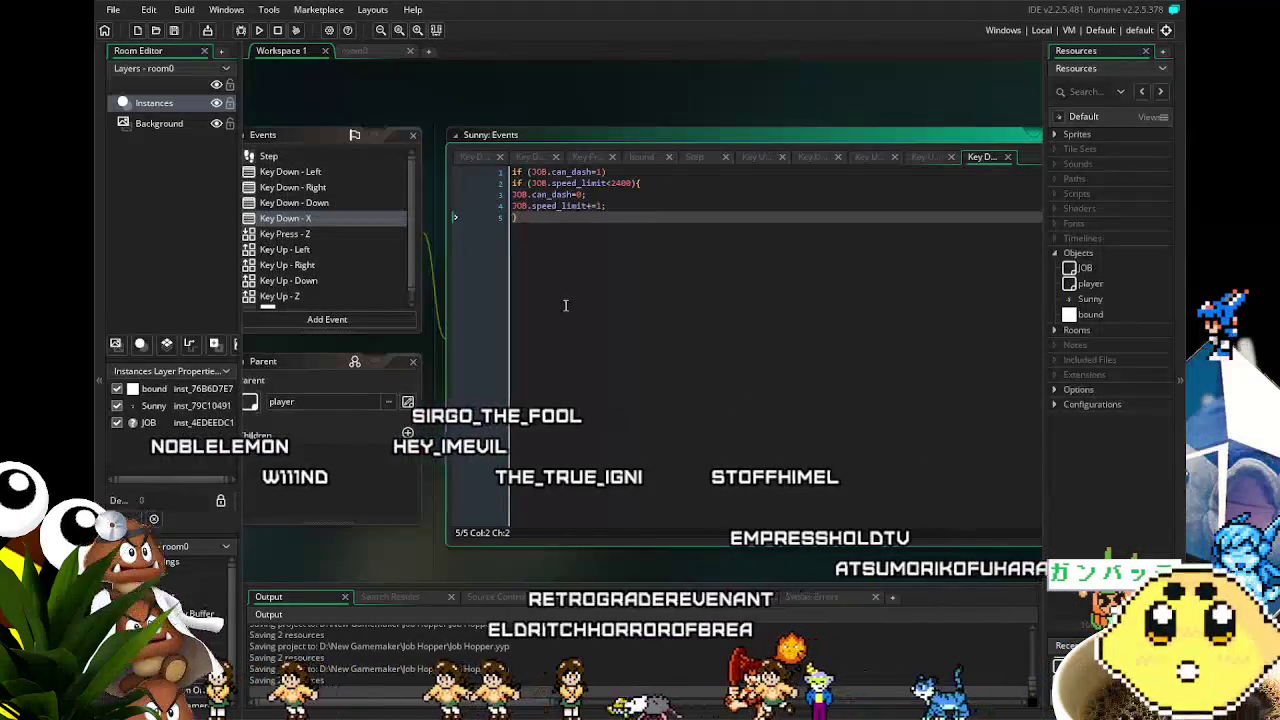
pyautogui.moveTo(499, 84)
pyautogui.mouseDown()
pyautogui.moveTo(550, 92)
pyautogui.moveTo(489, 102)
pyautogui.mouseUp()
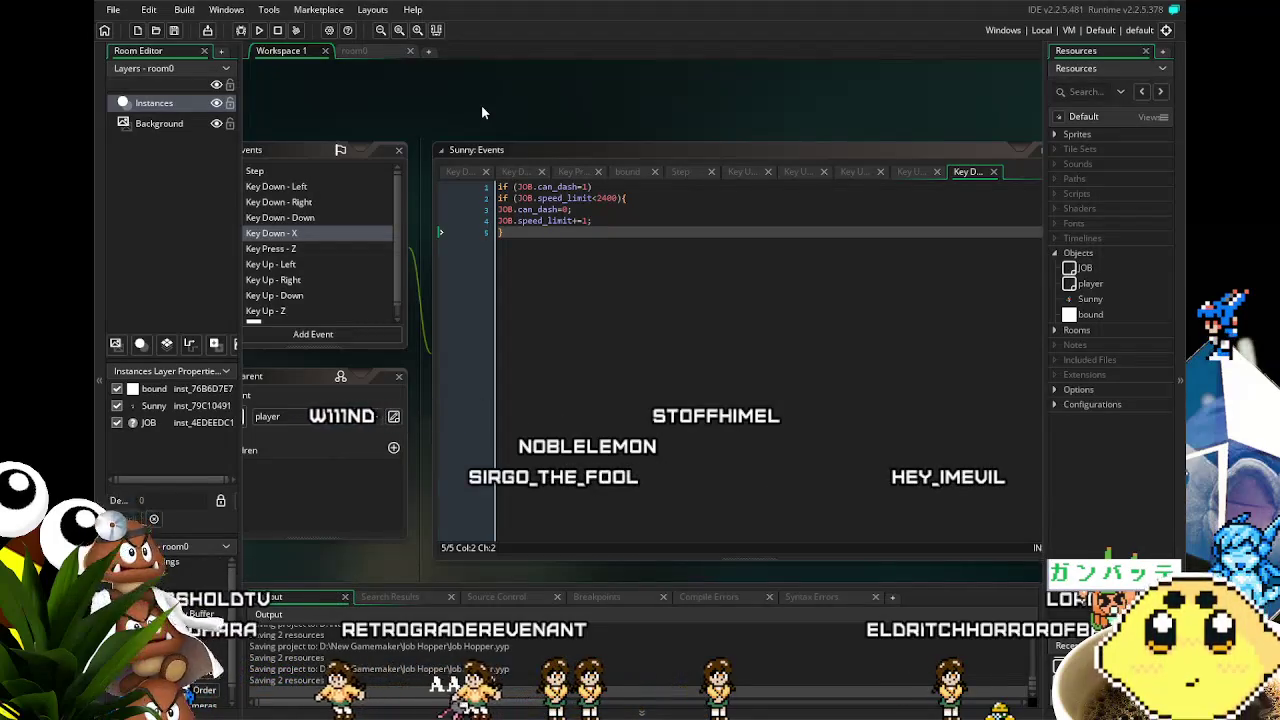
pyautogui.moveTo(501, 103); pyautogui.dragTo(577, 94)
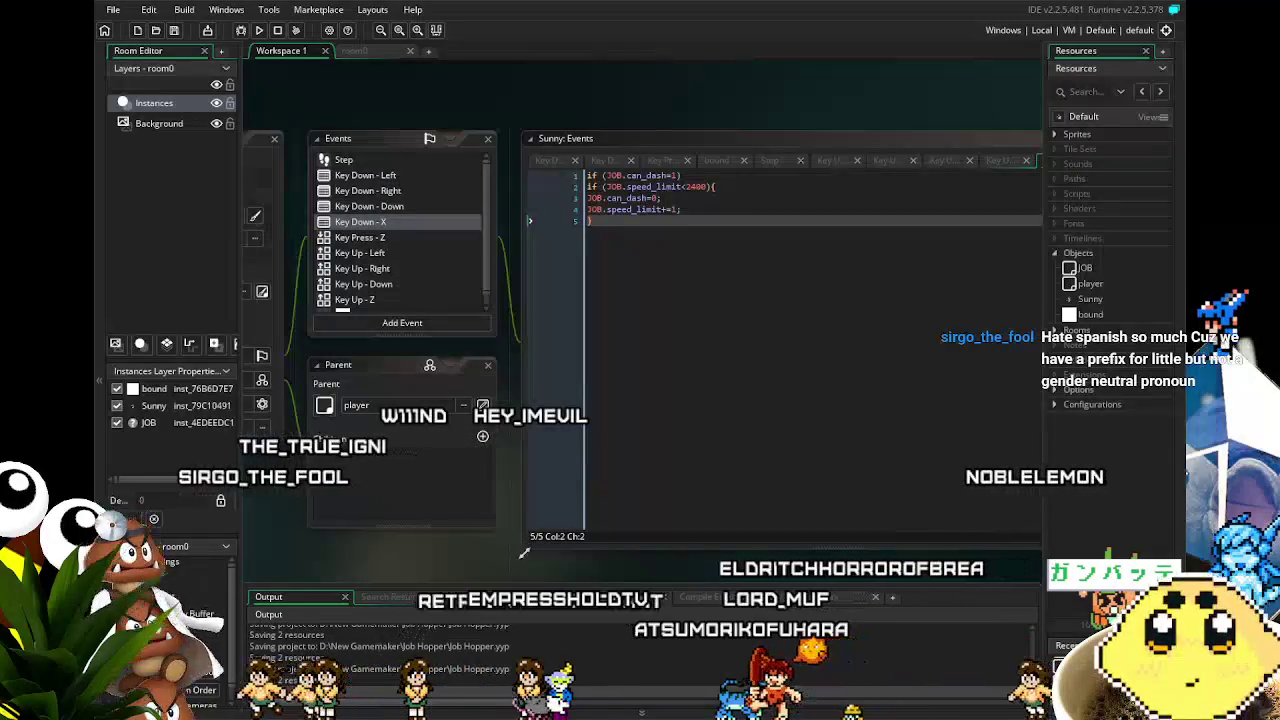
pyautogui.moveTo(480, 578); pyautogui.dragTo(454, 578)
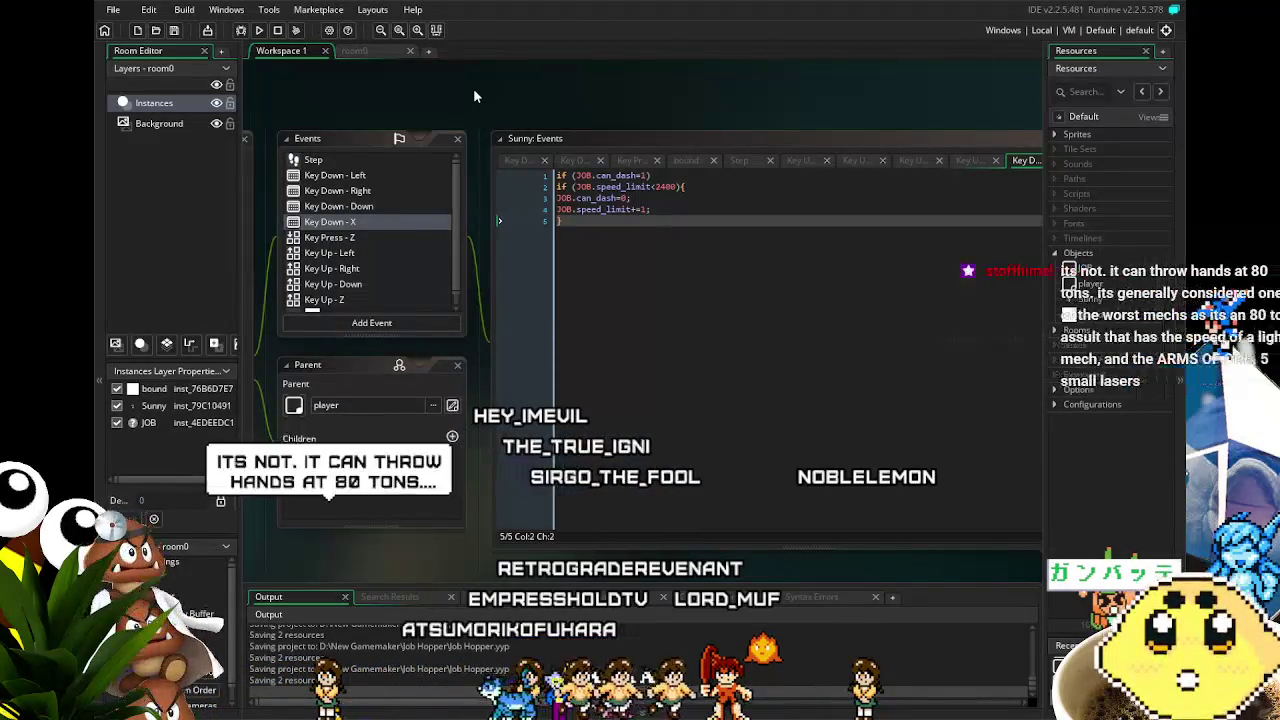
pyautogui.moveTo(473, 88); pyautogui.dragTo(441, 95)
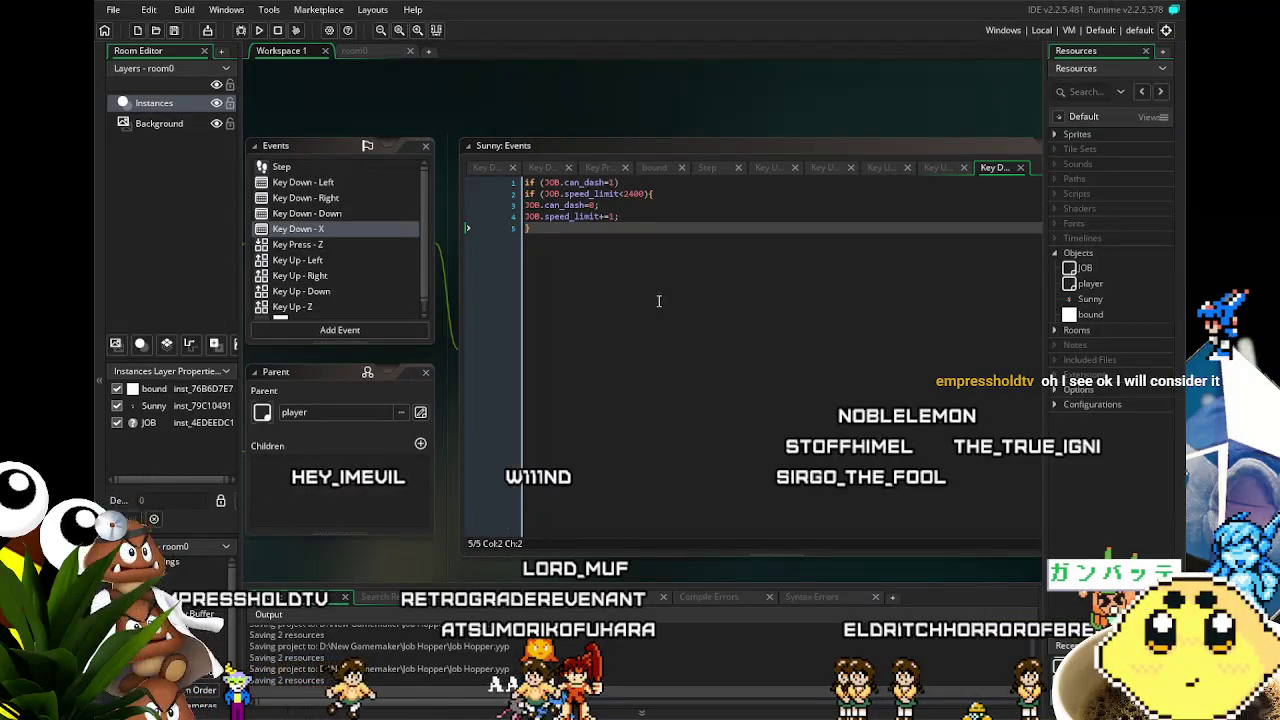
# - Remove the JOB.speed_limit+=1; statement from line 4 of Sunny's Key Down - X code
pyautogui.click(624, 276)
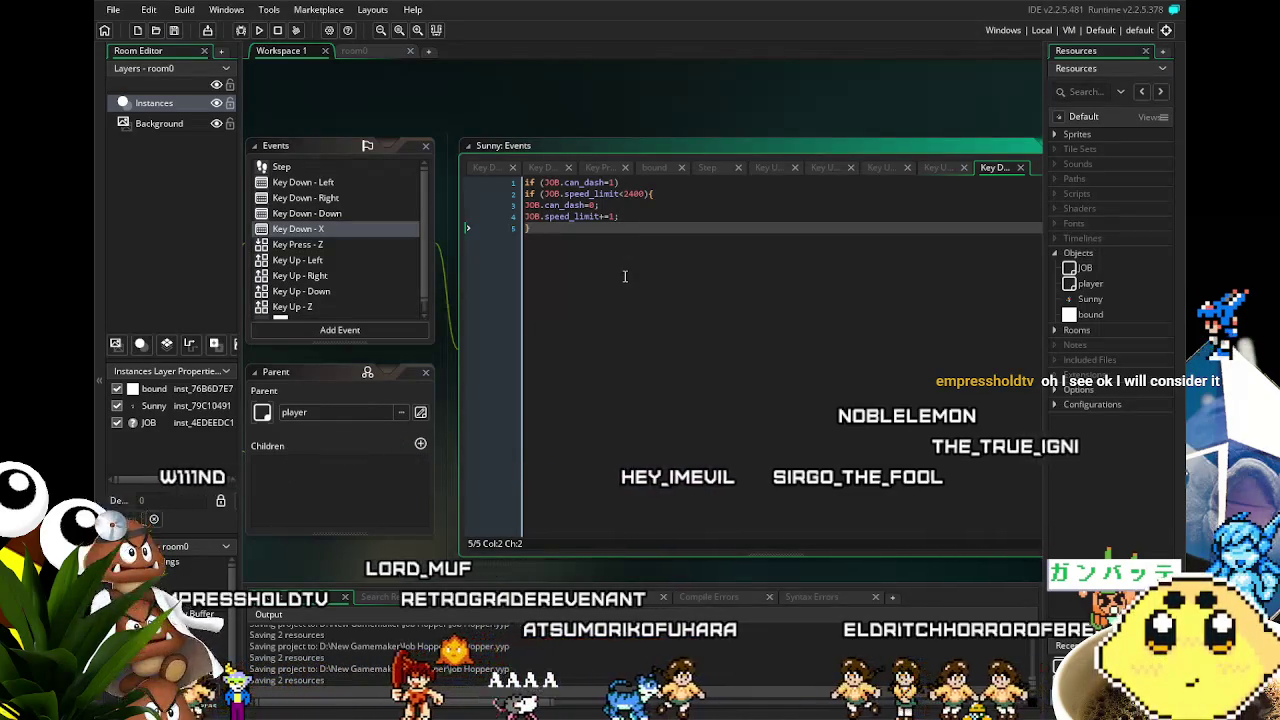
pyautogui.moveTo(624, 276); pyautogui.dragTo(659, 244)
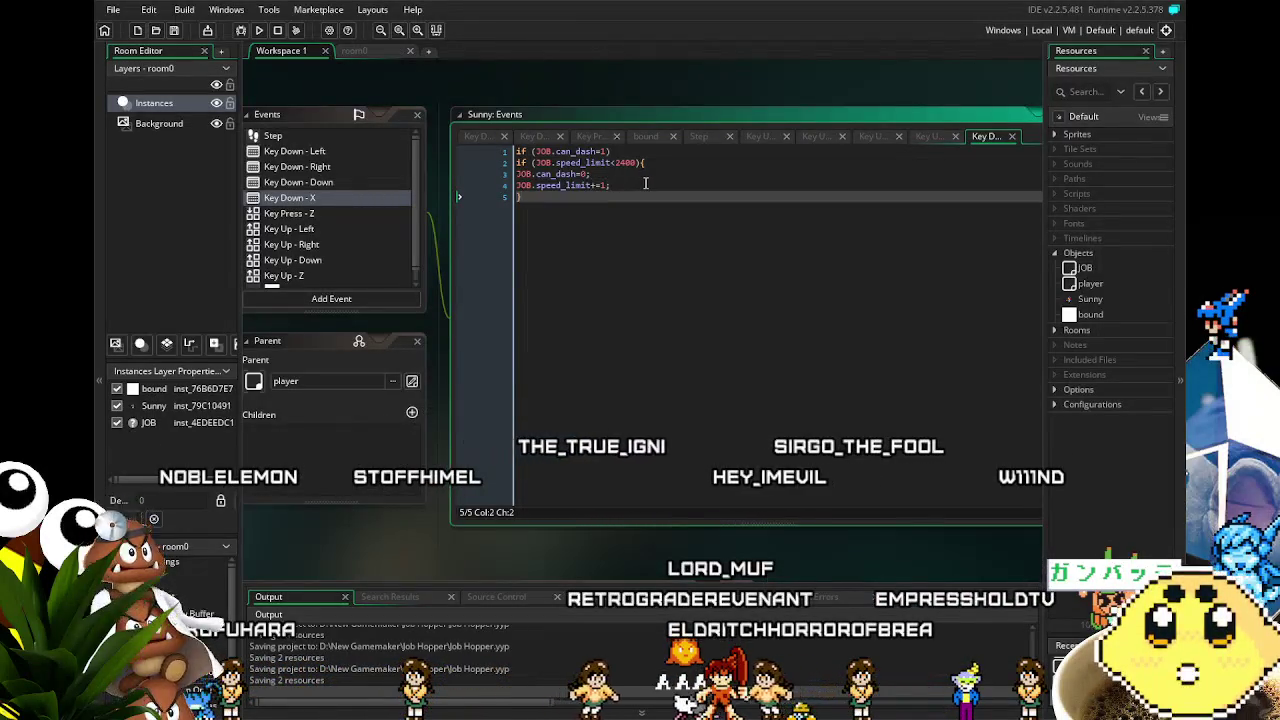
pyautogui.moveTo(646, 183); pyautogui.dragTo(531, 185)
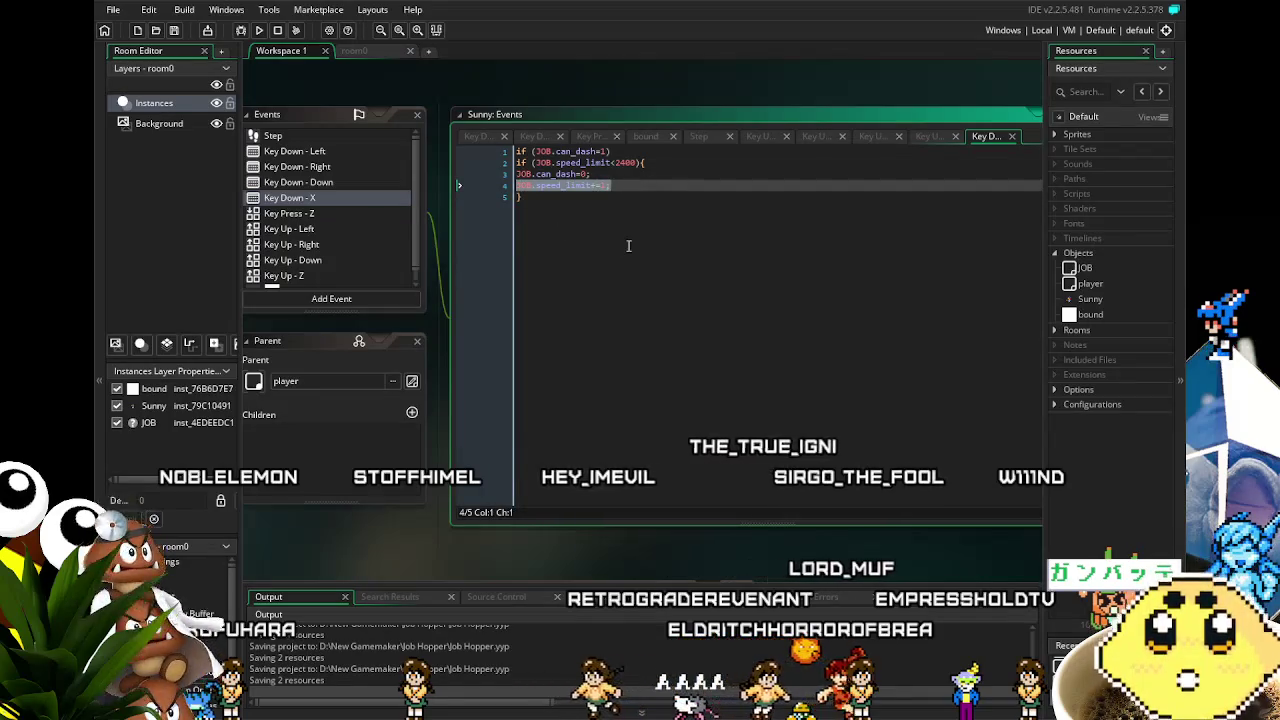
pyautogui.press('BackSpace')
pyautogui.press('BackSpace')
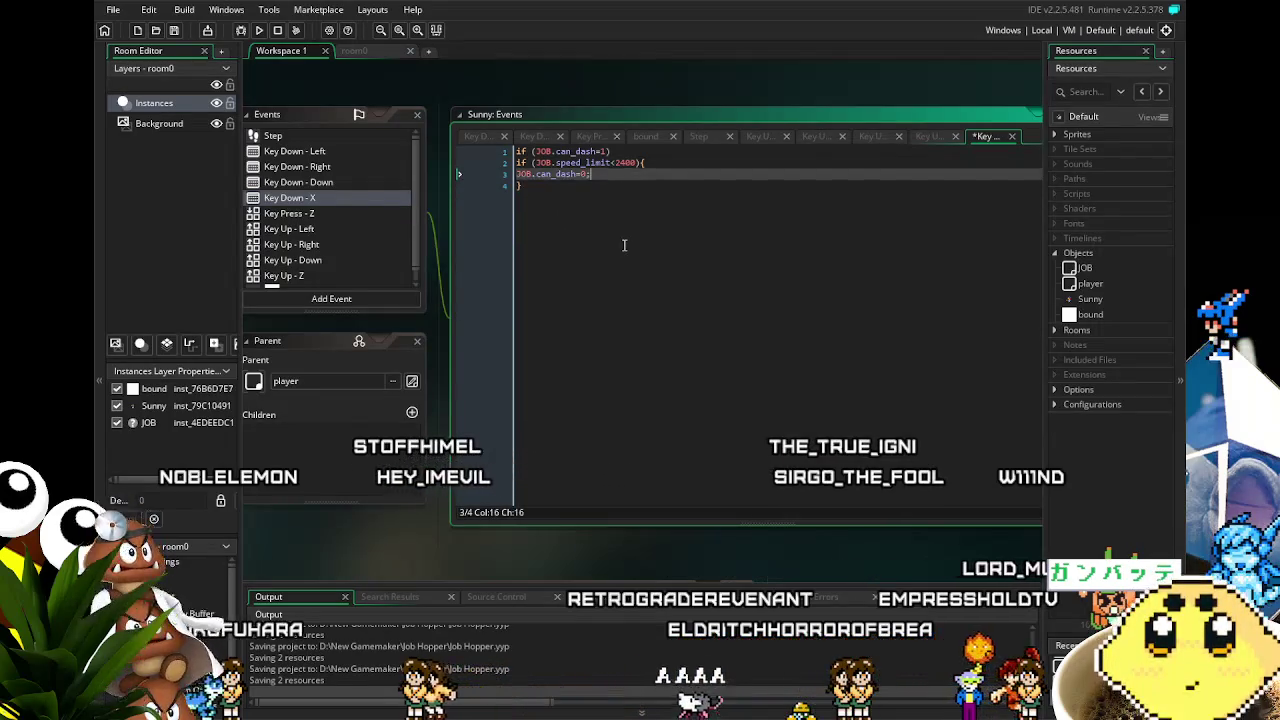
# - Clean up the blank lines above the code and open a new line inside the speed_limit<2400 block
pyautogui.click(517, 152)
pyautogui.press('Return')
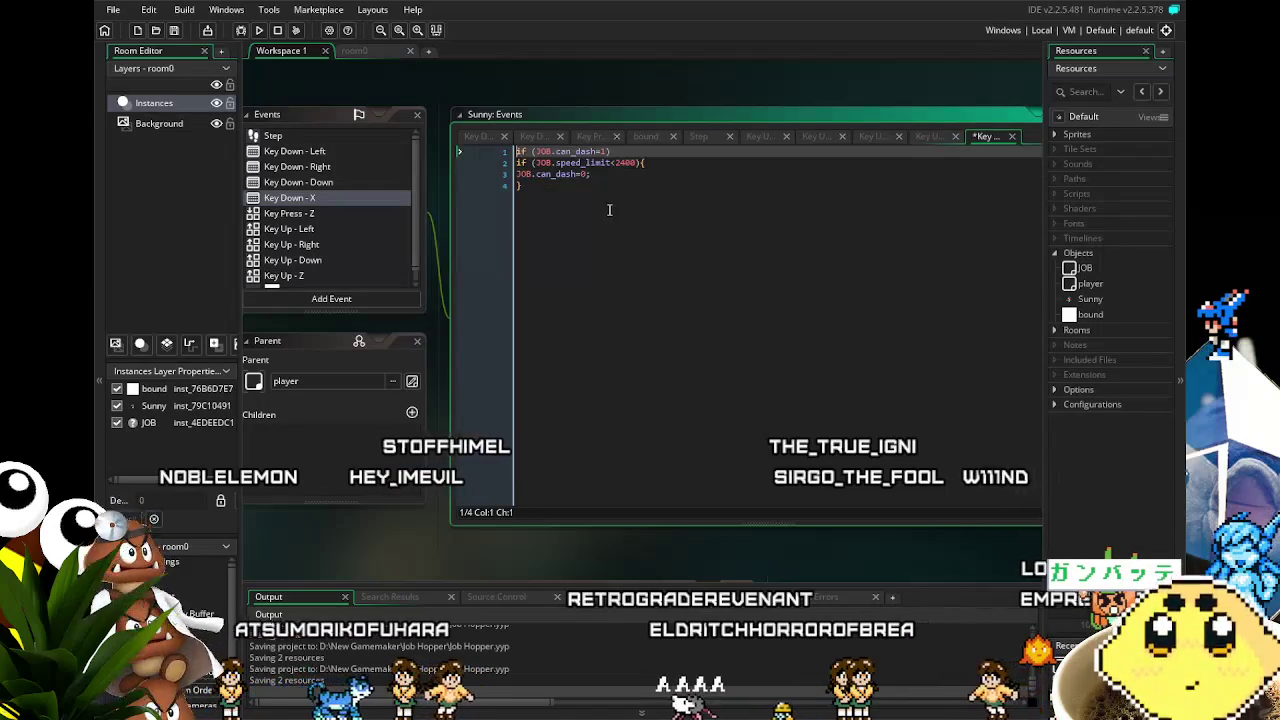
pyautogui.press('Return')
pyautogui.press('Up')
pyautogui.press('Up')
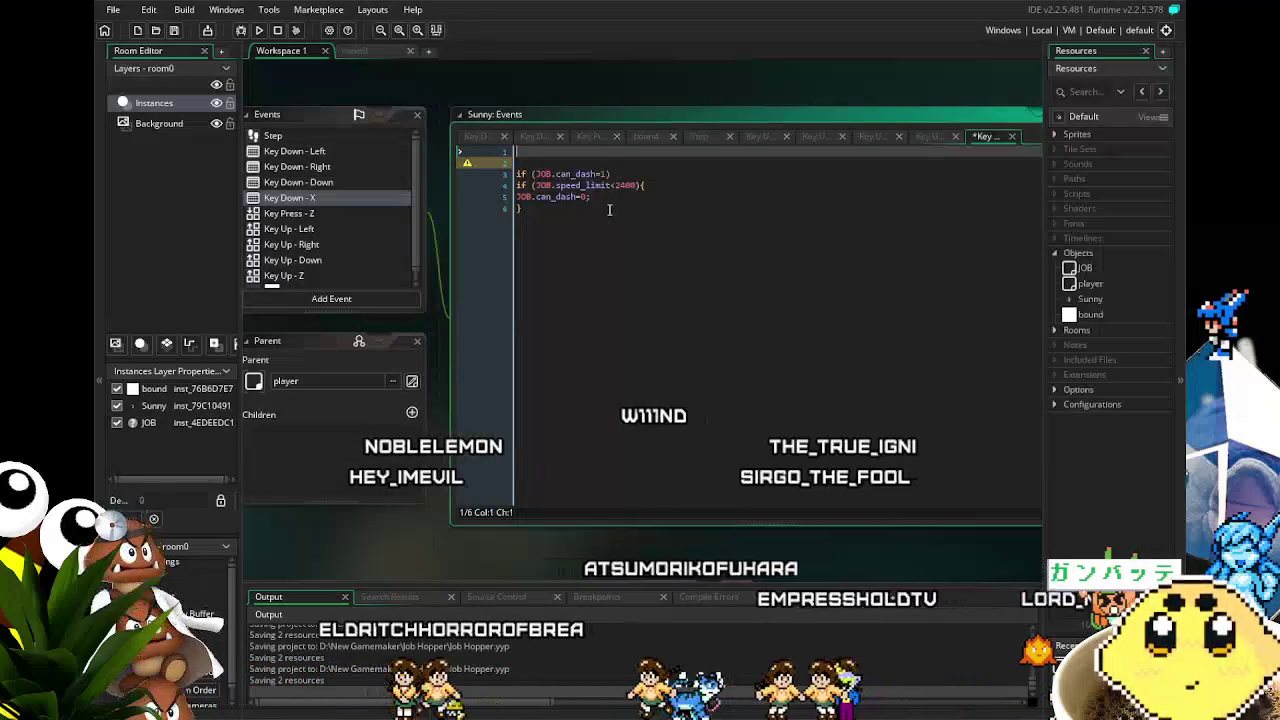
pyautogui.press('Down')
pyautogui.press('Down')
pyautogui.press('BackSpace')
pyautogui.press('BackSpace')
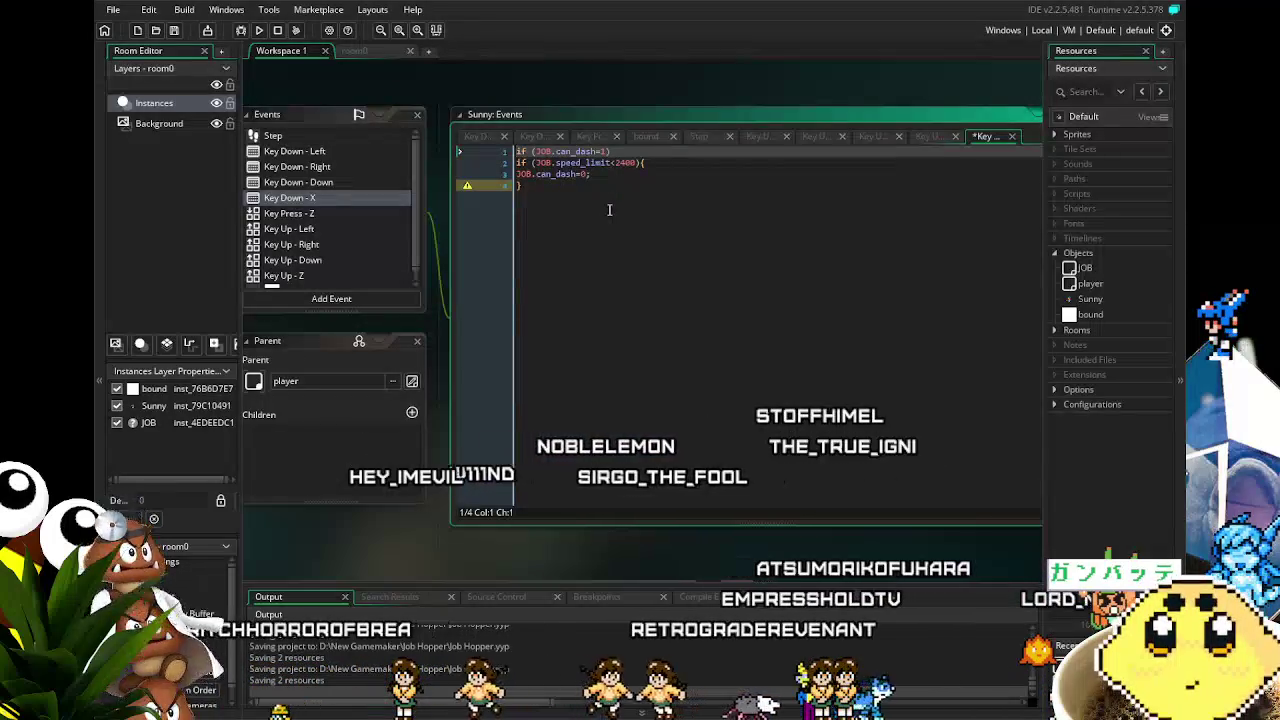
pyautogui.click(678, 160)
pyautogui.press('Return')
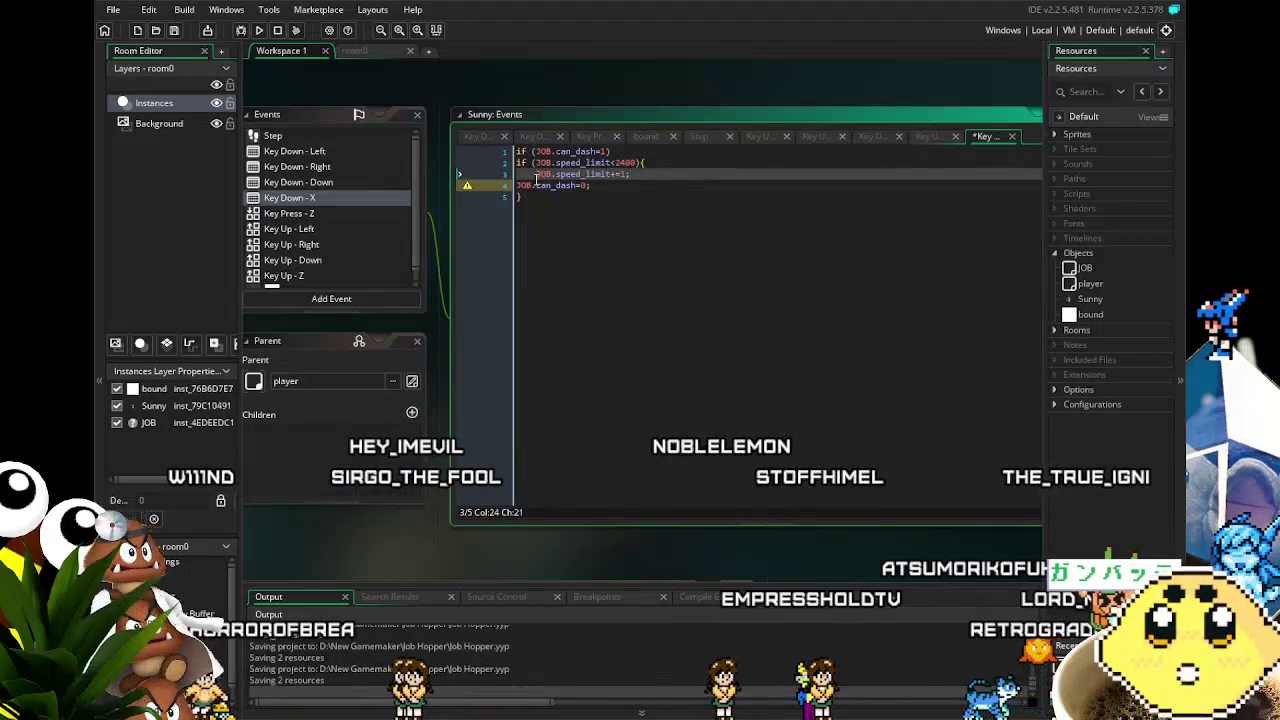
# - Delete the JOB.can_dash=0; statement and add a blank line after the closing brace
pyautogui.click(537, 175)
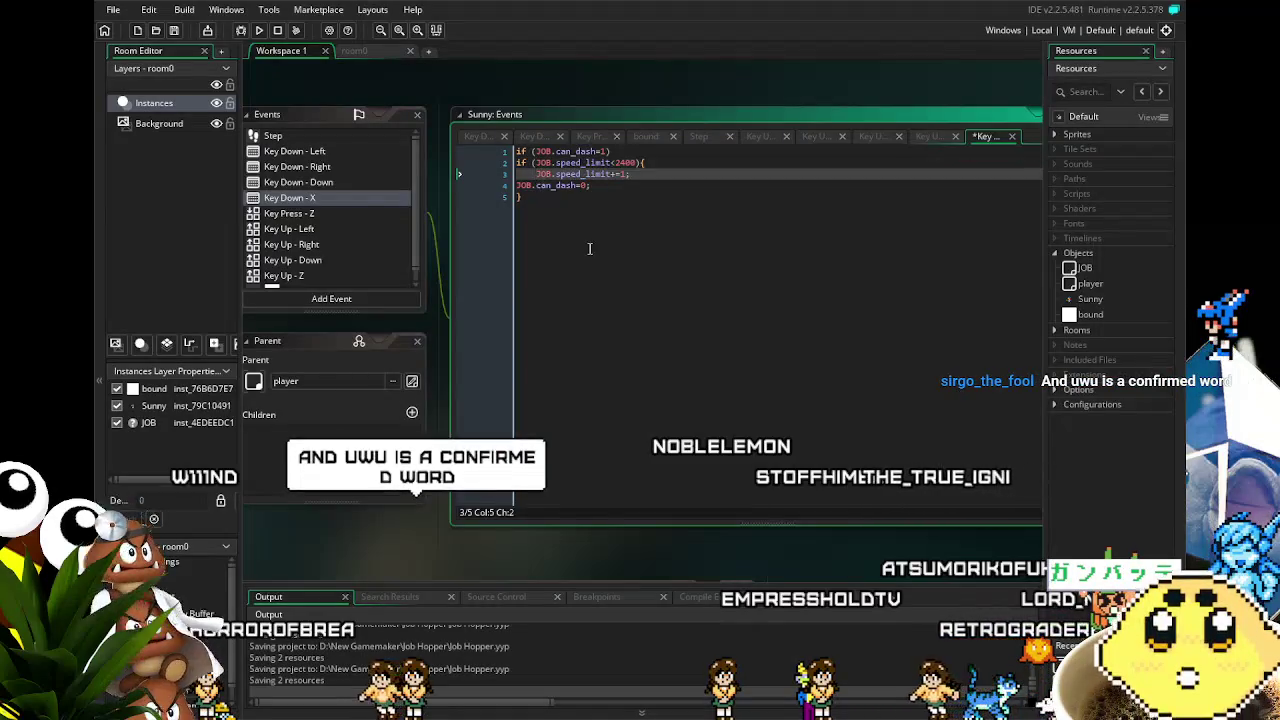
pyautogui.moveTo(592, 186); pyautogui.dragTo(521, 188)
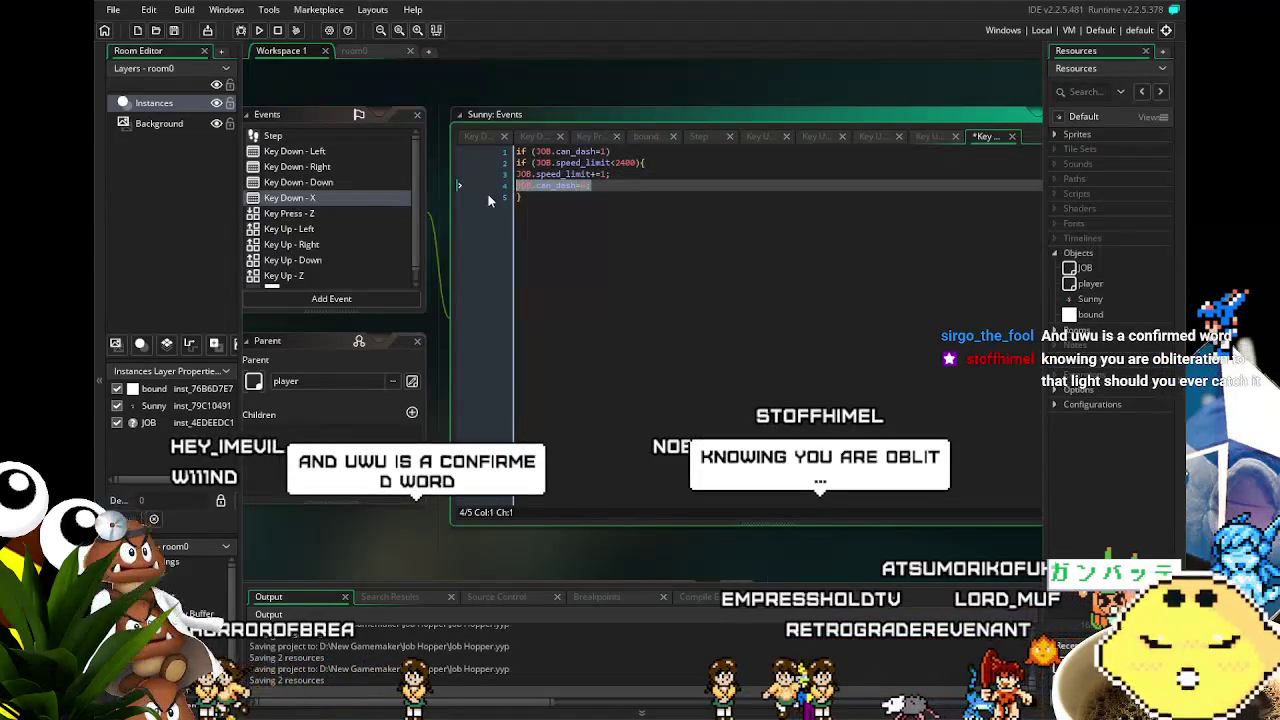
pyautogui.press('BackSpace')
pyautogui.click(705, 206)
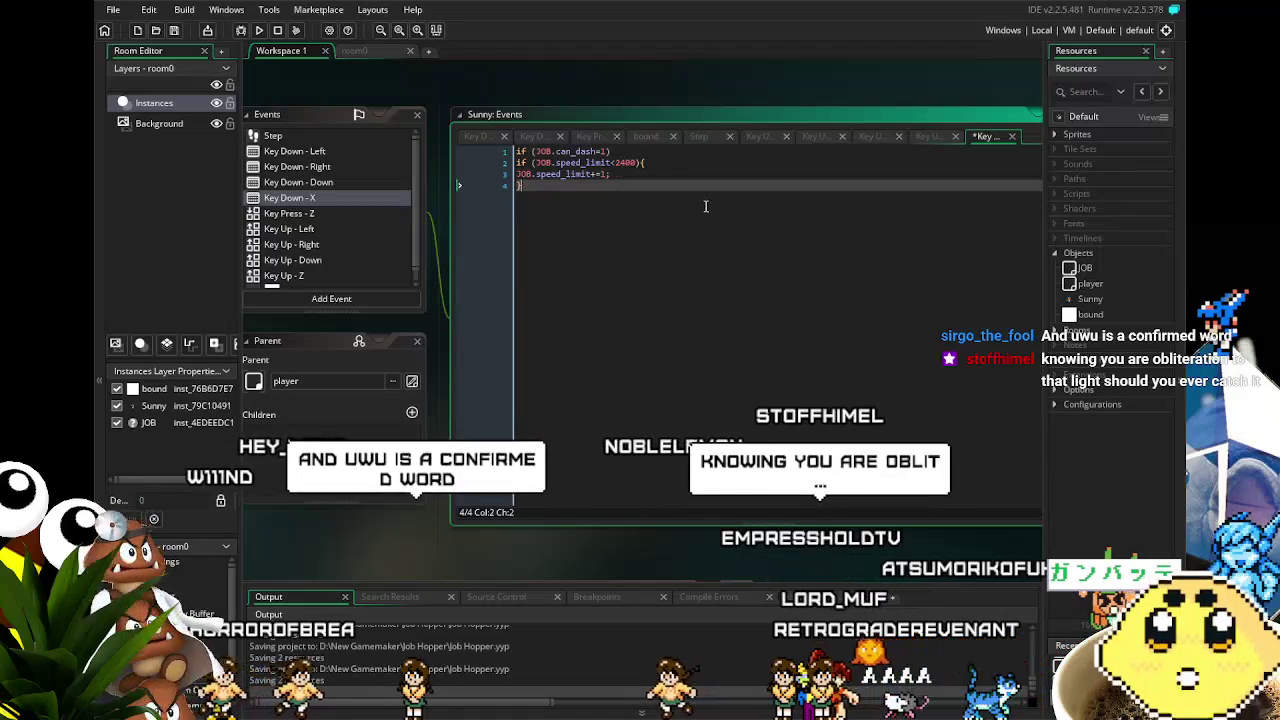
pyautogui.press('Return')
pyautogui.press('Return')
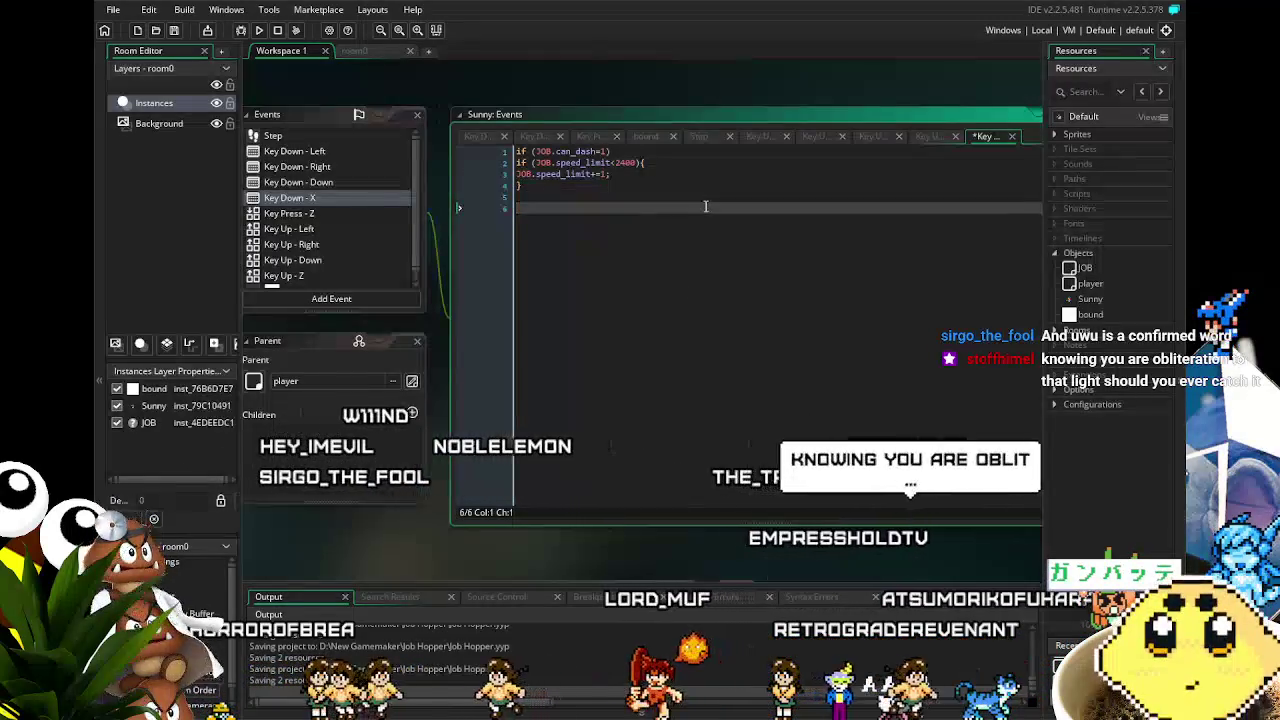
# - Add a block: if (JOB.speed_limit>2399) sets JOB.can_dash=0;
pyautogui.write('if (')
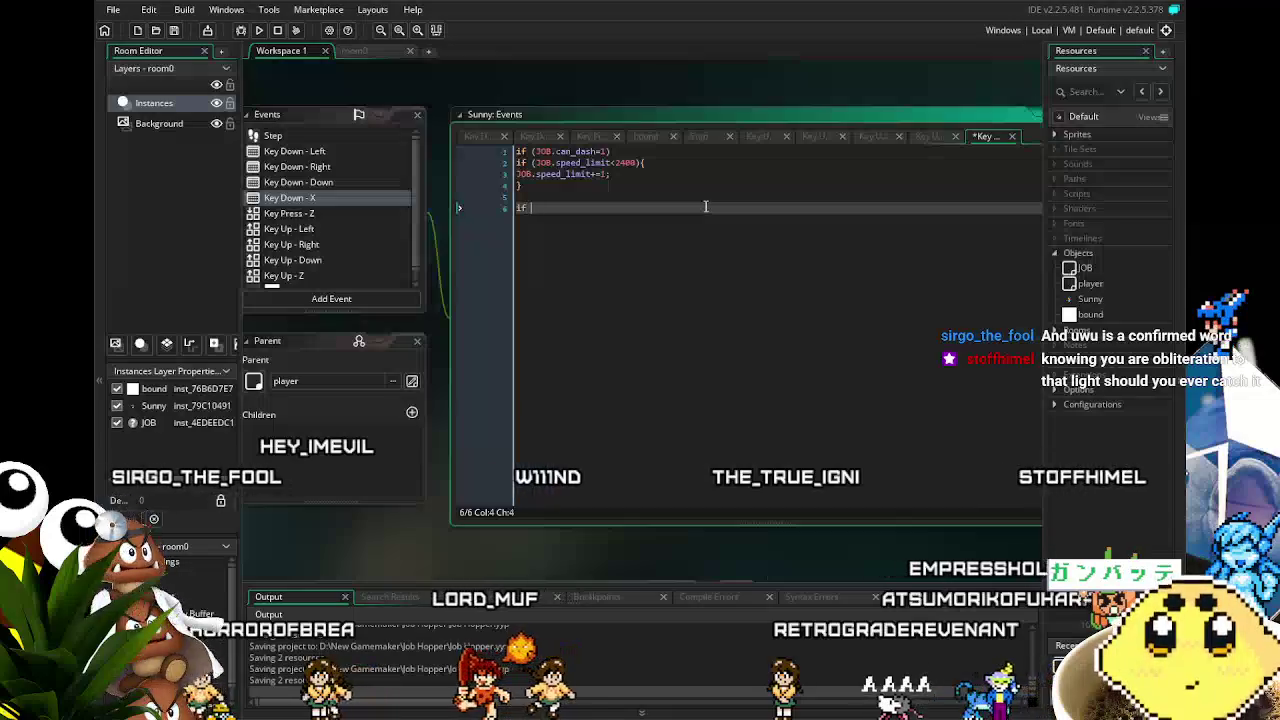
pyautogui.write('JOB')
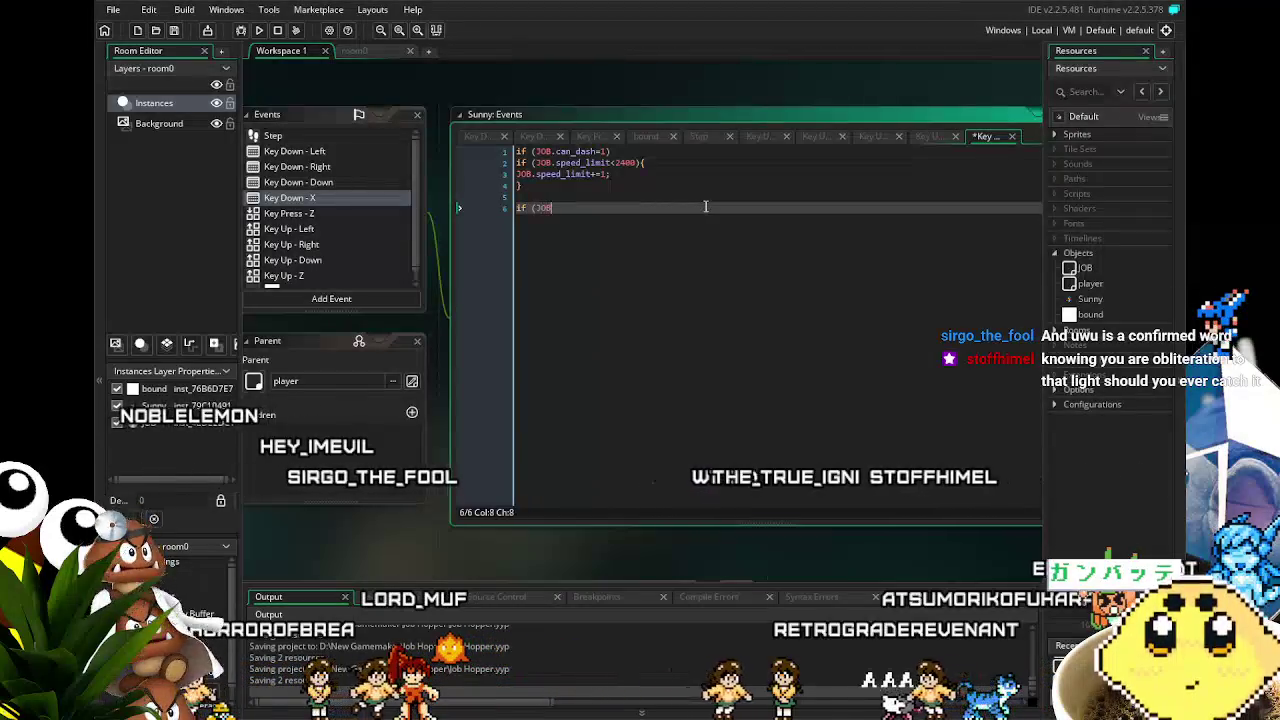
pyautogui.write('.speed')
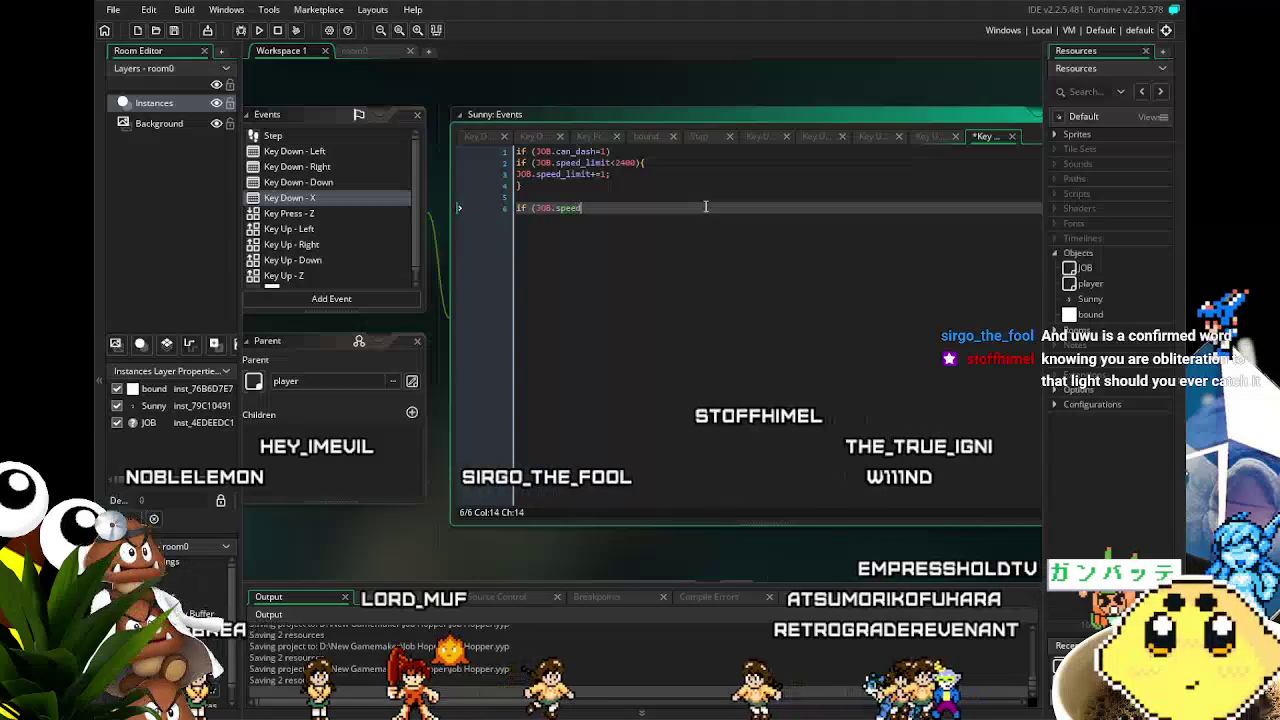
pyautogui.write('_limit>')
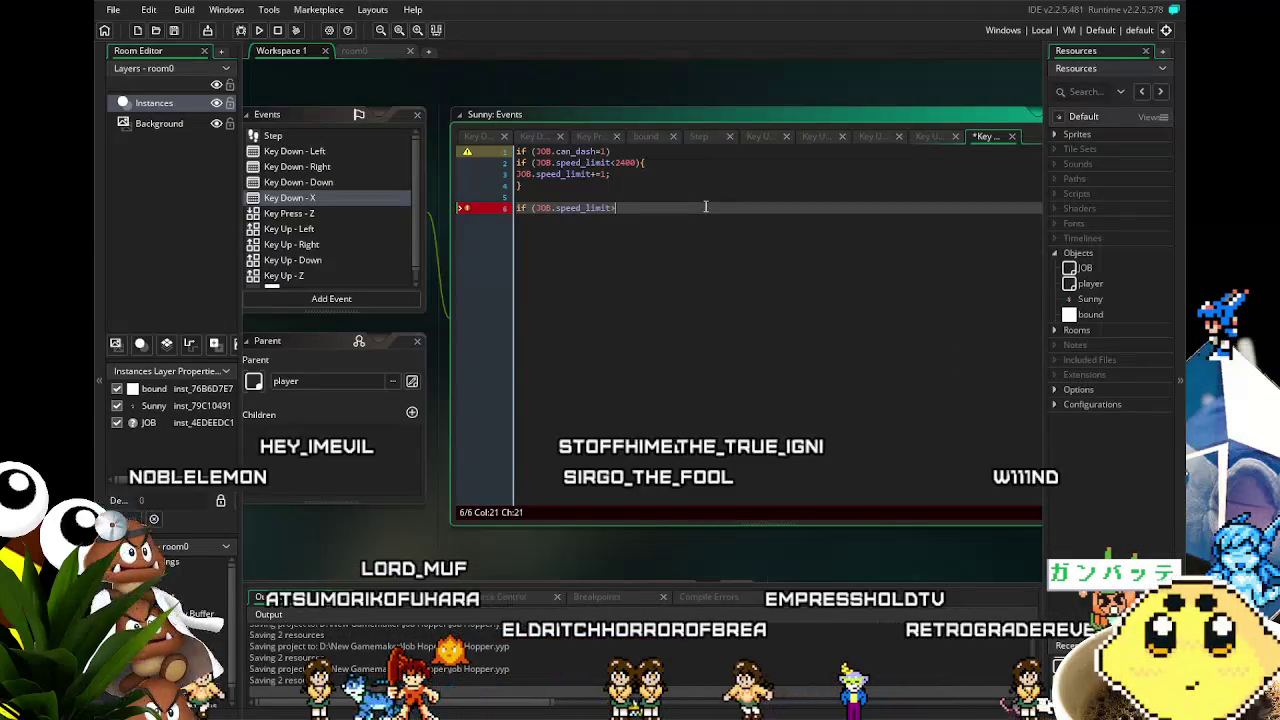
pyautogui.write('239')
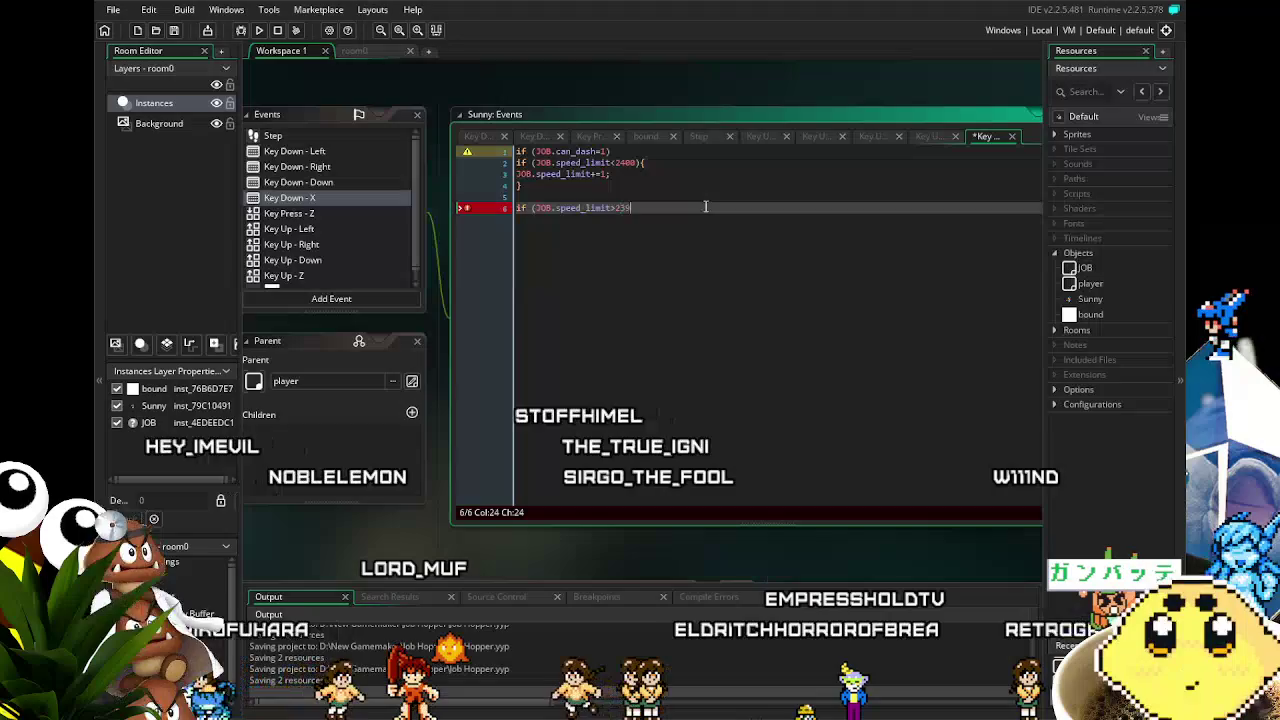
pyautogui.write('9(')
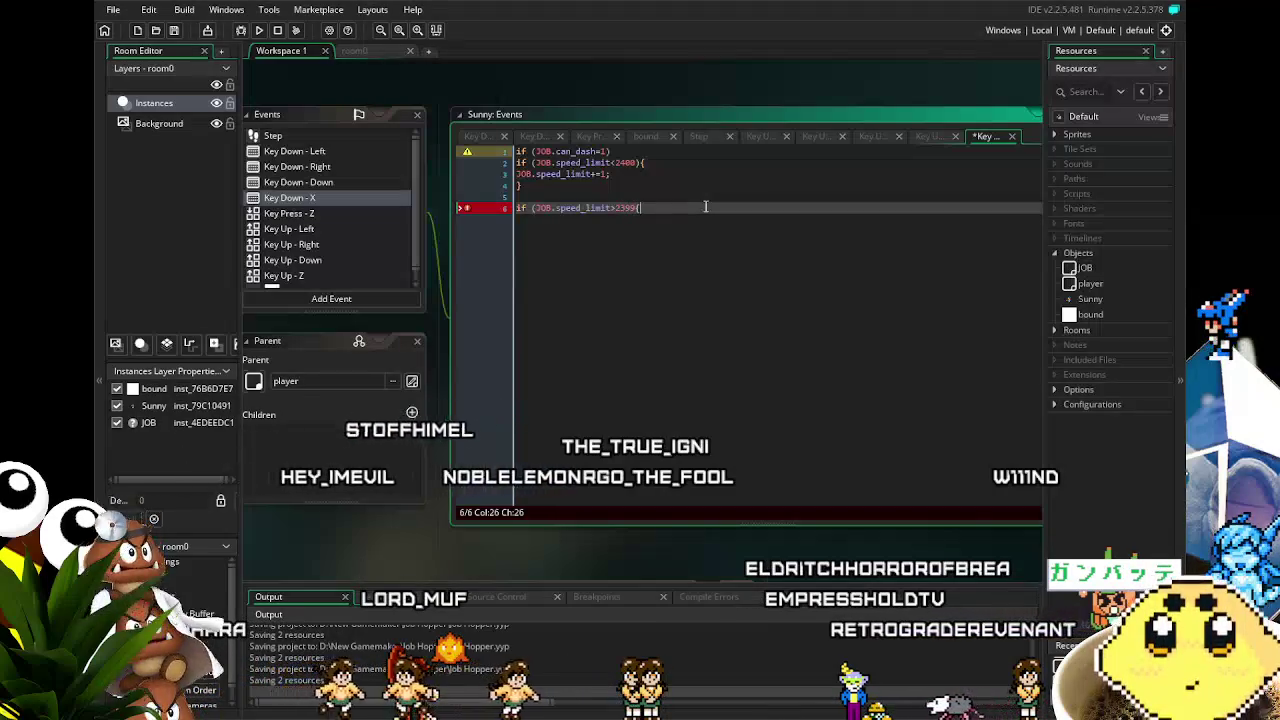
pyautogui.press('Return')
pyautogui.write('JOB.can_dash=0;')
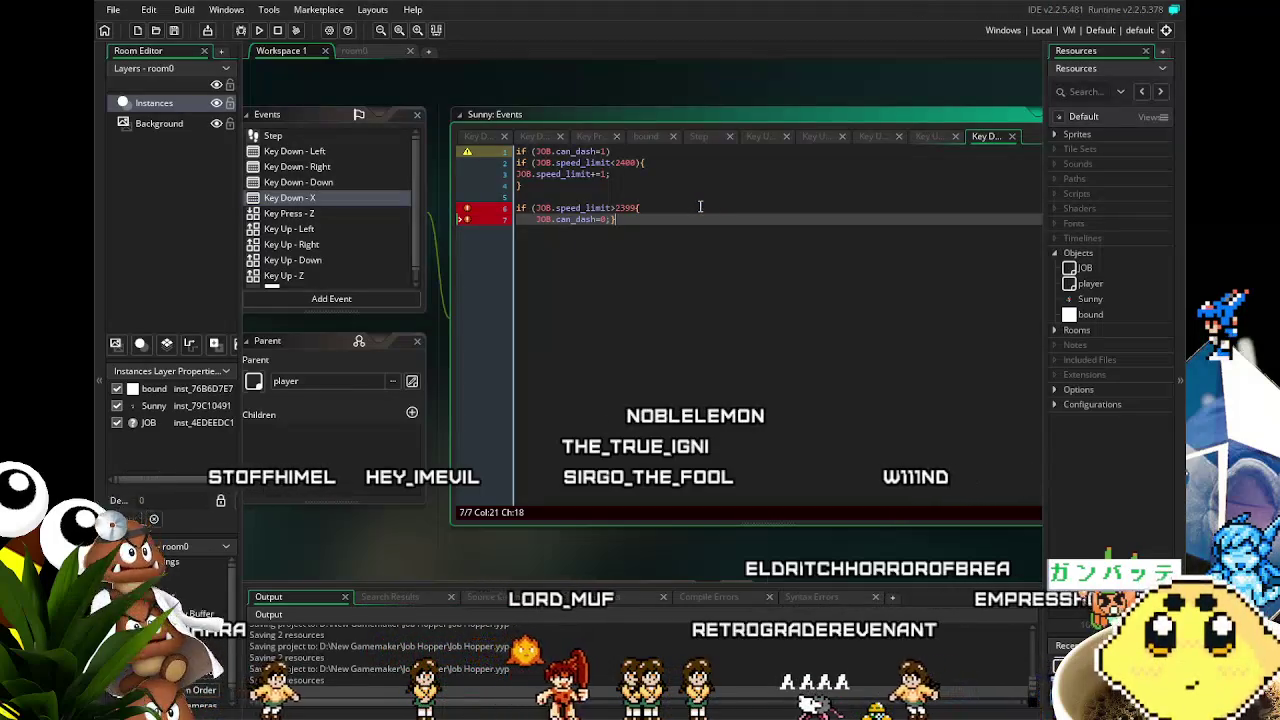
pyautogui.click(636, 208)
pyautogui.write(')')
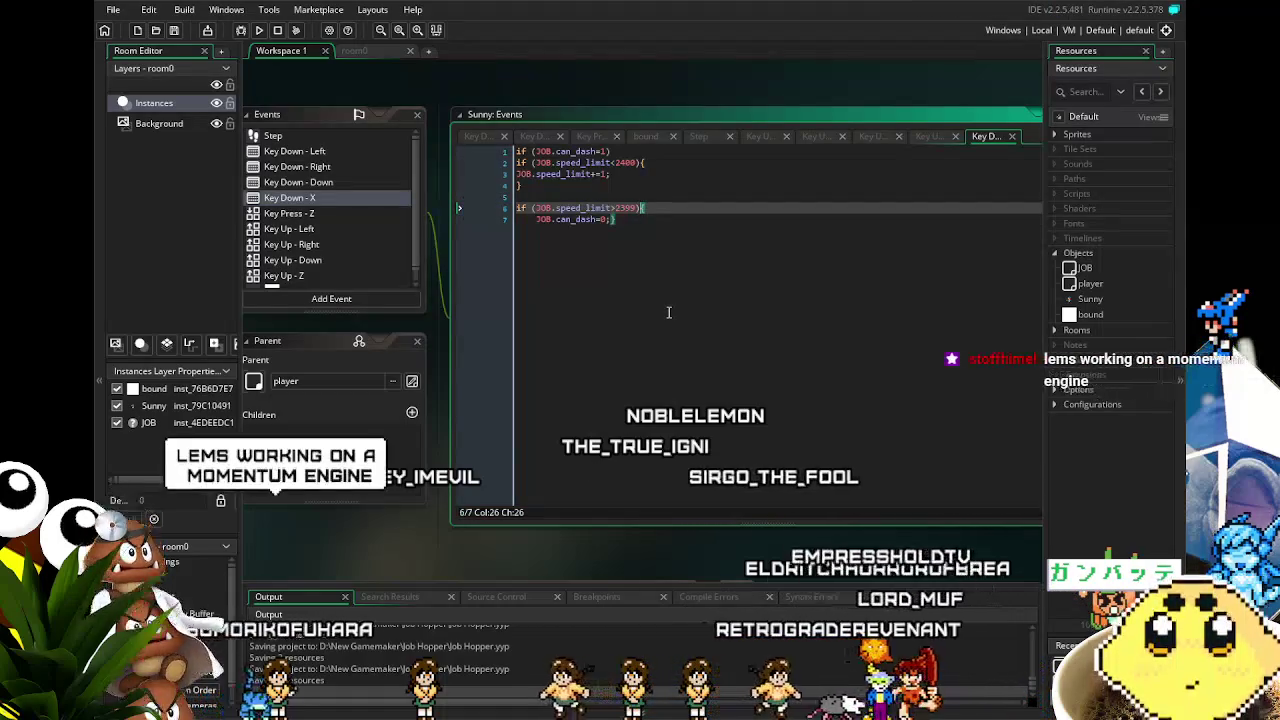
pyautogui.press('Down')
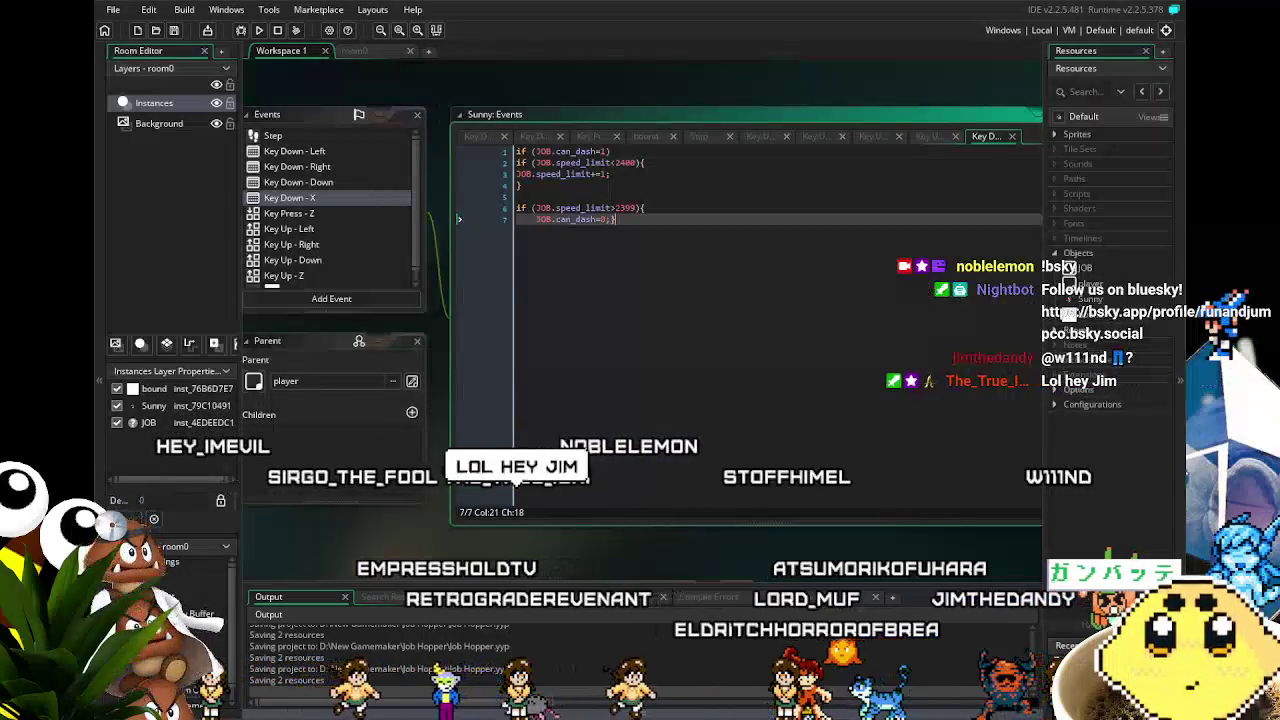
pyautogui.moveTo(379, 539); pyautogui.dragTo(454, 523)
pyautogui.click(785, 240)
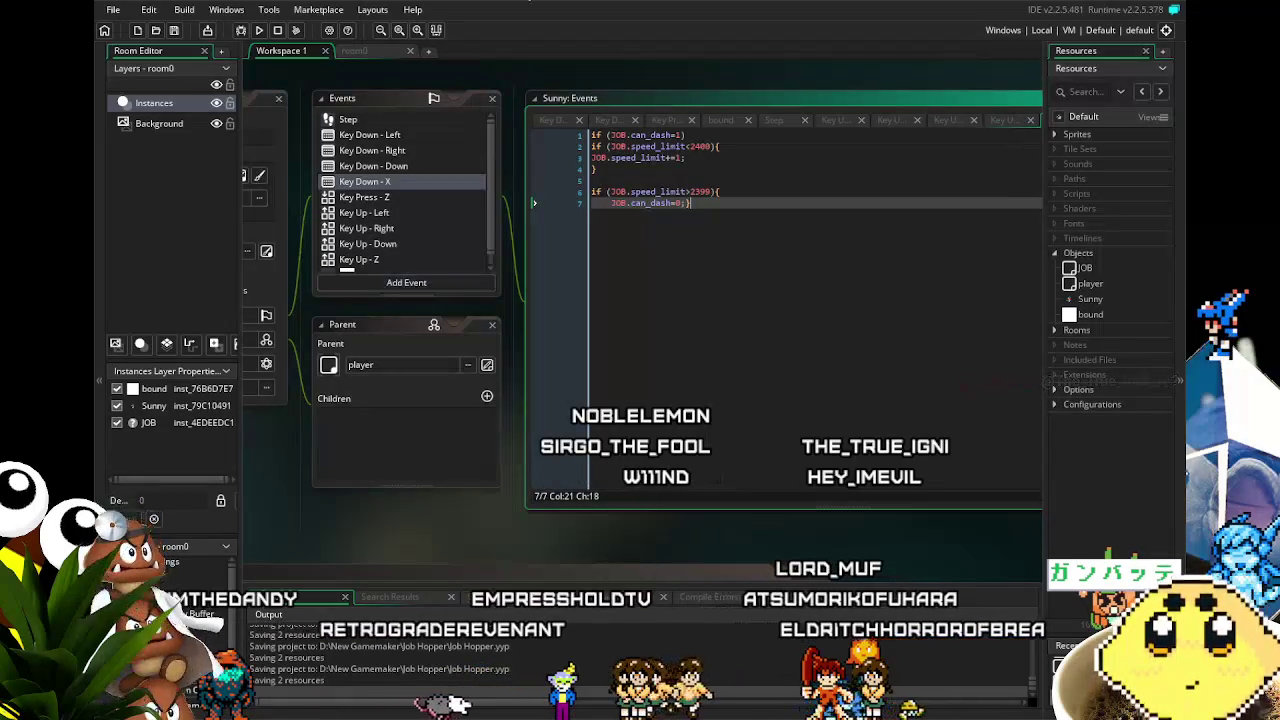
pyautogui.click(660, 259)
pyautogui.moveTo(671, 263); pyautogui.dragTo(705, 263)
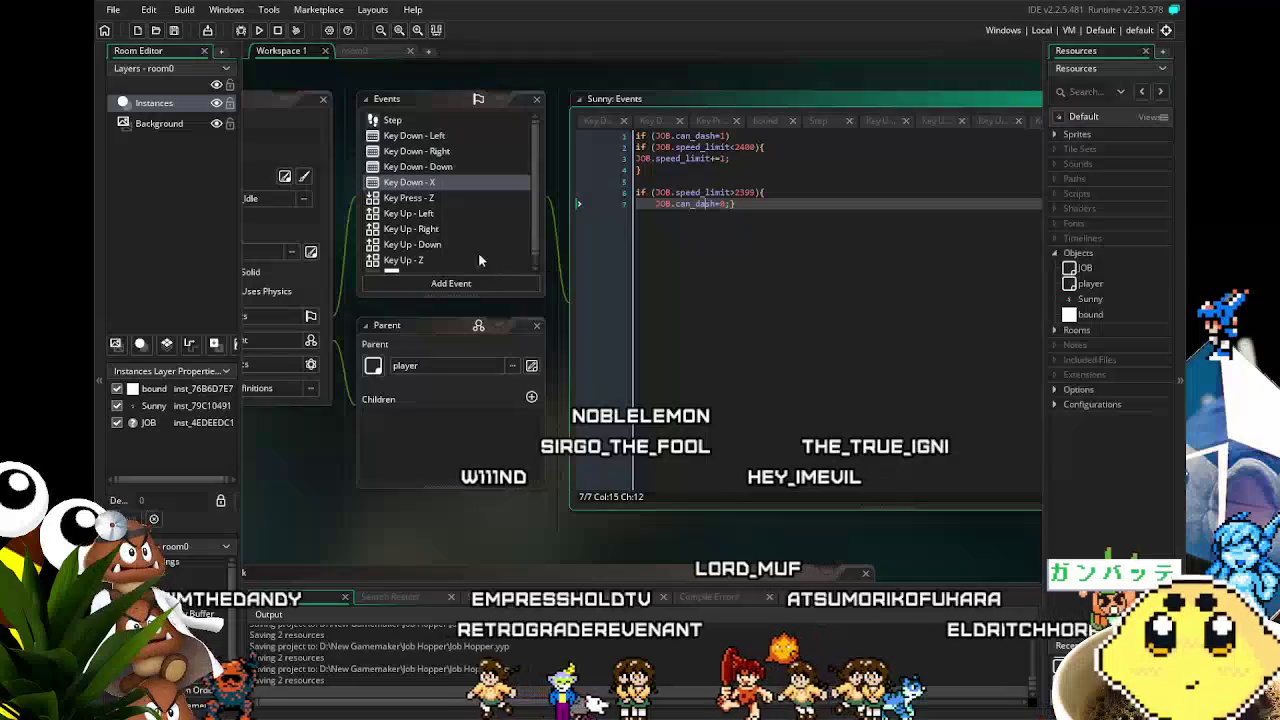
pyautogui.click(444, 197)
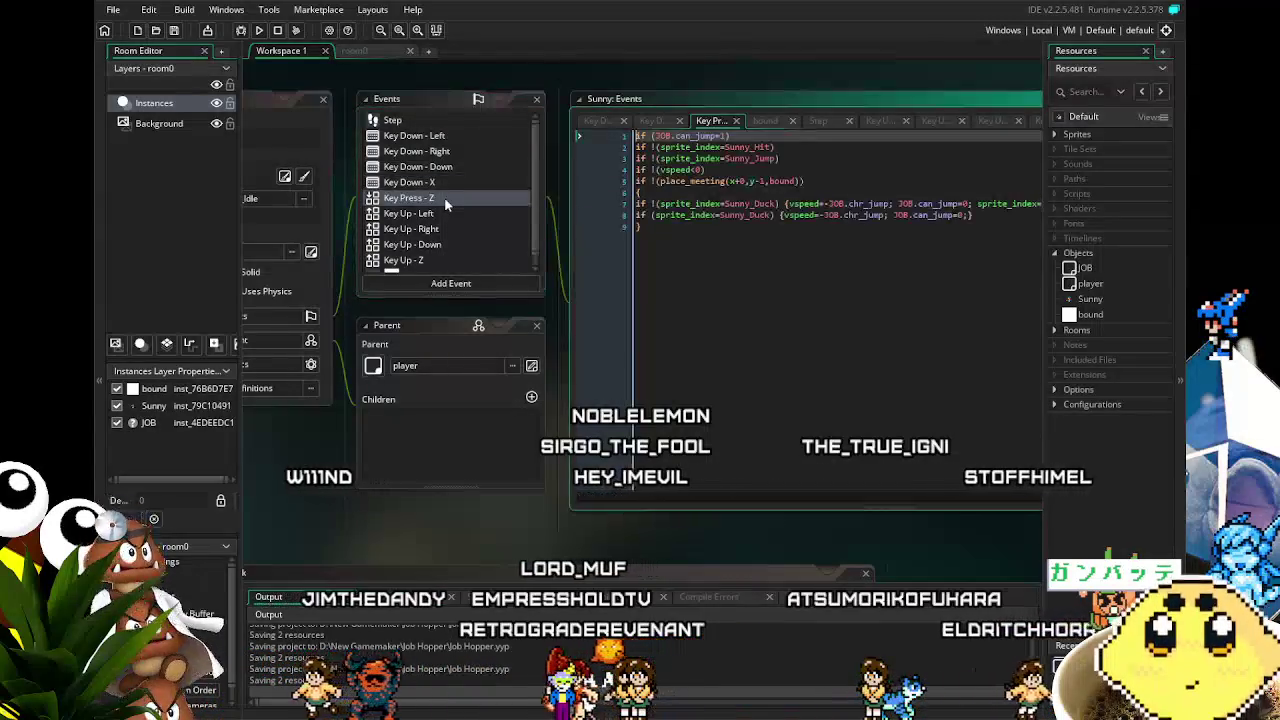
pyautogui.click(446, 183)
pyautogui.click(447, 183)
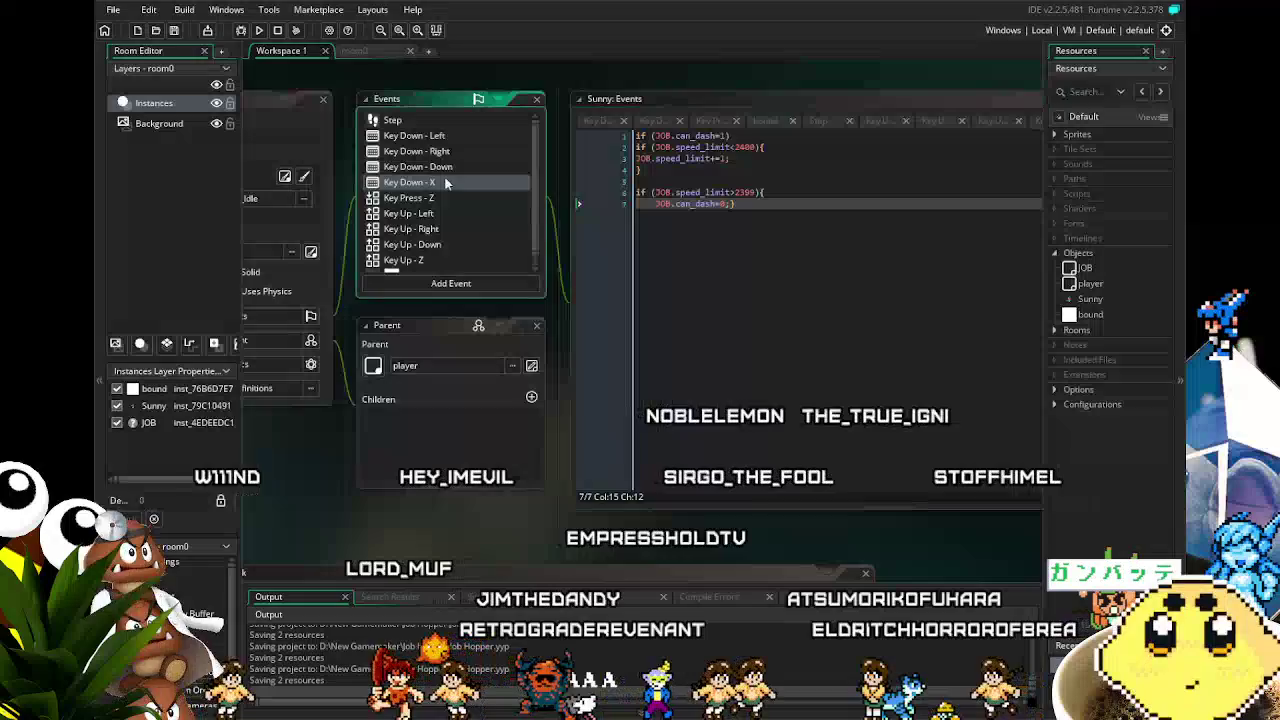
pyautogui.click(685, 203)
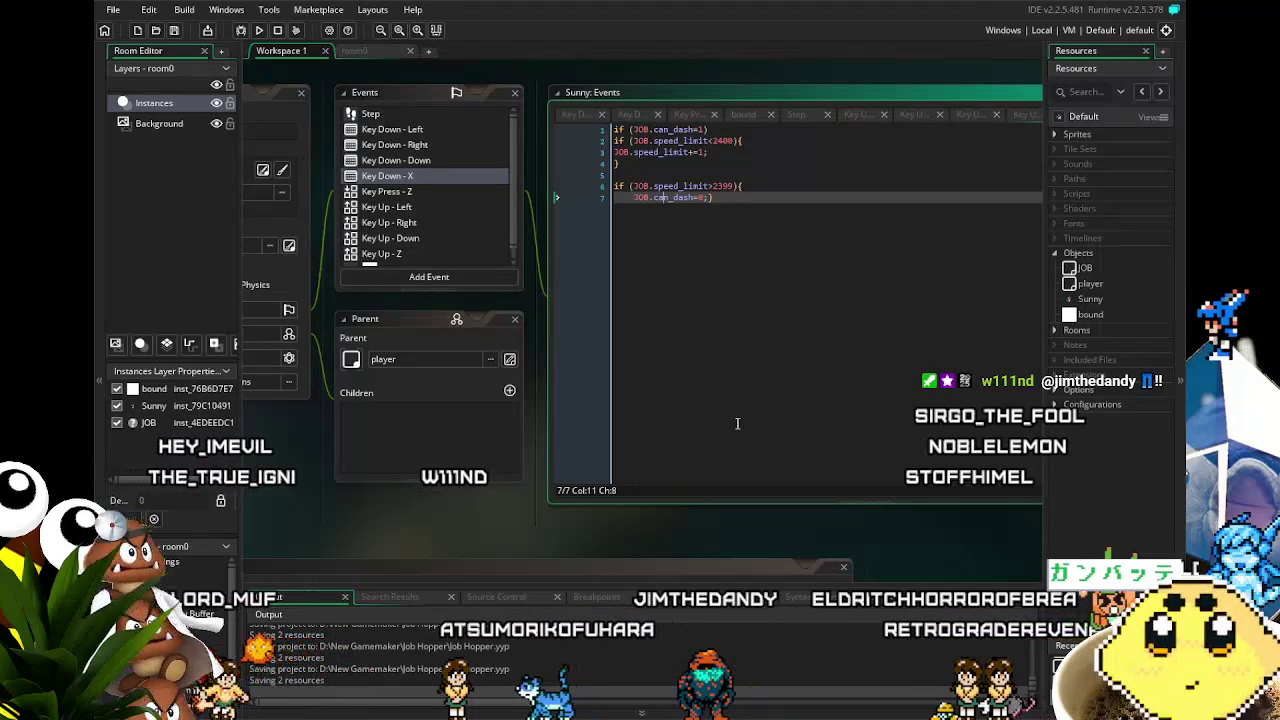
pyautogui.press('Home')
pyautogui.hotkey('shift', 'End')
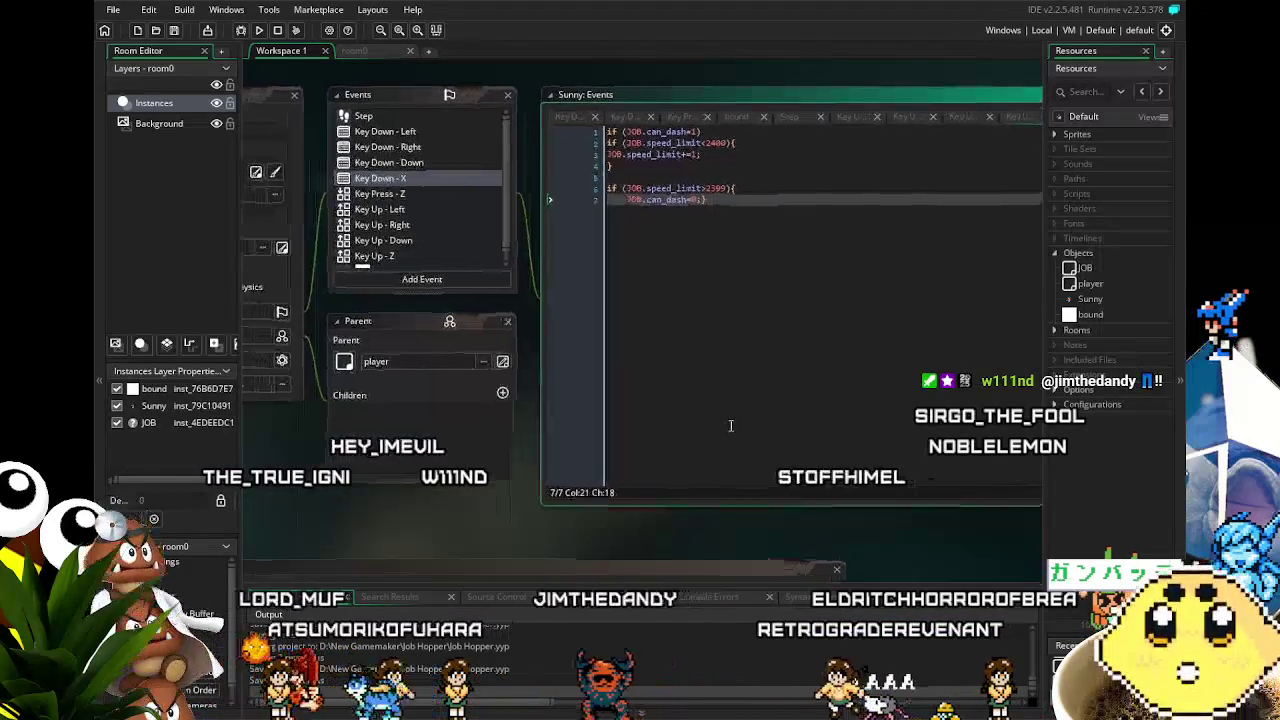
pyautogui.moveTo(728, 425); pyautogui.dragTo(758, 428)
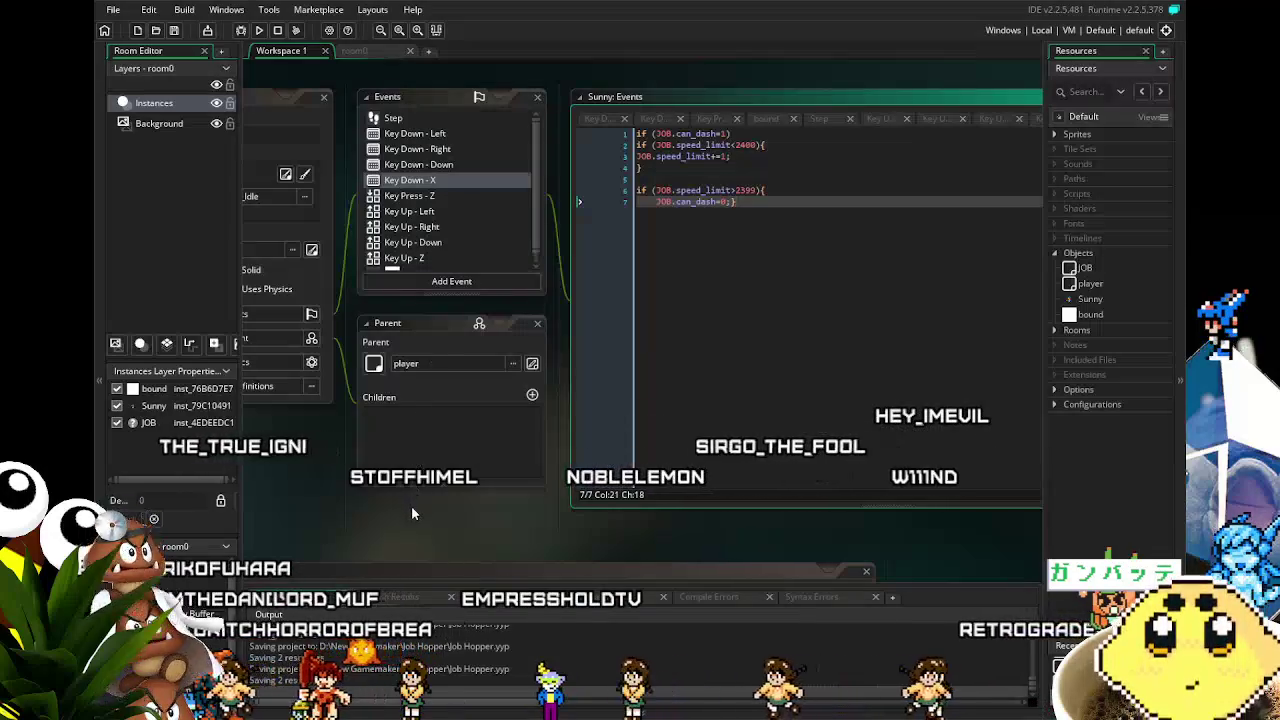
pyautogui.moveTo(411, 505); pyautogui.dragTo(441, 446)
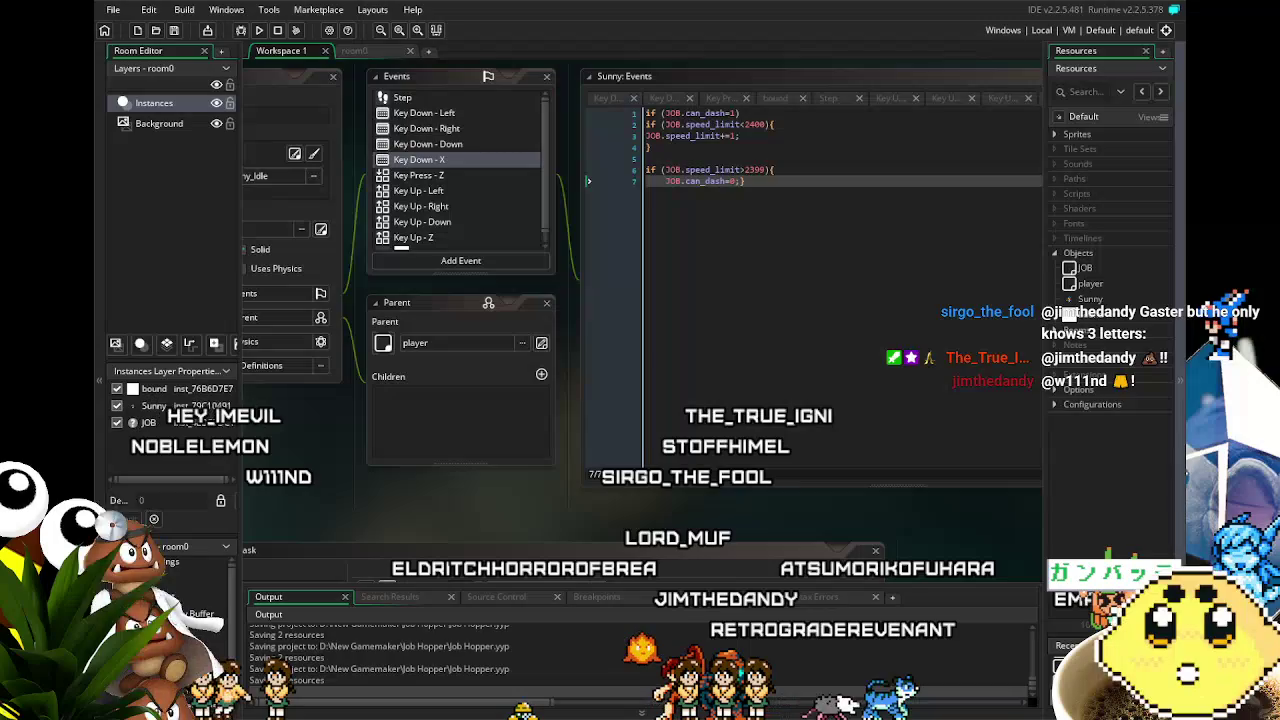
pyautogui.hscroll(1, 492, 497)
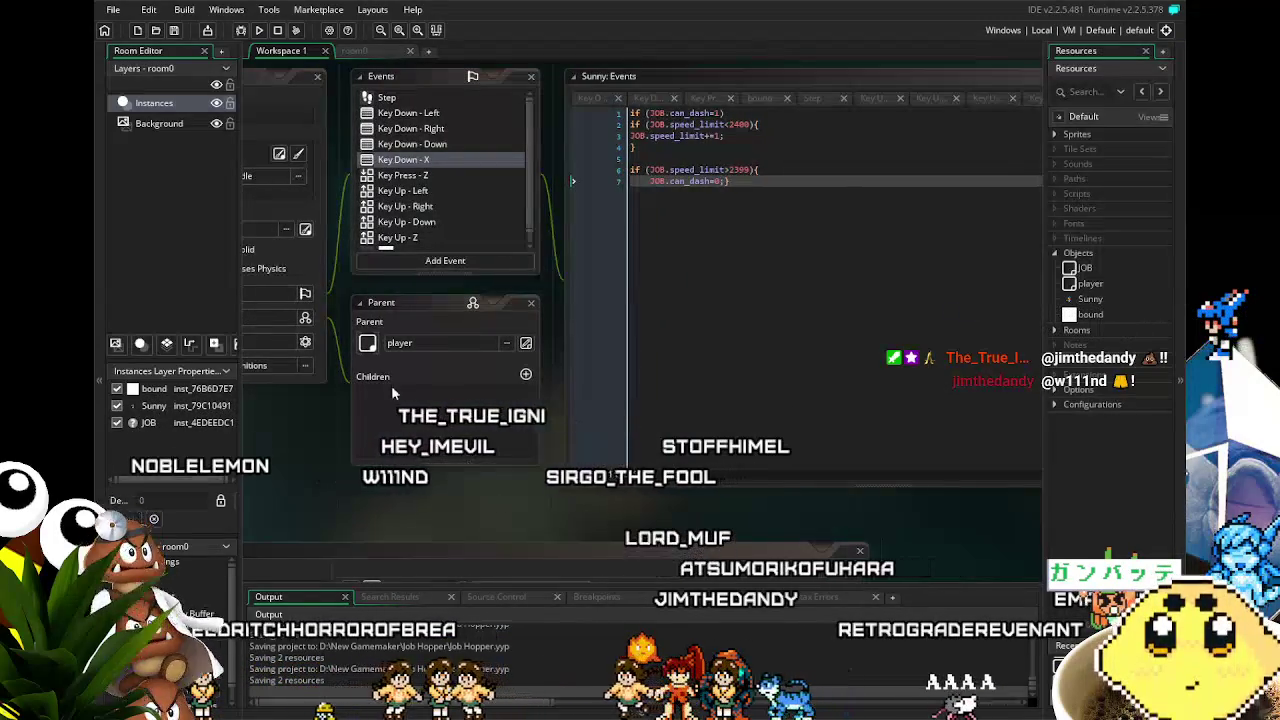
pyautogui.scroll(-2, 463, 484)
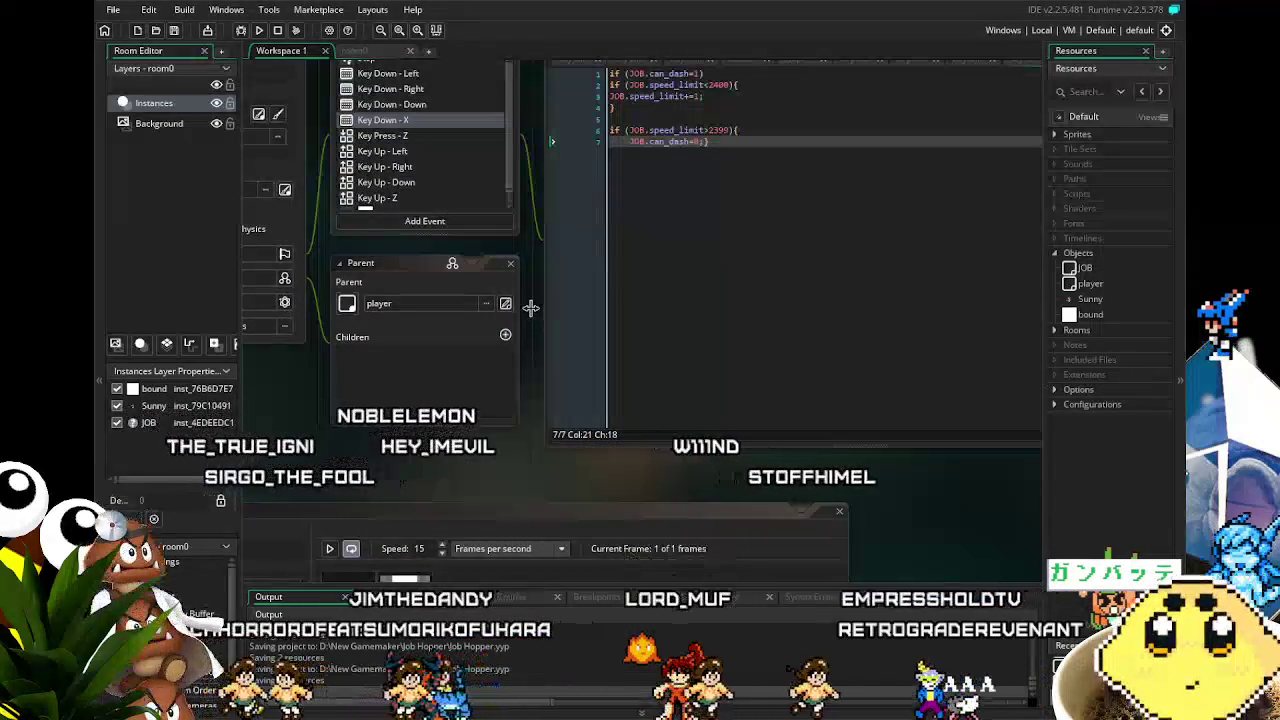
pyautogui.scroll(2, 720, 424)
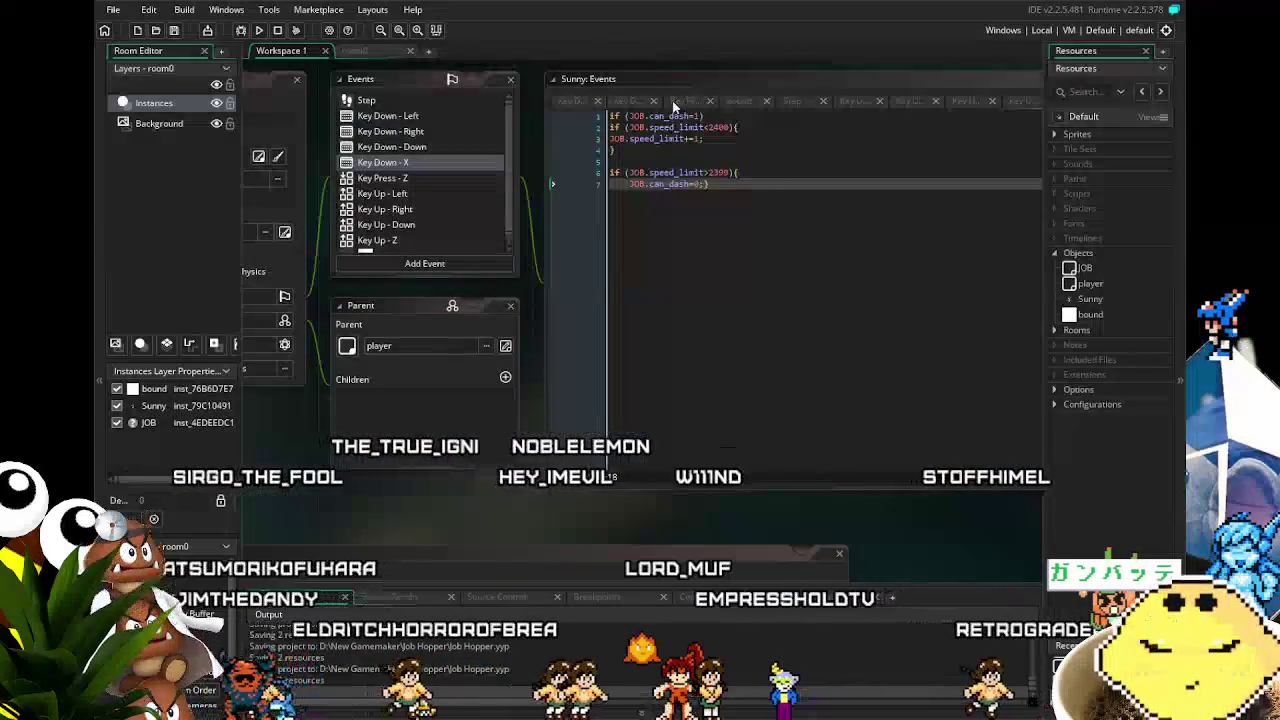
pyautogui.scroll(2, 673, 107)
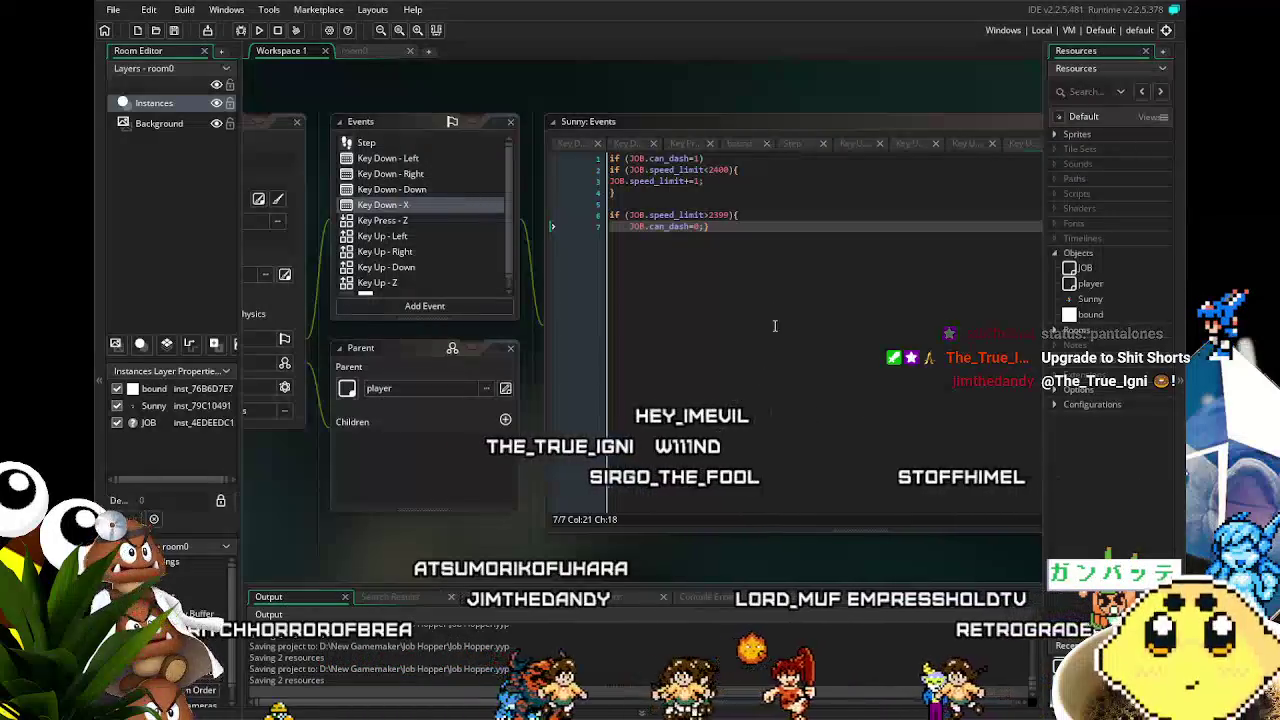
pyautogui.click(443, 215)
pyautogui.click(446, 195)
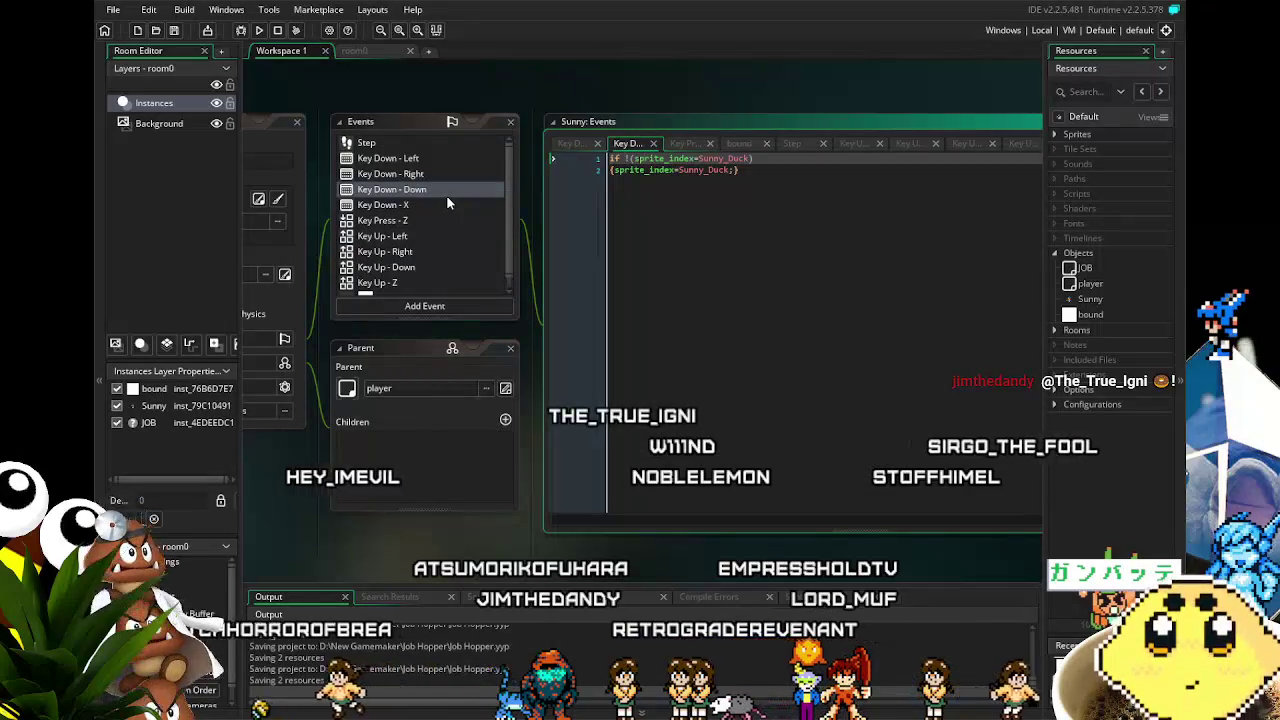
pyautogui.click(451, 204)
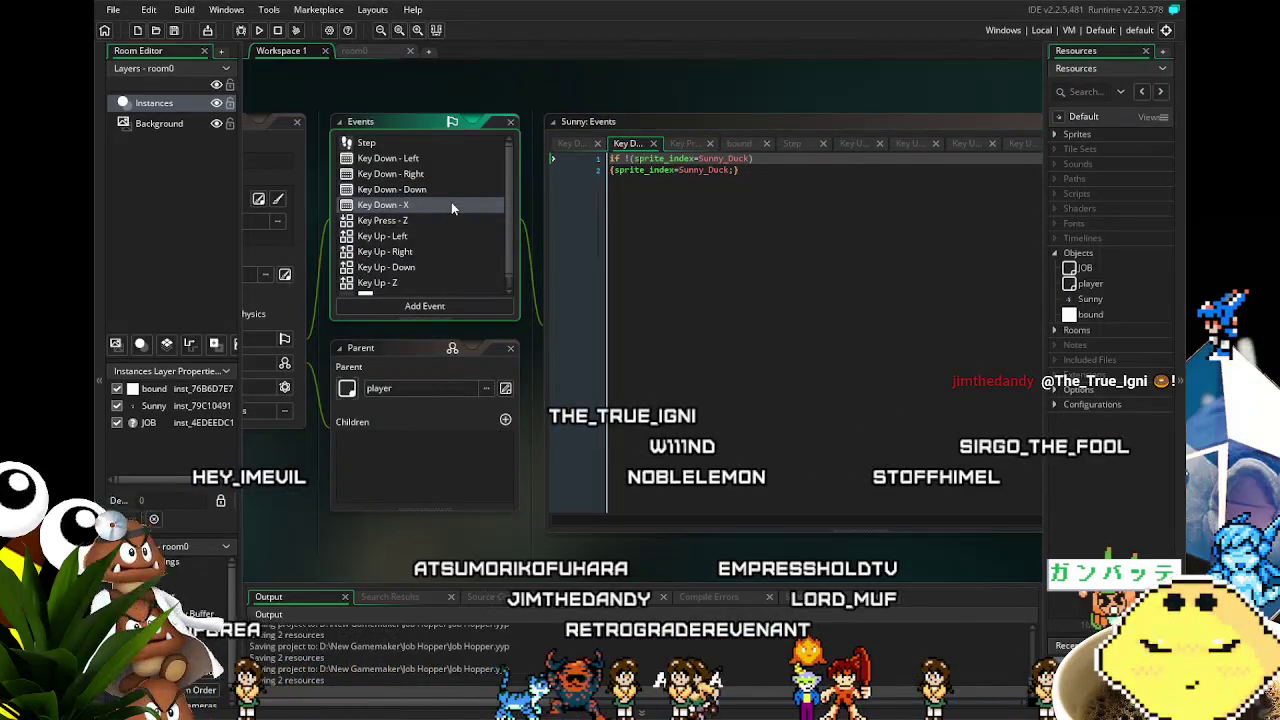
pyautogui.doubleClick(451, 204)
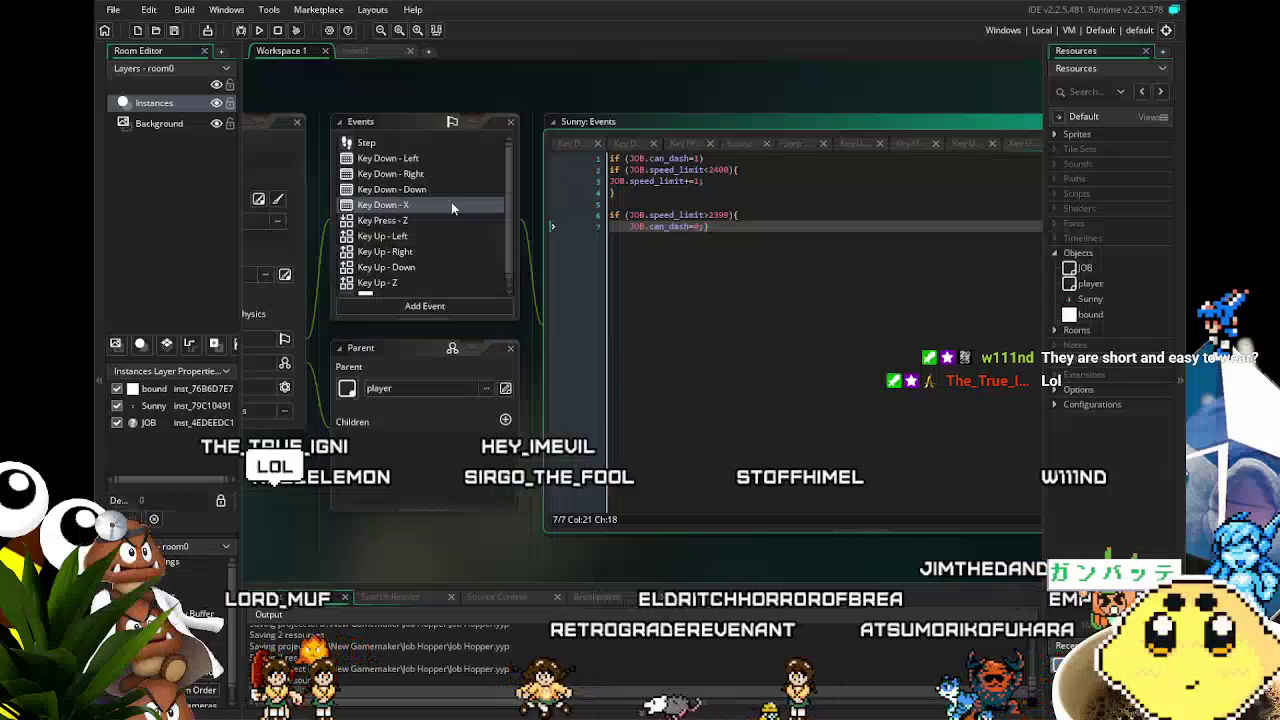
pyautogui.doubleClick(425, 220)
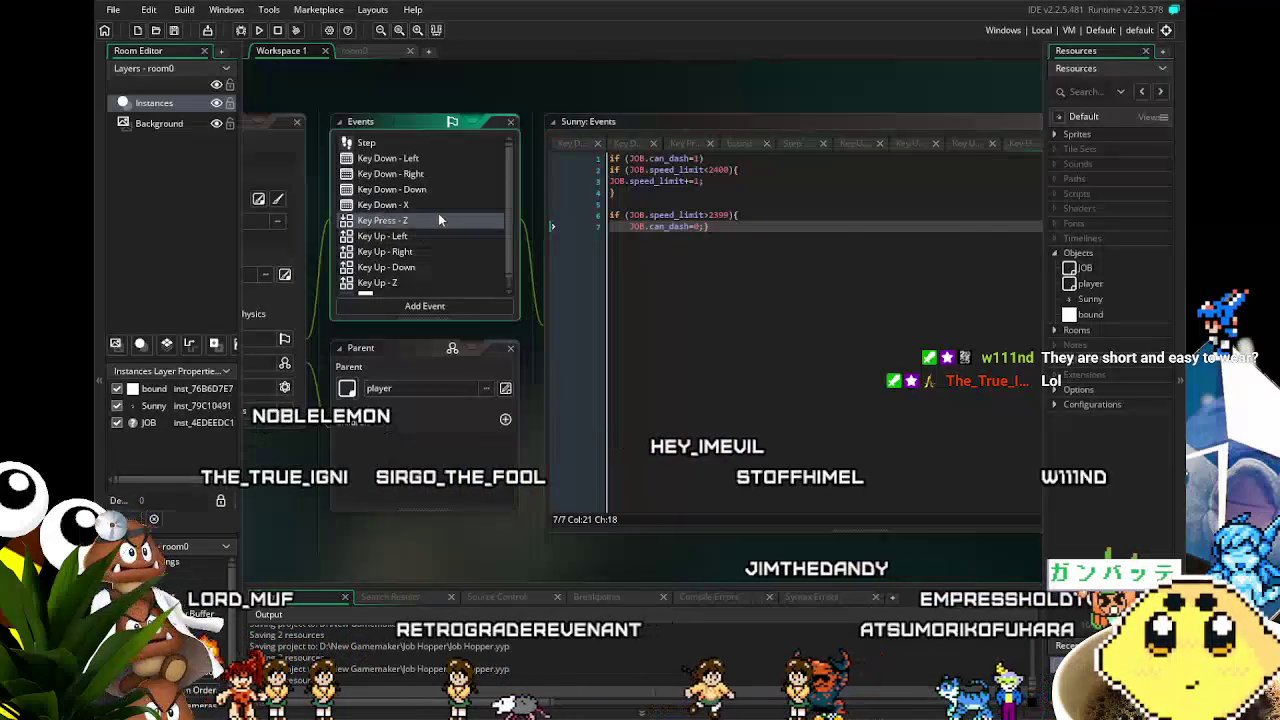
pyautogui.click(452, 205)
pyautogui.doubleClick(452, 205)
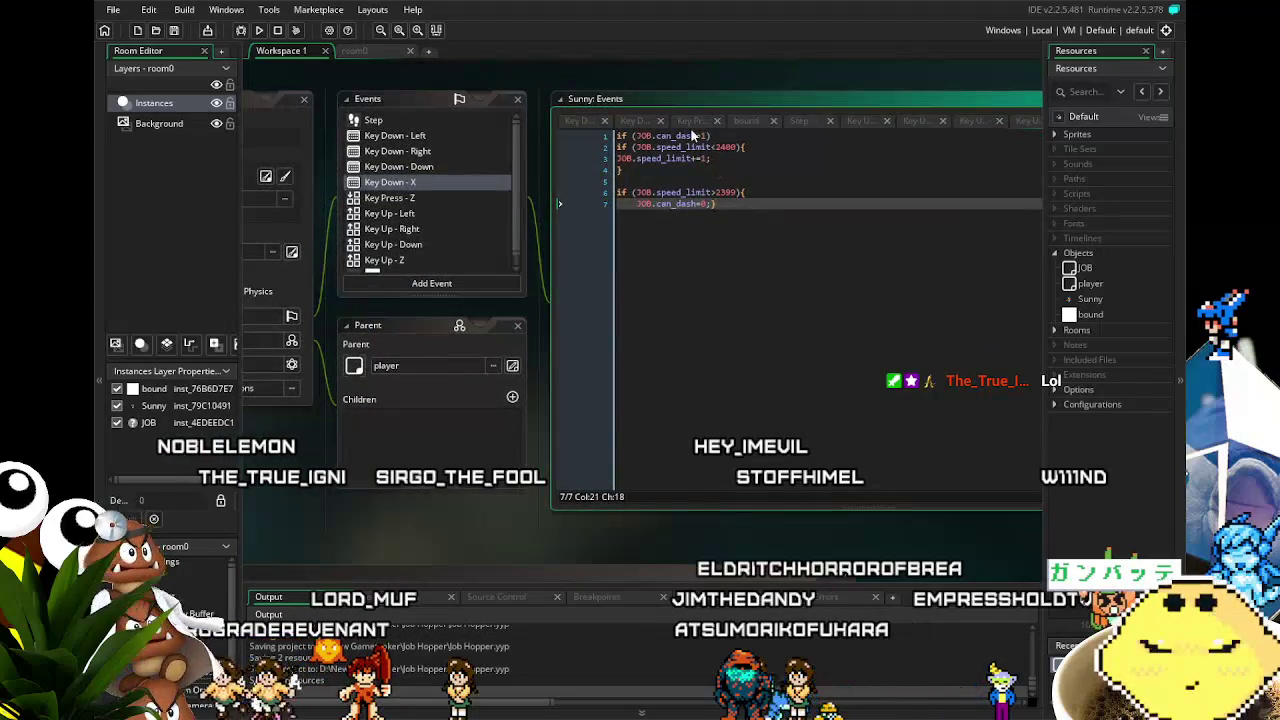
pyautogui.click(629, 205)
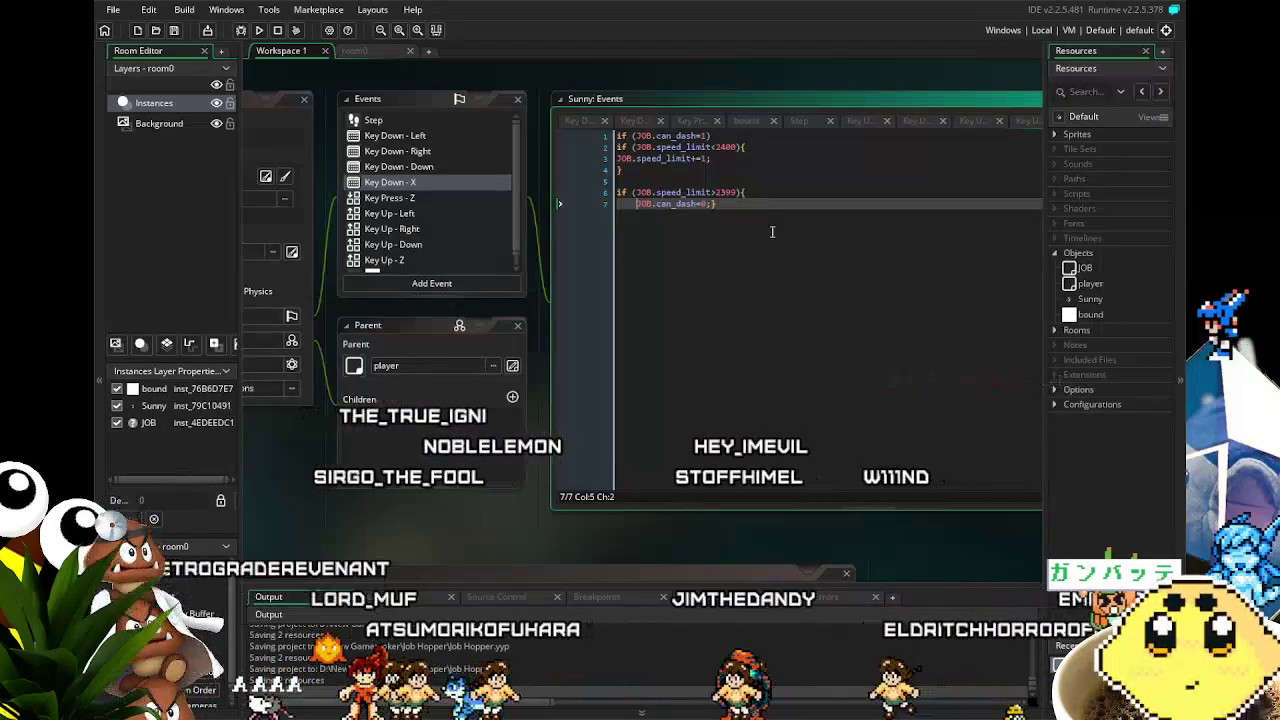
# - Move the dash-cutoff closing brace to its own line and start line 8 with sprite_index=
pyautogui.press('Return')
pyautogui.press('Up')
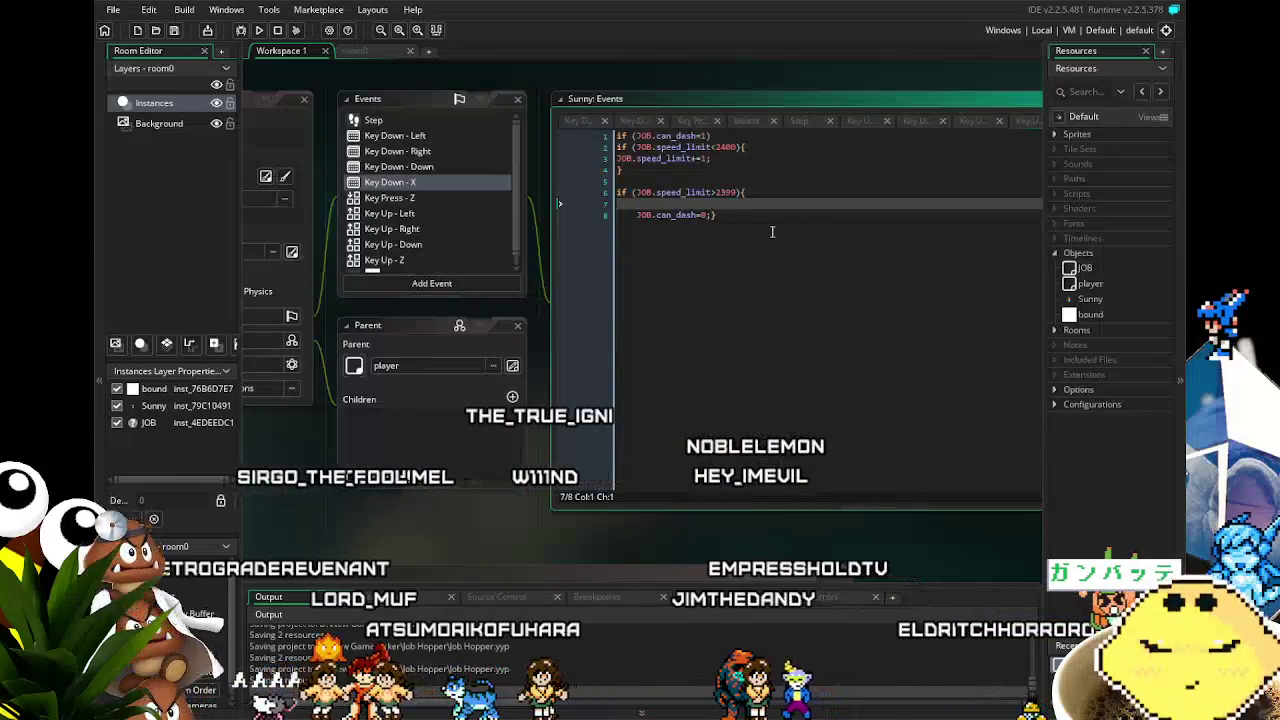
pyautogui.press('Down')
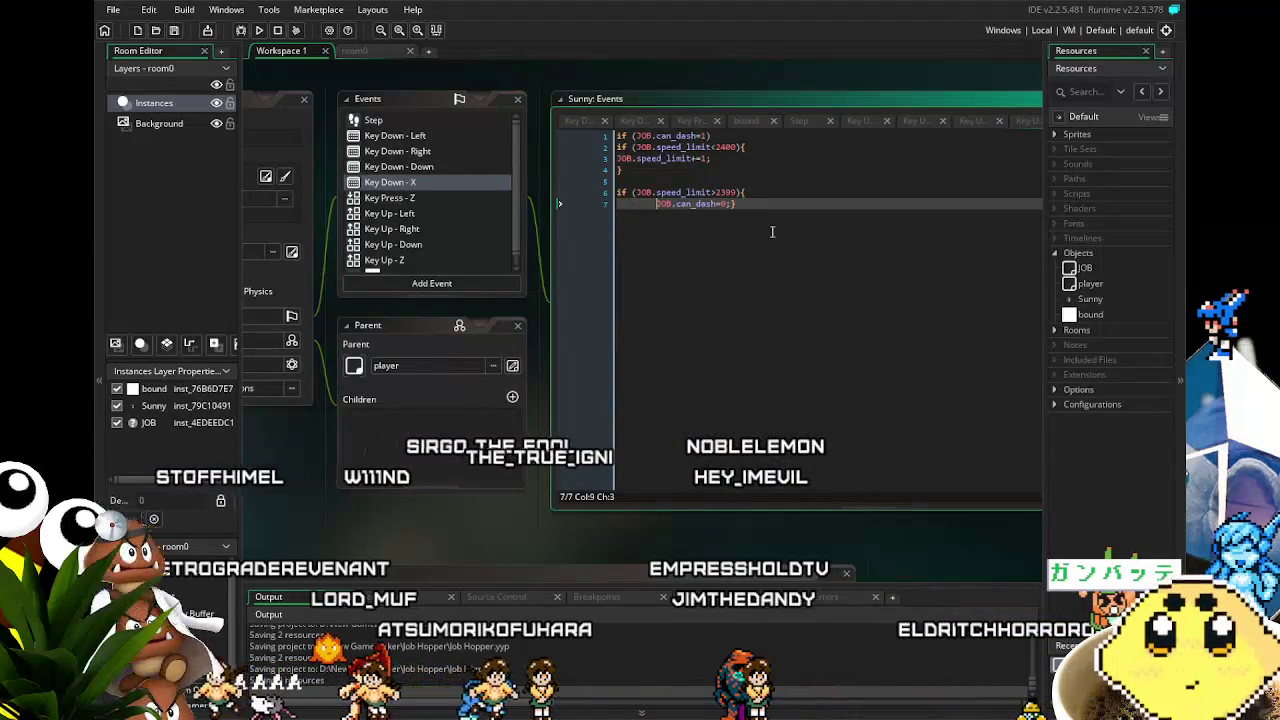
pyautogui.hotkey('ctrl', 'z')
pyautogui.hotkey('ctrl', 'z')
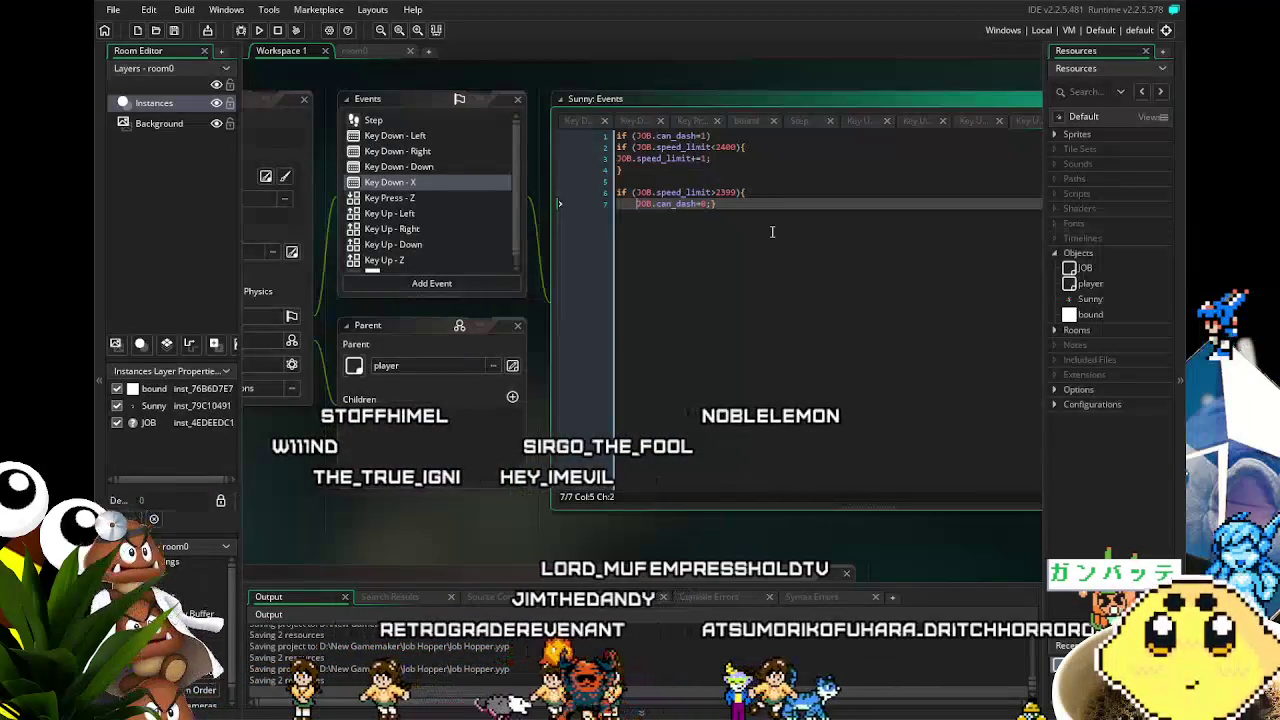
pyautogui.press('End')
pyautogui.press('Left')
pyautogui.press('Return')
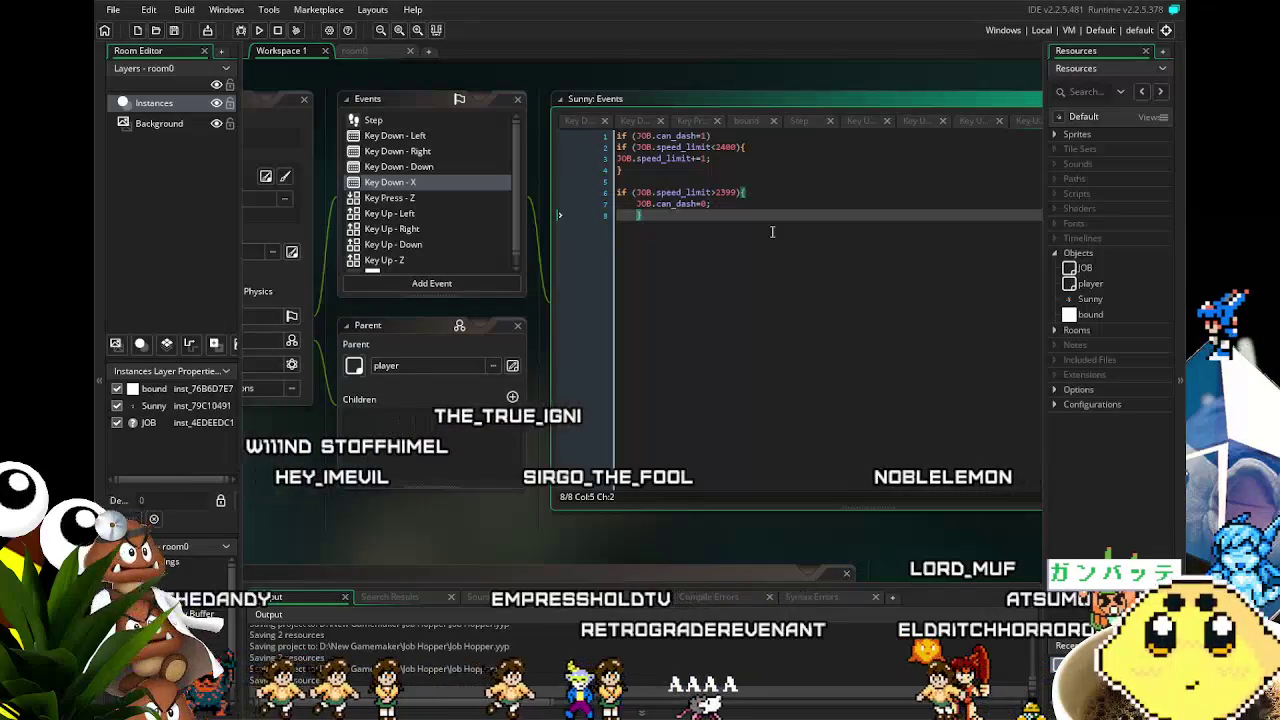
pyautogui.write('sprite_inde')
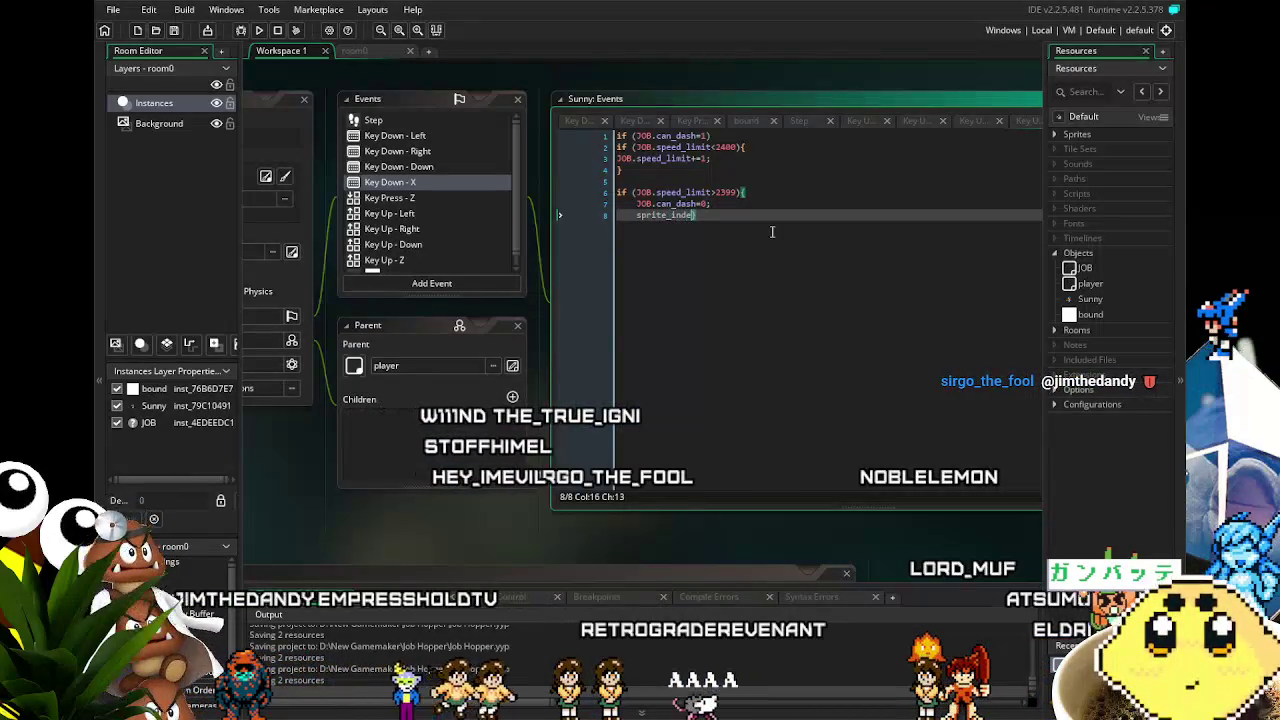
pyautogui.write('=')
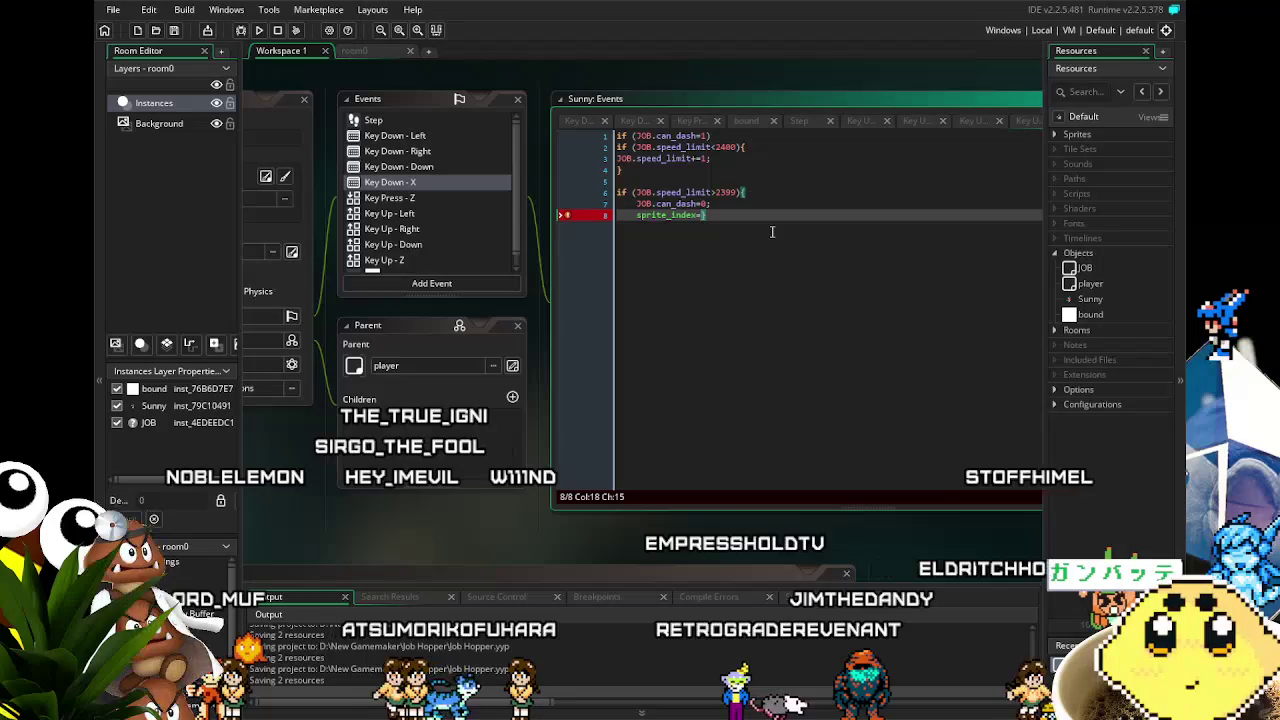
pyautogui.click(616, 147)
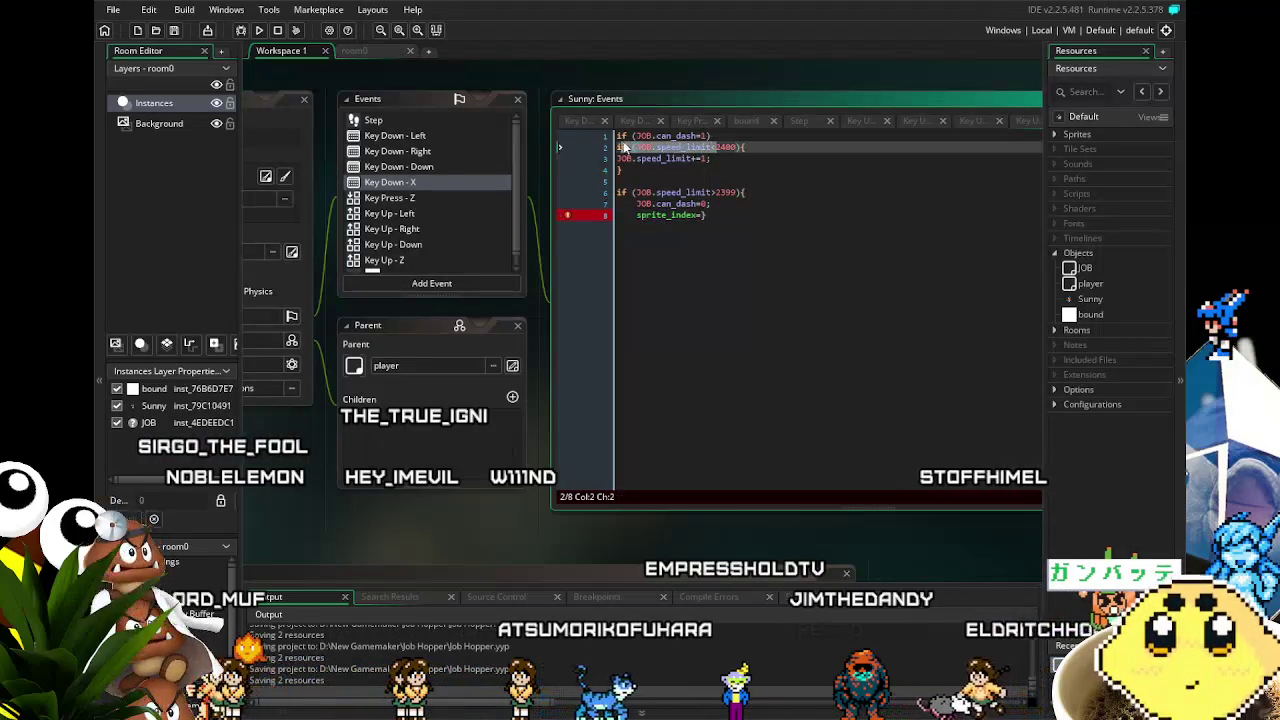
# - Move the if (JOB.can_dash=1) condition from the top down to line 5, after the speed_limit block
pyautogui.hotkey('shift', 'Up')
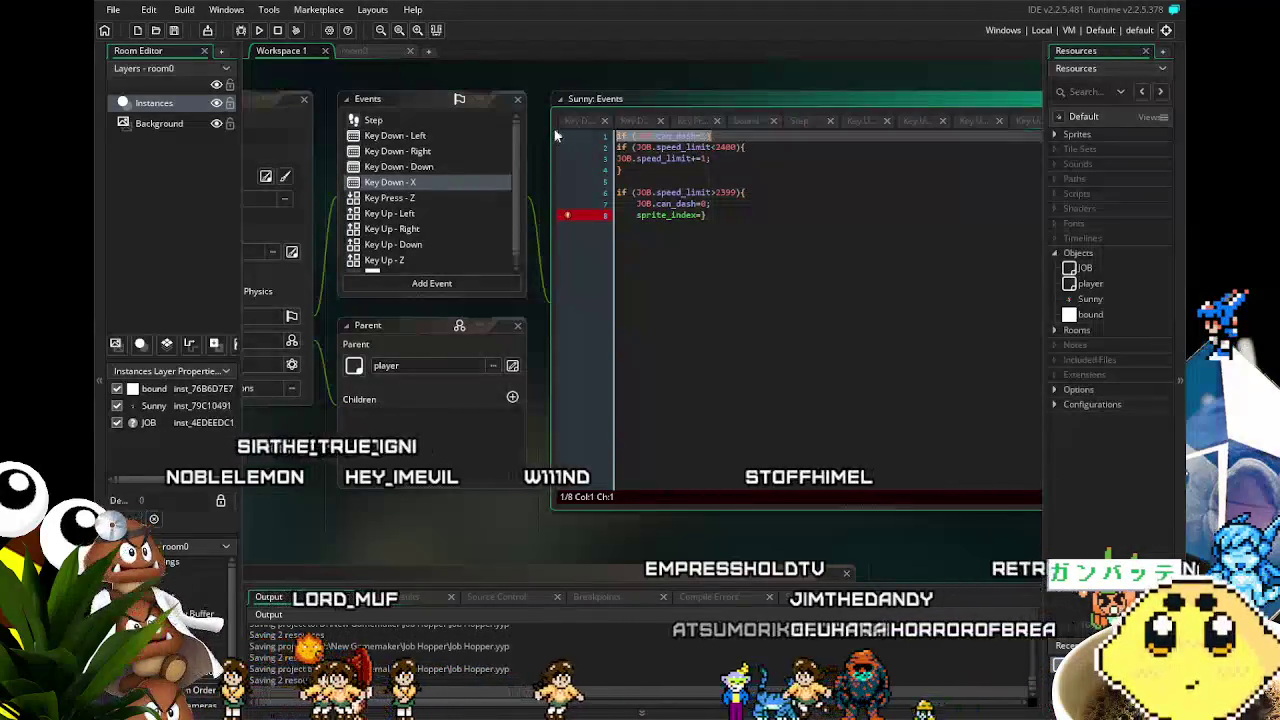
pyautogui.press('BackSpace')
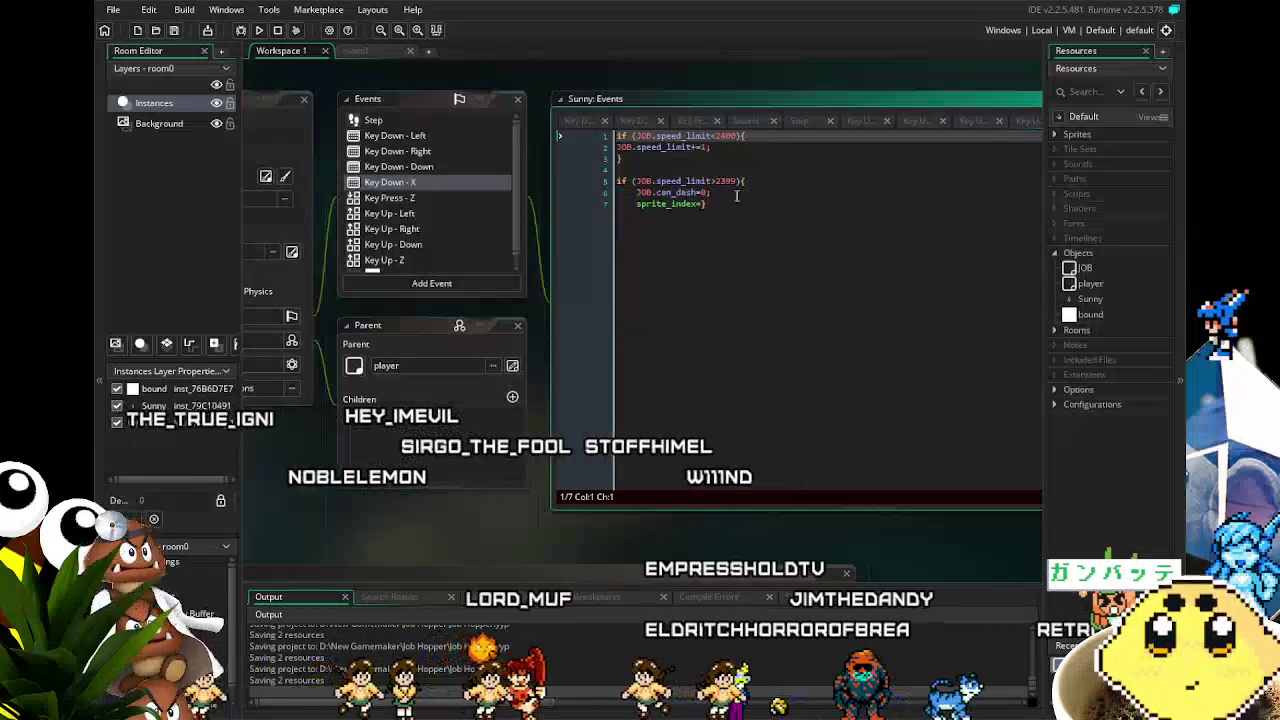
pyautogui.click(650, 171)
pyautogui.press('Return')
pyautogui.write('if (JOB.can_dash=1)')
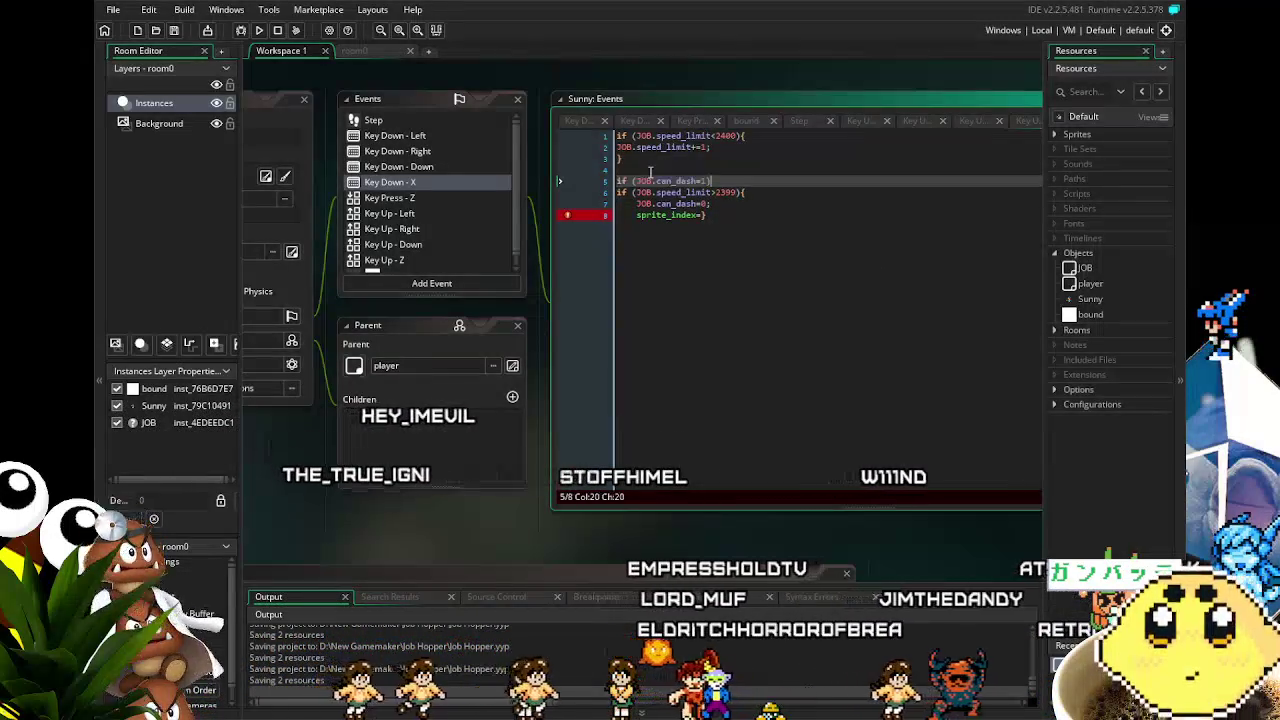
# - Complete line 8 as sprite_index=Sunny_Run; and close the block with a brace
pyautogui.click(719, 230)
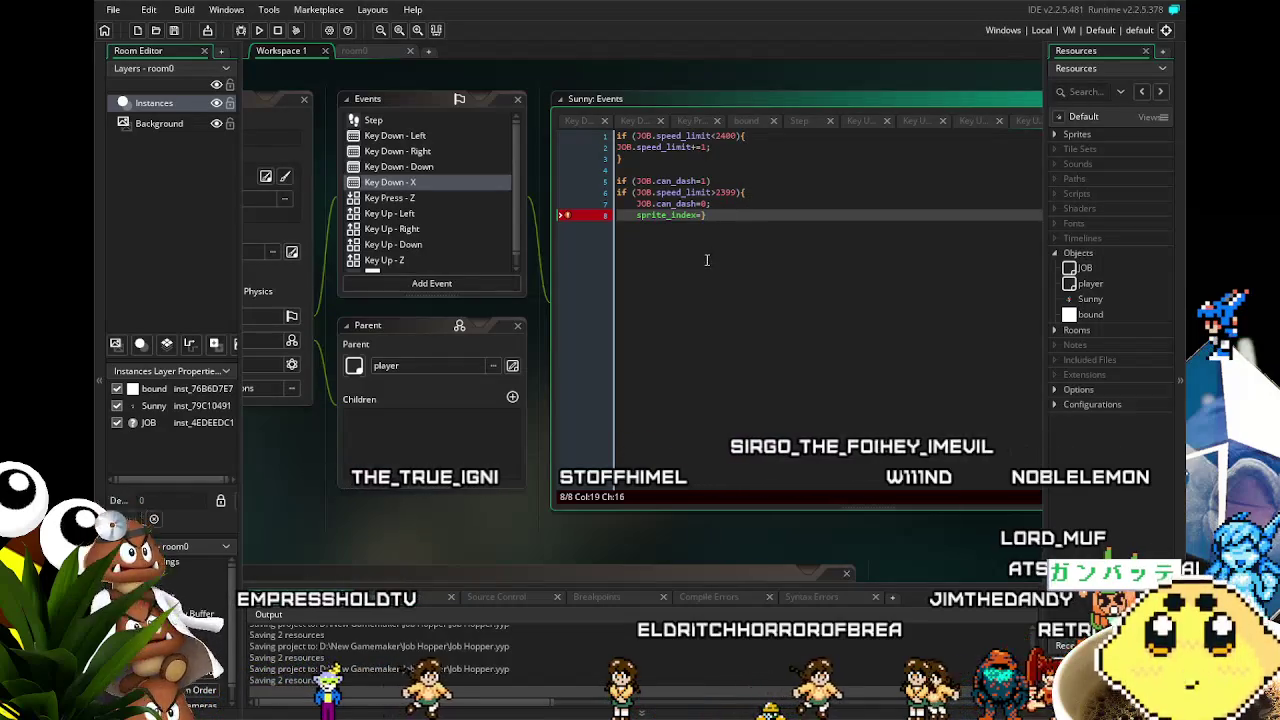
pyautogui.write('su')
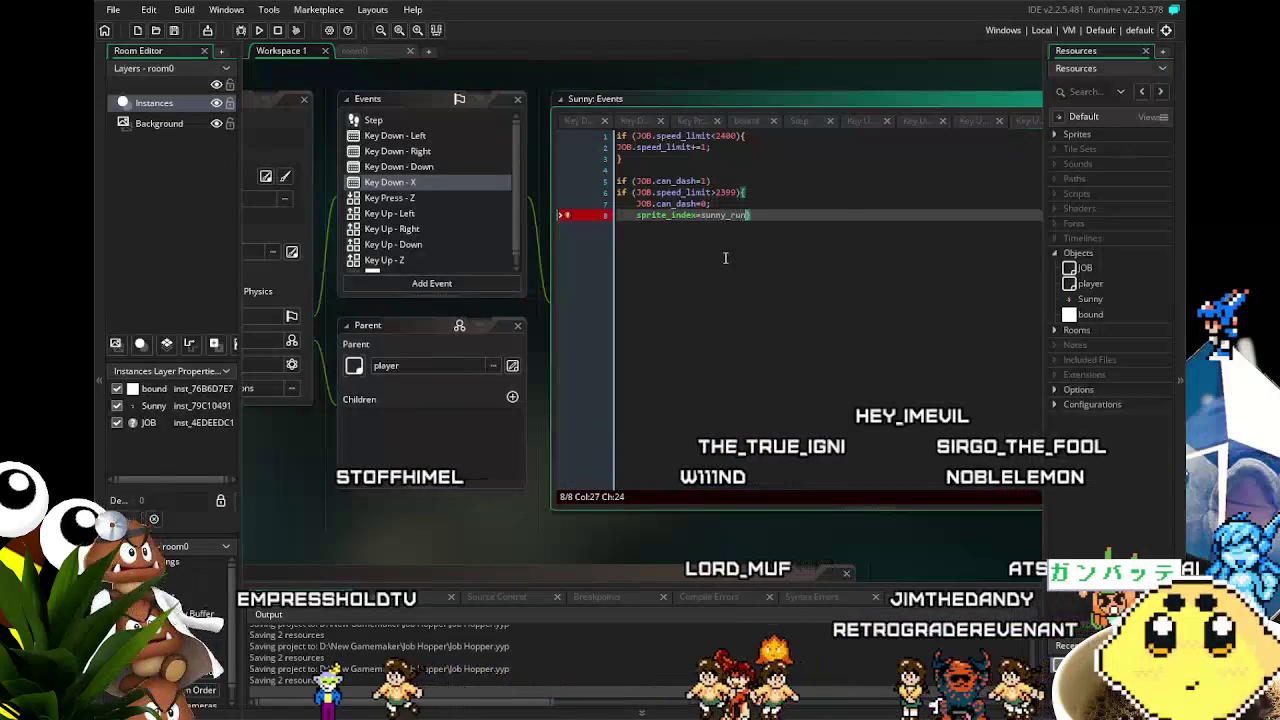
pyautogui.write('nny_run')
pyautogui.press('Return')
pyautogui.write(';')
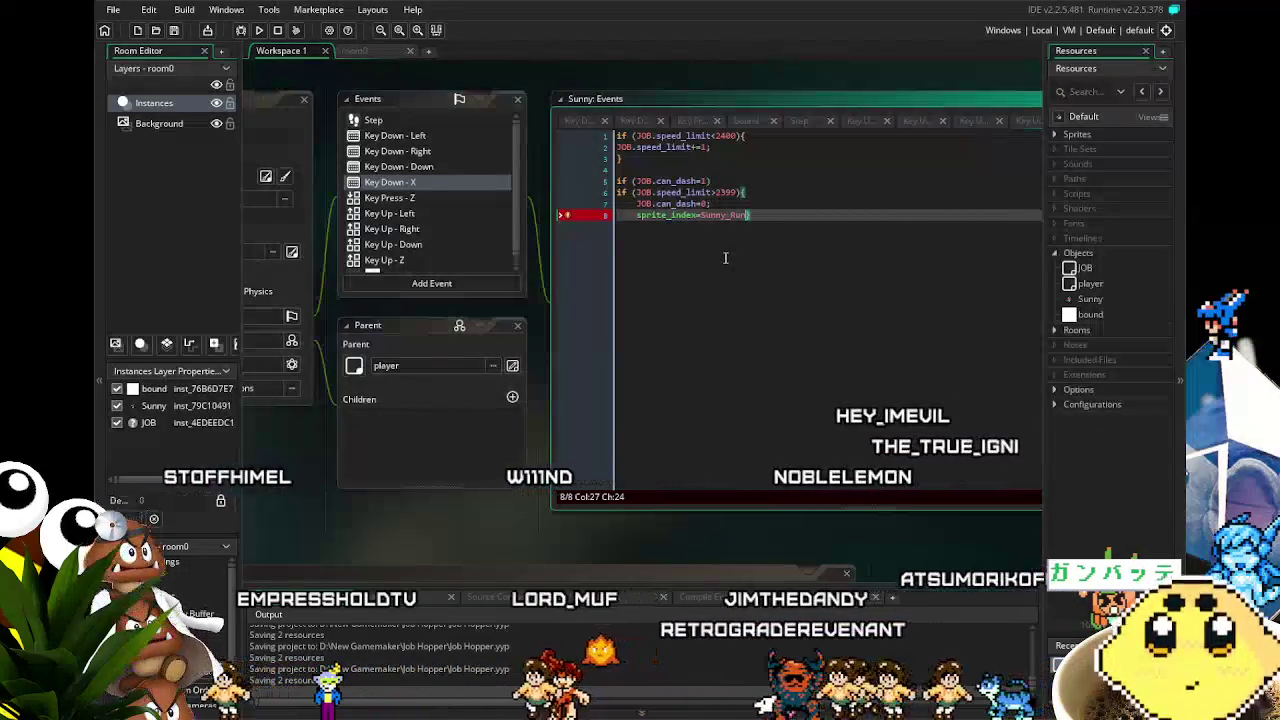
pyautogui.press('BackSpace')
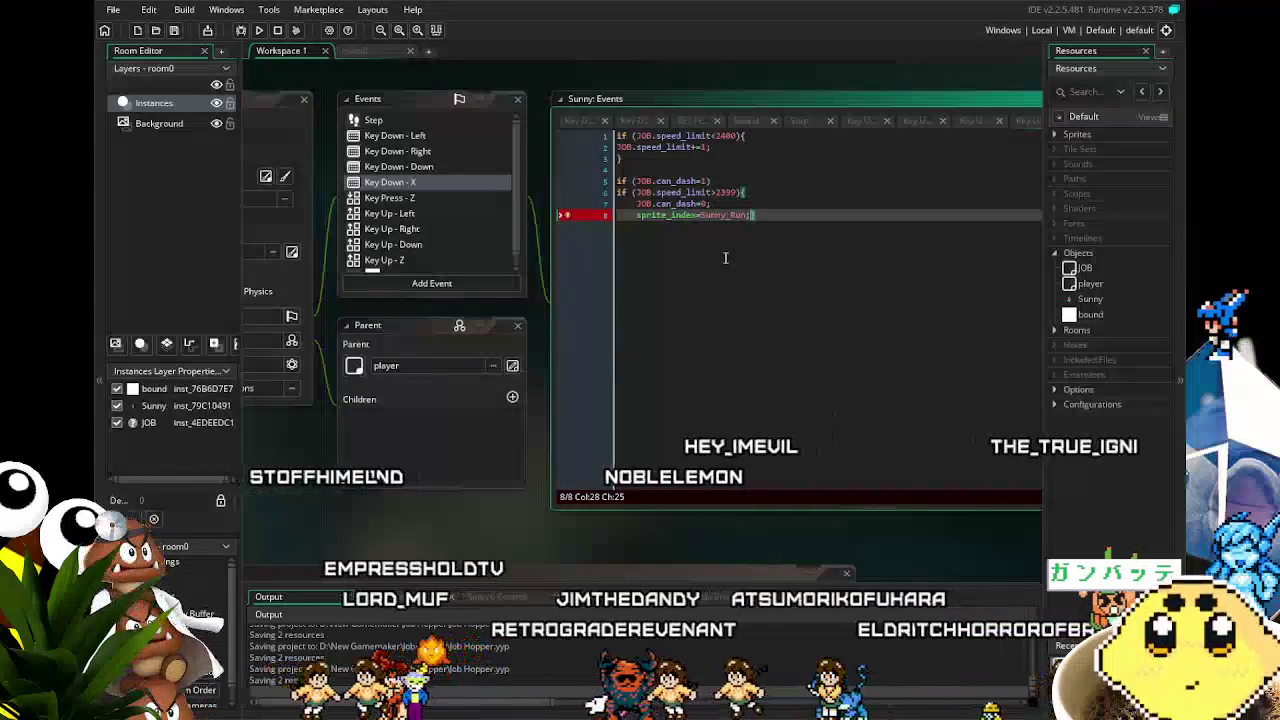
pyautogui.write('}')
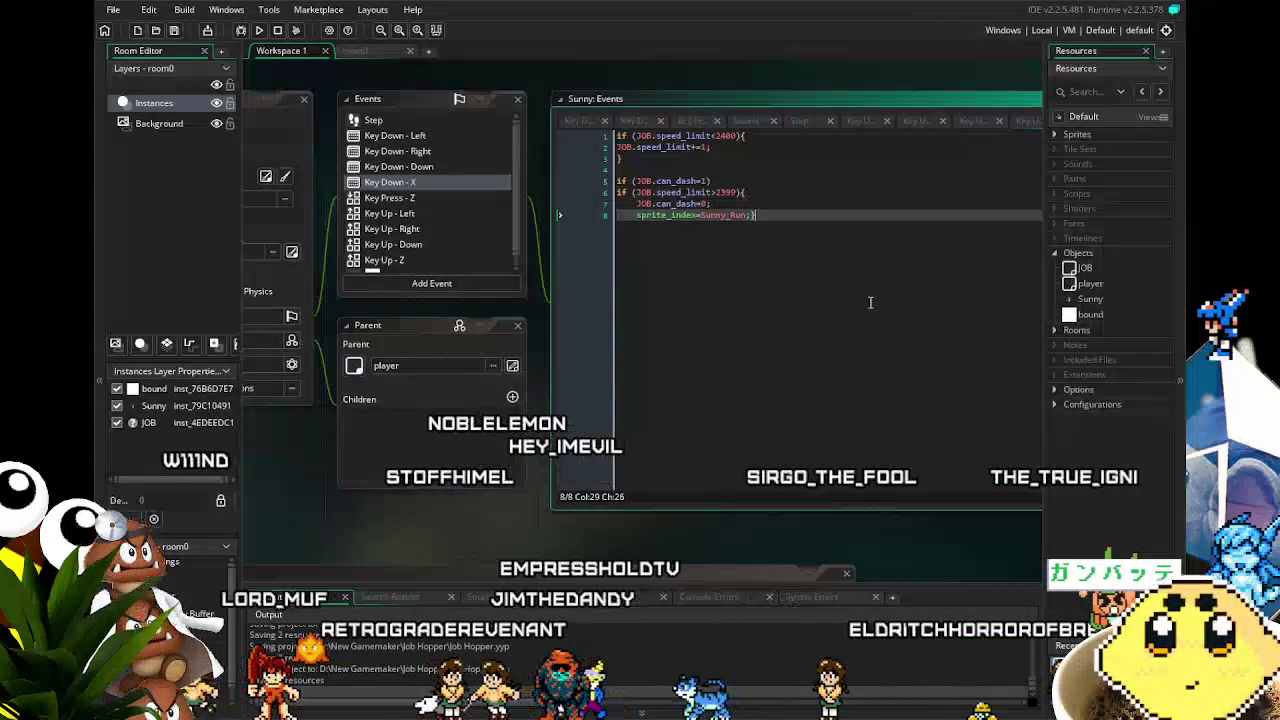
pyautogui.scroll(-2, 785, 401)
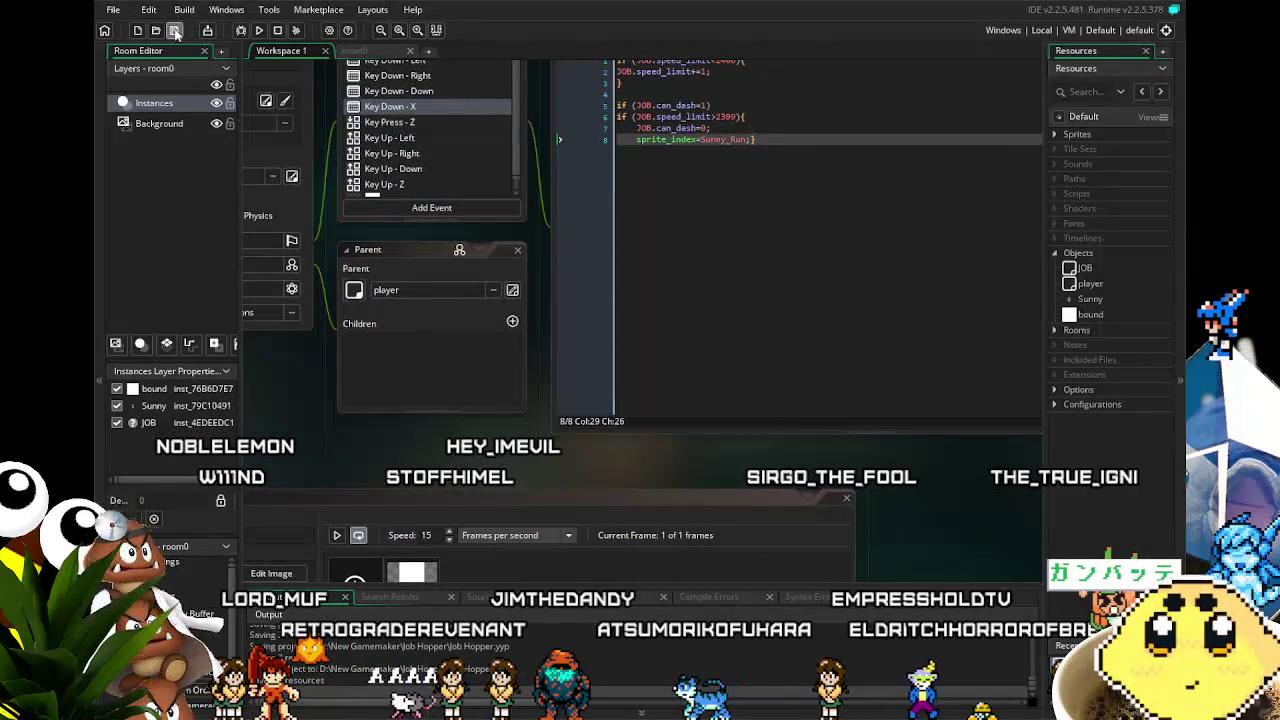
# - Look over the player_mask sprite editor and object panels, then build and run the game
pyautogui.moveTo(548, 340)
pyautogui.mouseDown()
pyautogui.moveTo(599, 294)
pyautogui.moveTo(613, 249)
pyautogui.mouseUp()
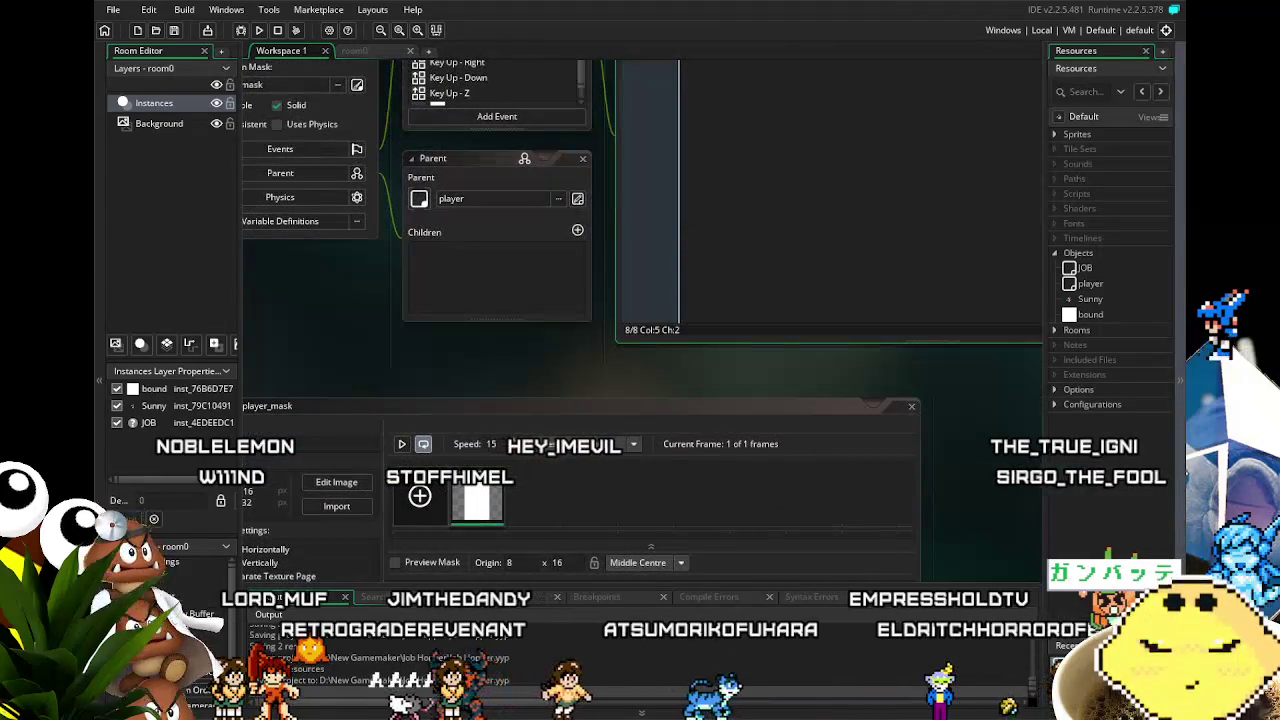
pyautogui.moveTo(781, 373); pyautogui.dragTo(678, 376)
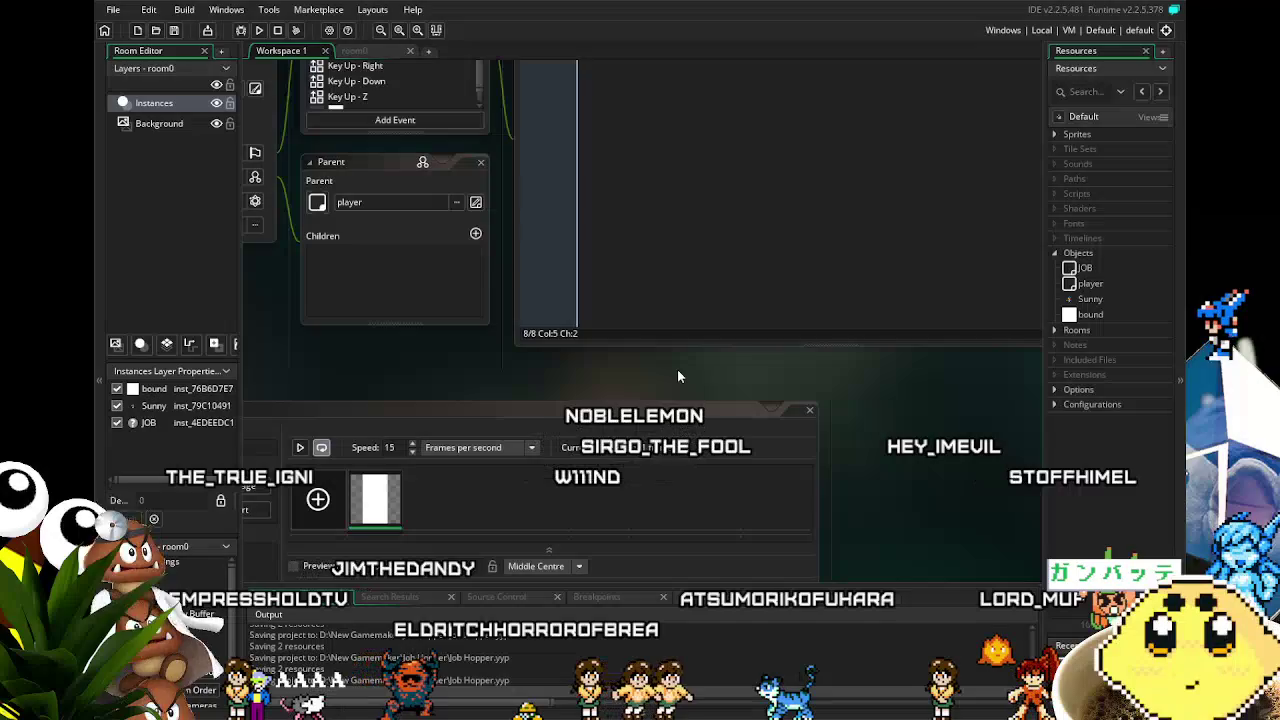
pyautogui.moveTo(348, 397); pyautogui.dragTo(439, 365)
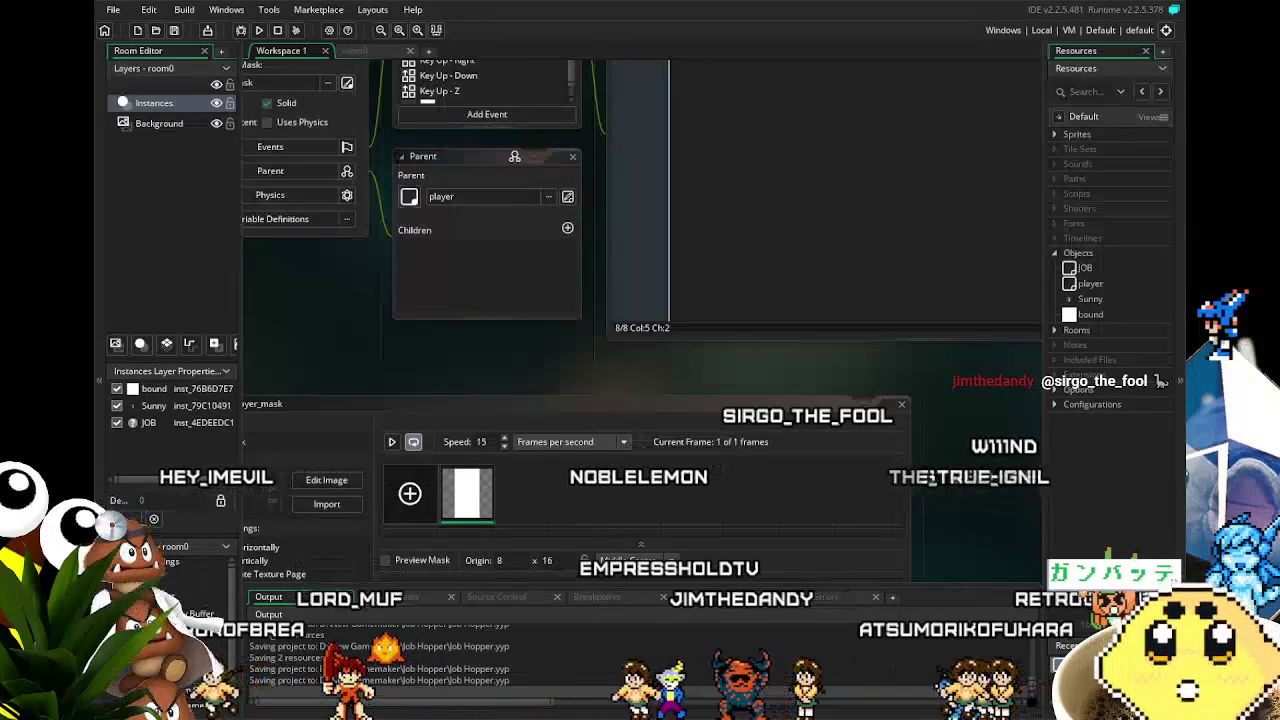
pyautogui.moveTo(315, 353); pyautogui.dragTo(401, 396)
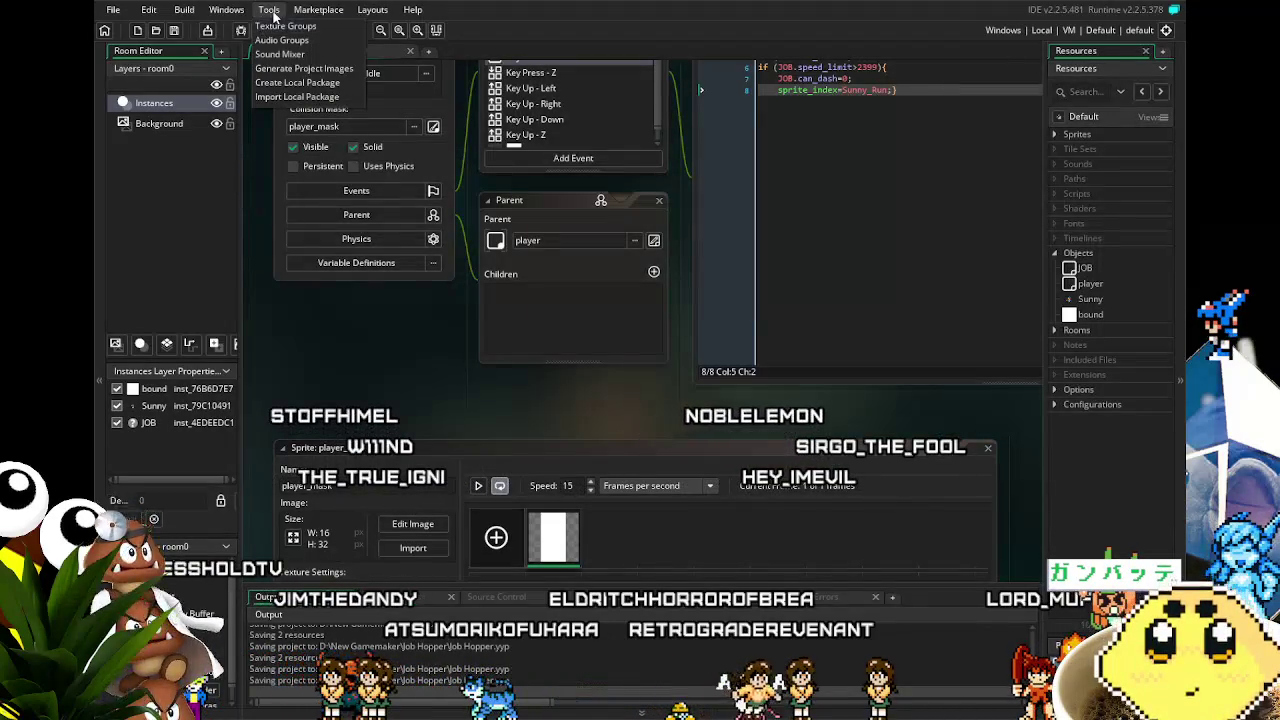
pyautogui.click(260, 30)
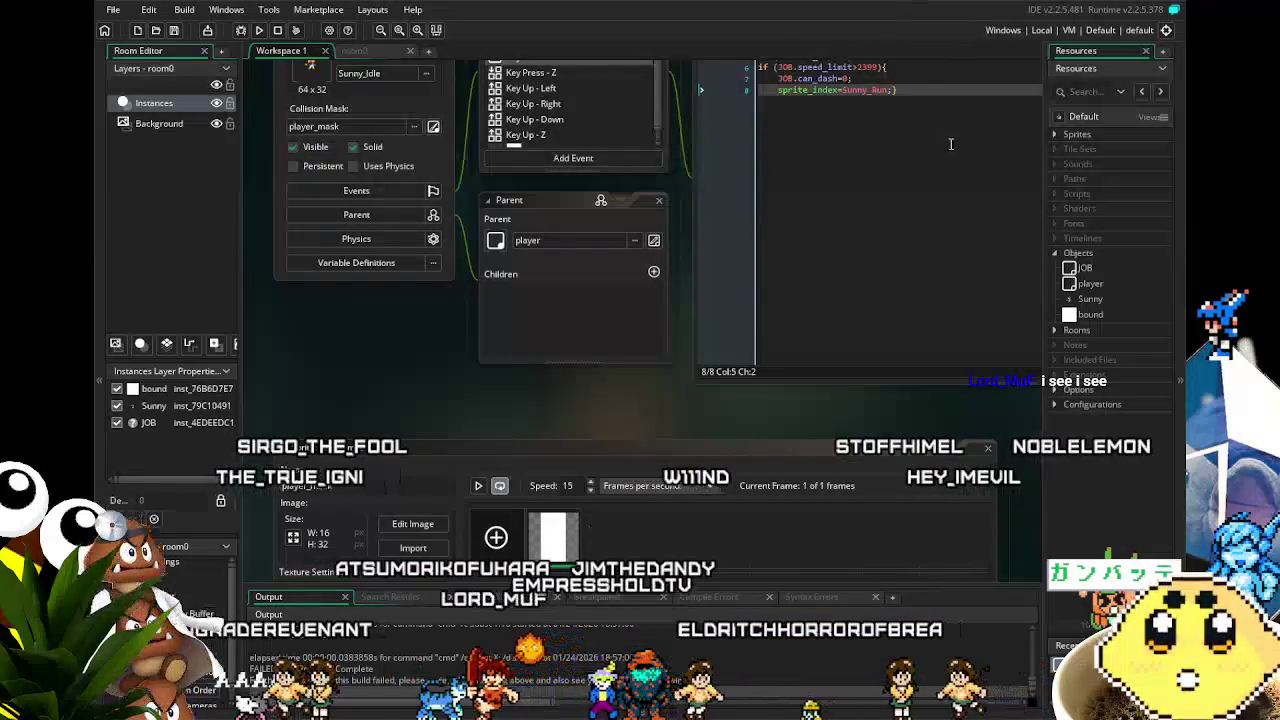
pyautogui.doubleClick(1101, 263)
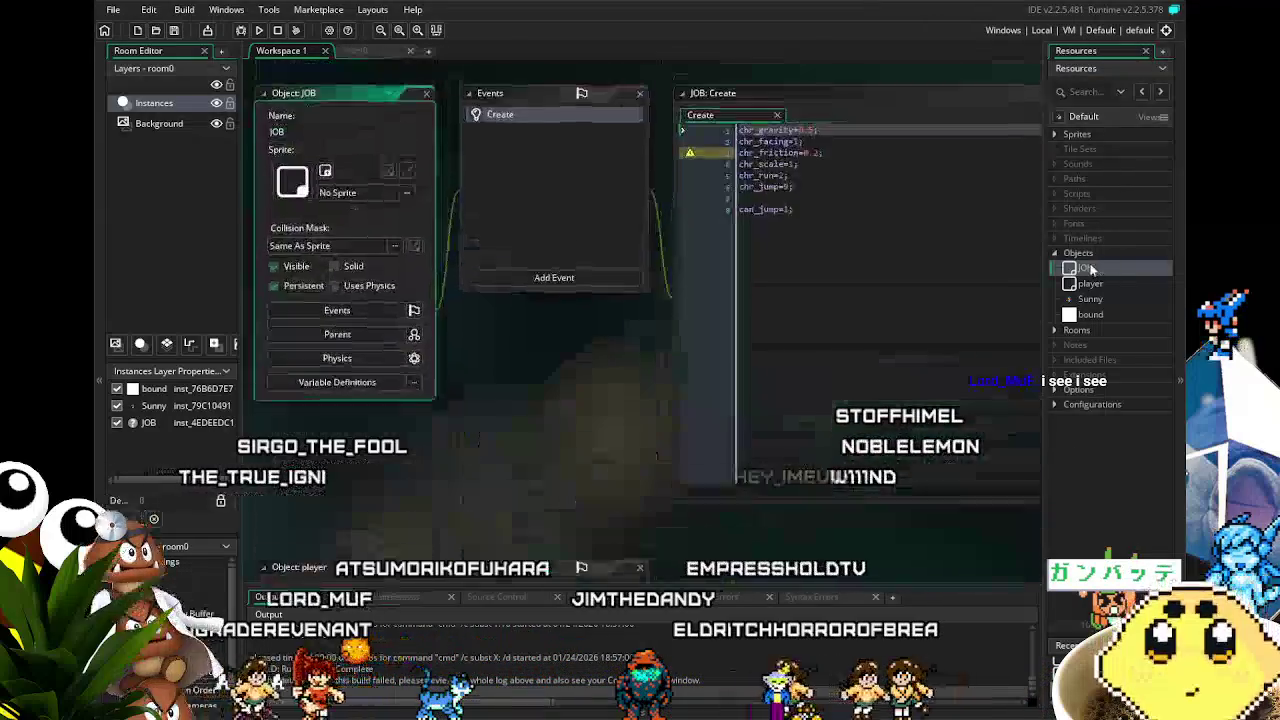
# - Add a can_dash=1; line after can_jump in JOB's Create event code
pyautogui.click(811, 206)
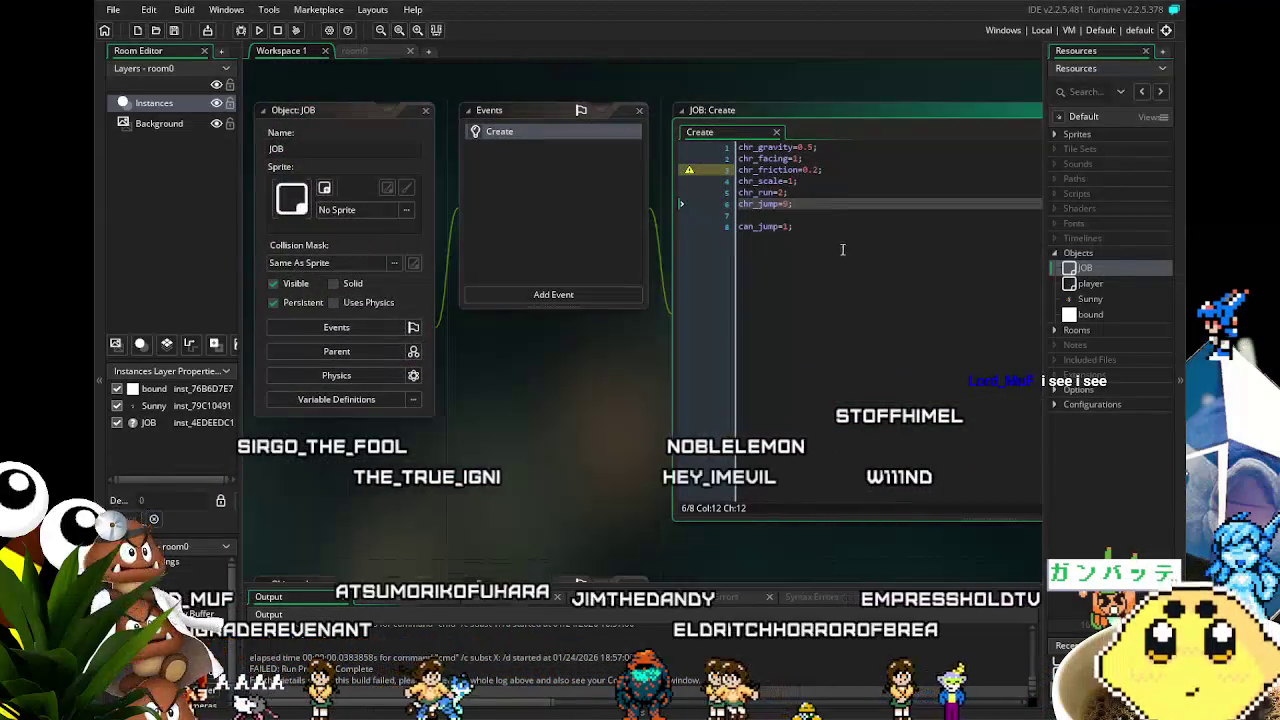
pyautogui.click(841, 228)
pyautogui.press('Return')
pyautogui.write('c')
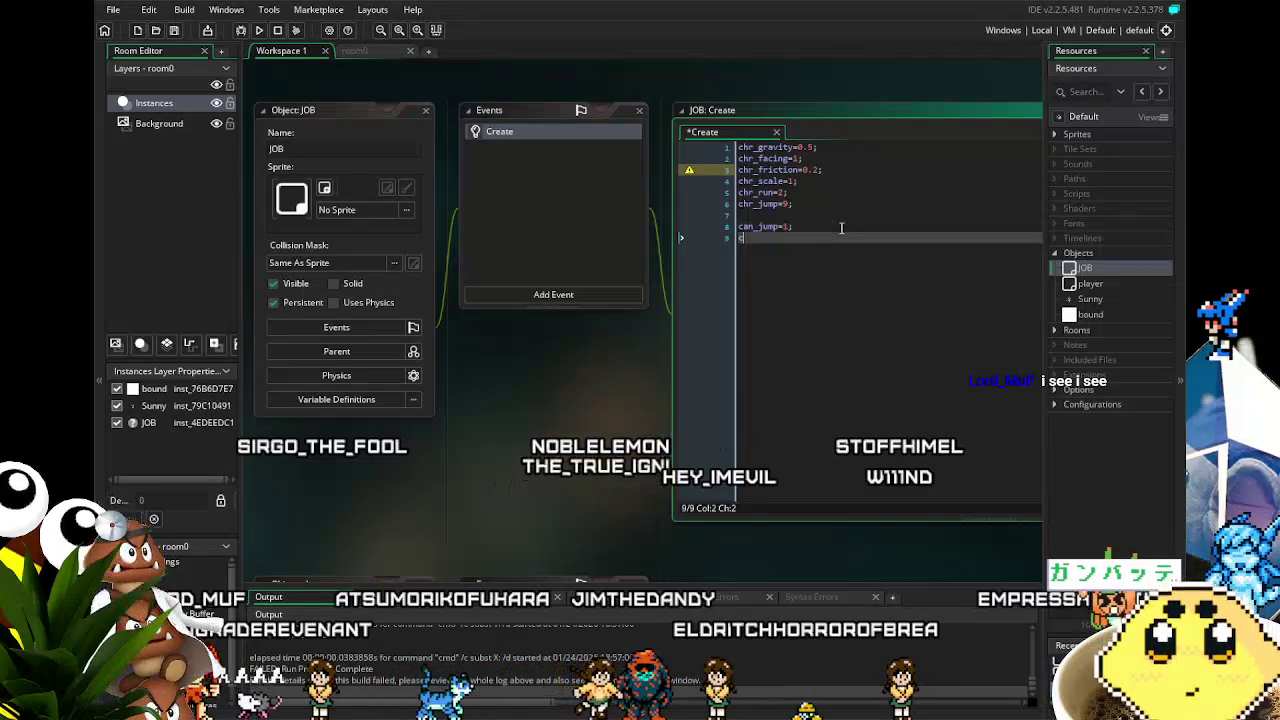
pyautogui.write('an_da')
pyautogui.press('Return')
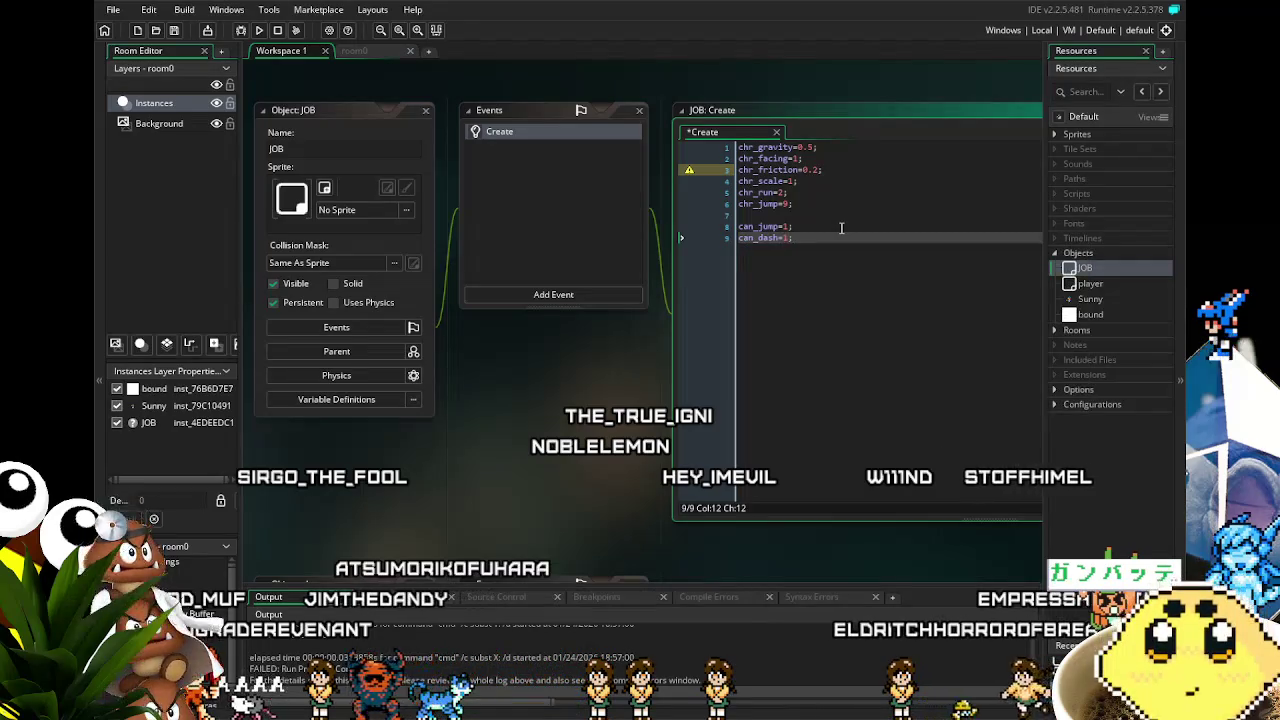
pyautogui.press('Up')
pyautogui.press('Up')
pyautogui.press('Return')
pyautogui.press('Up')
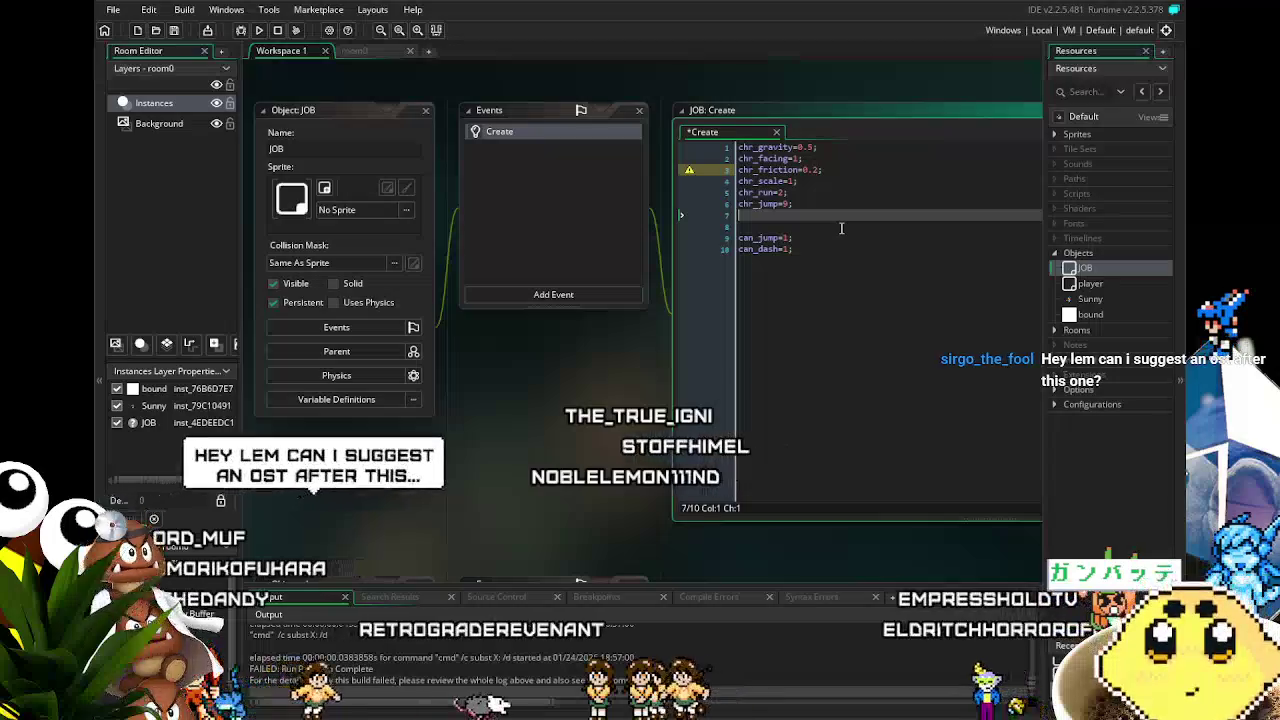
pyautogui.press('Delete')
# - Append speed_limit=0; at the end of JOB's Create code and run the game
pyautogui.hotkey('ctrl', 'End')
pyautogui.press('Return')
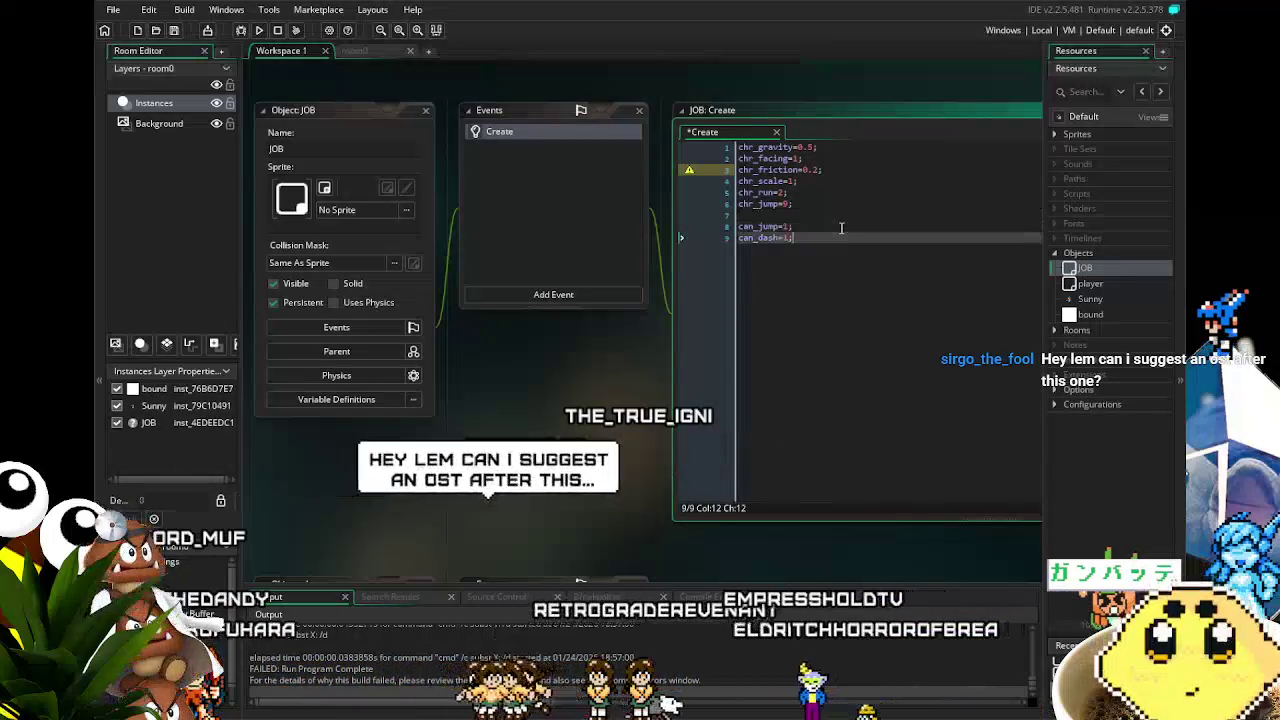
pyautogui.press('Return')
pyautogui.write('sp')
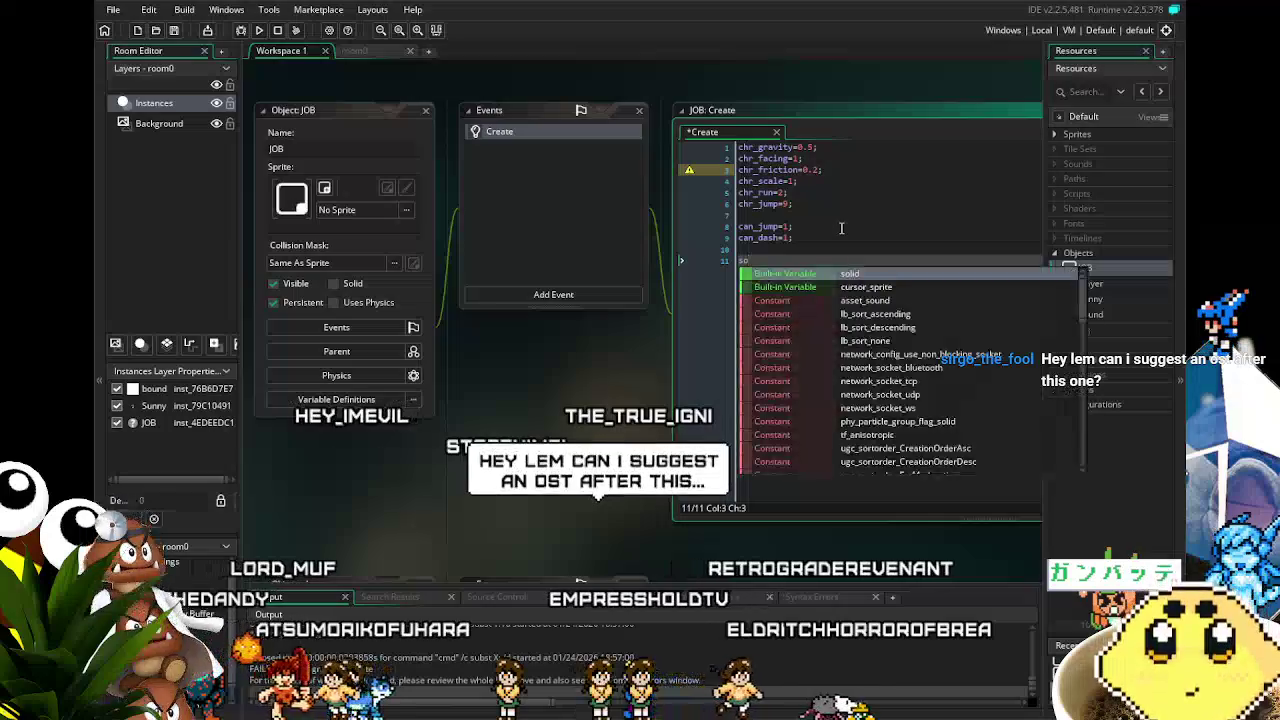
pyautogui.write('eed_l')
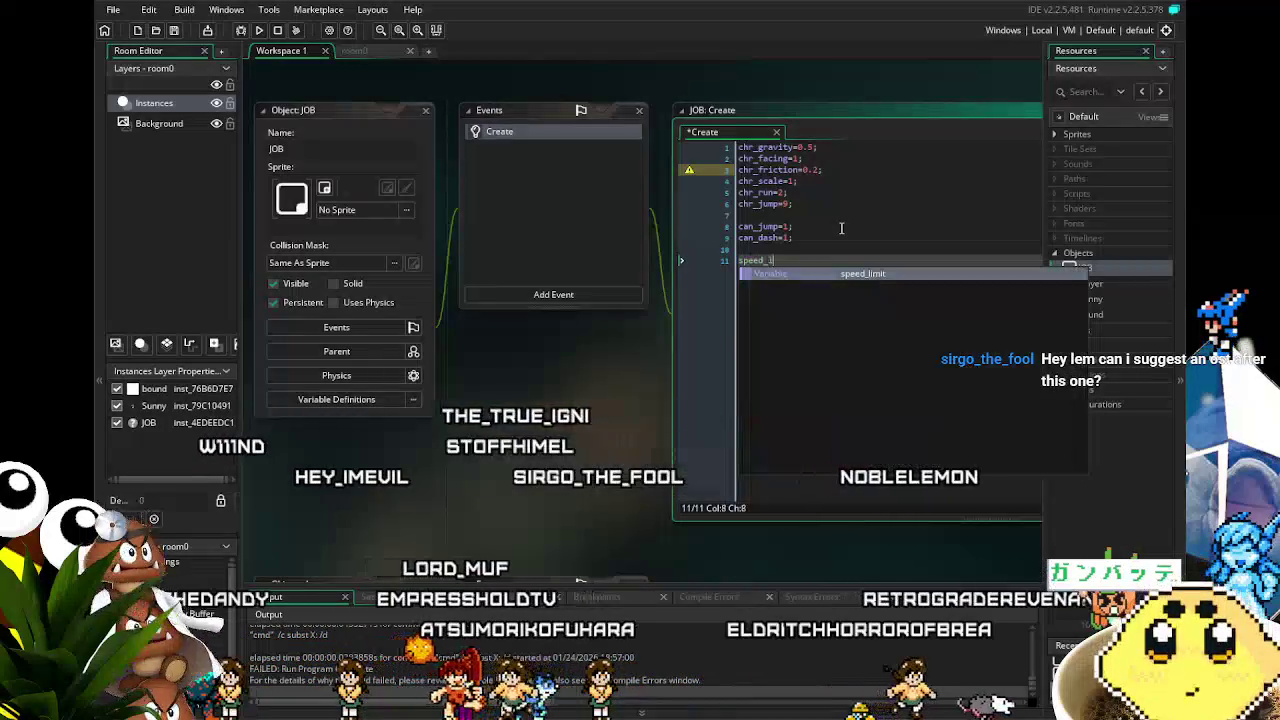
pyautogui.write('imit=0;')
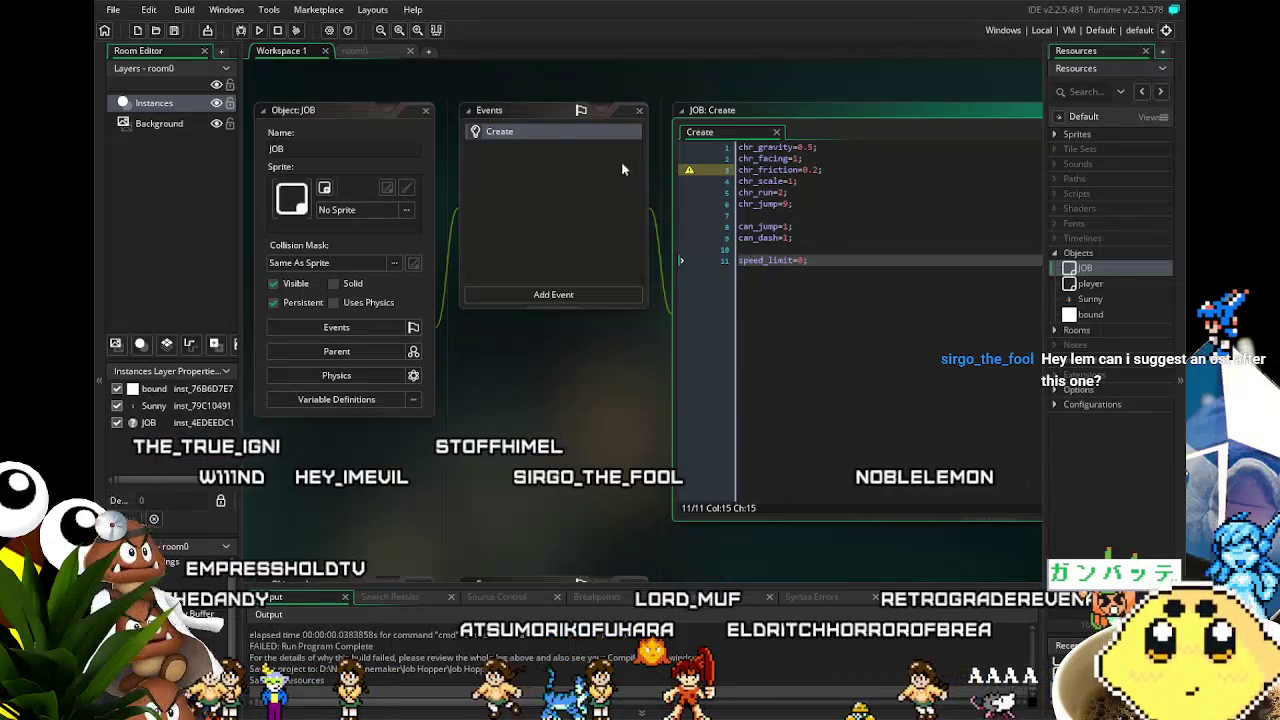
pyautogui.click(259, 30)
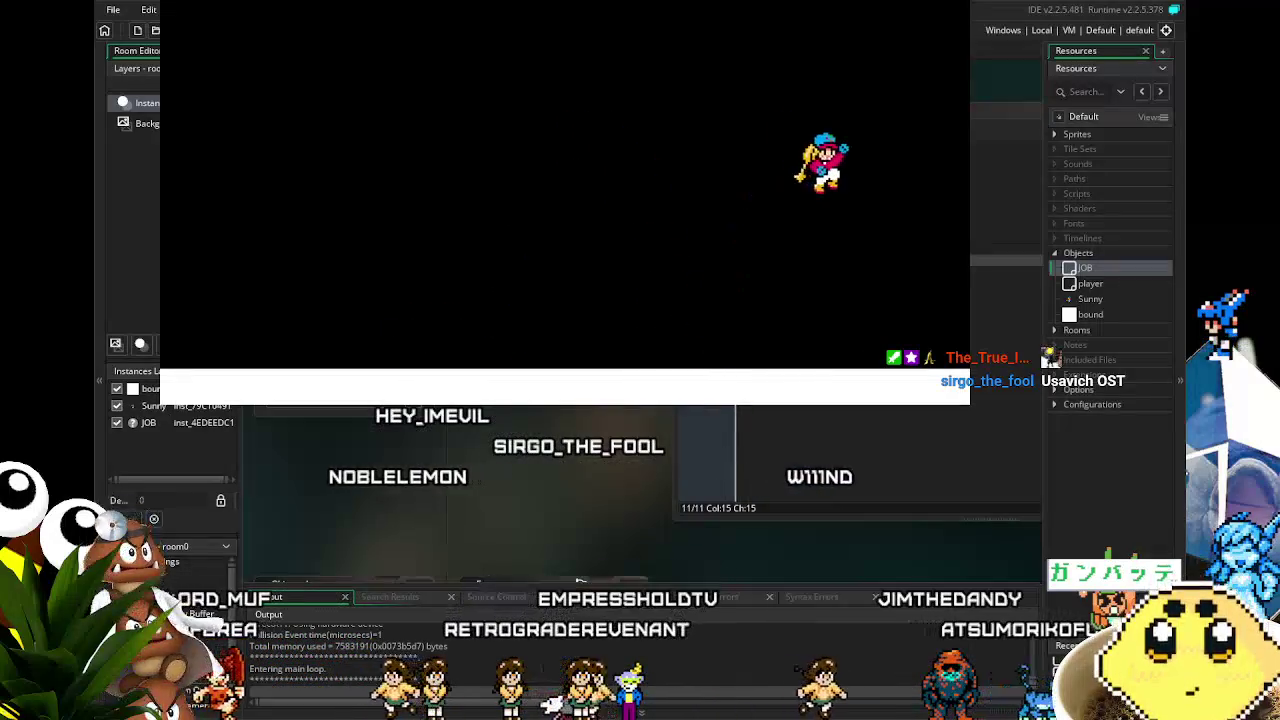
# - Test Sunny in the running game by walking left and right
pyautogui.press('Left')
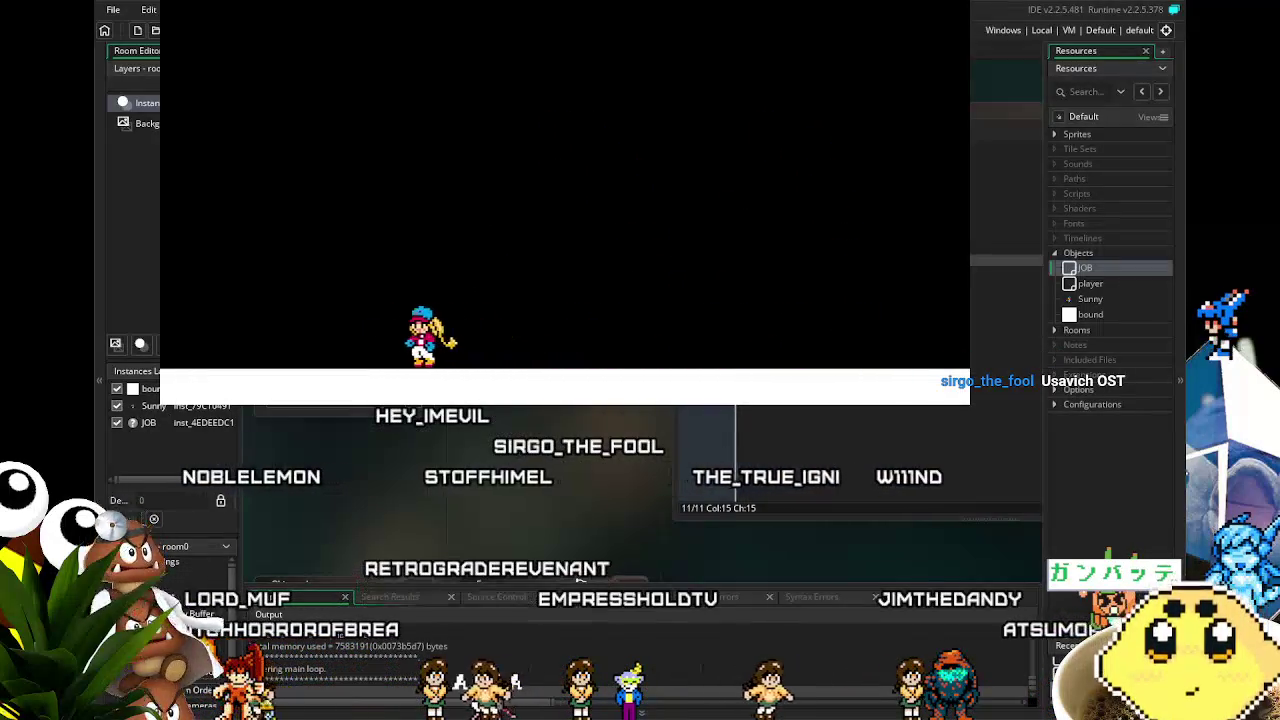
pyautogui.press('Right')
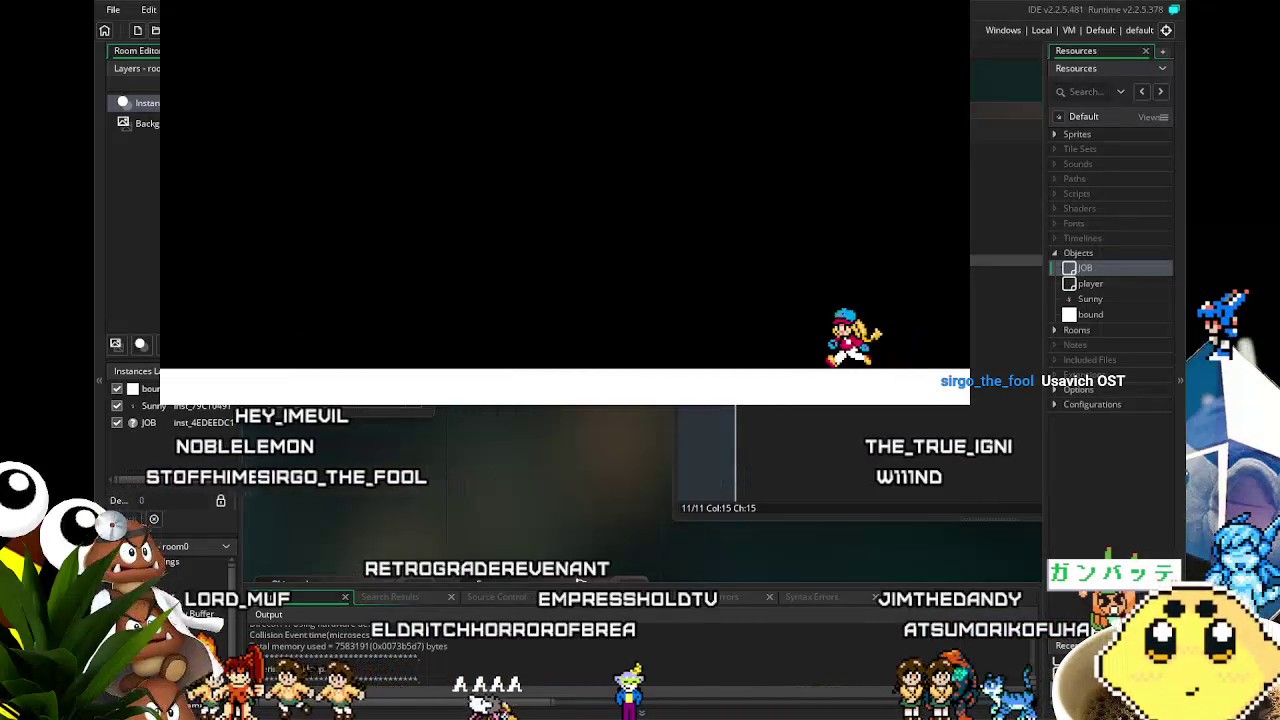
pyautogui.press('Left')
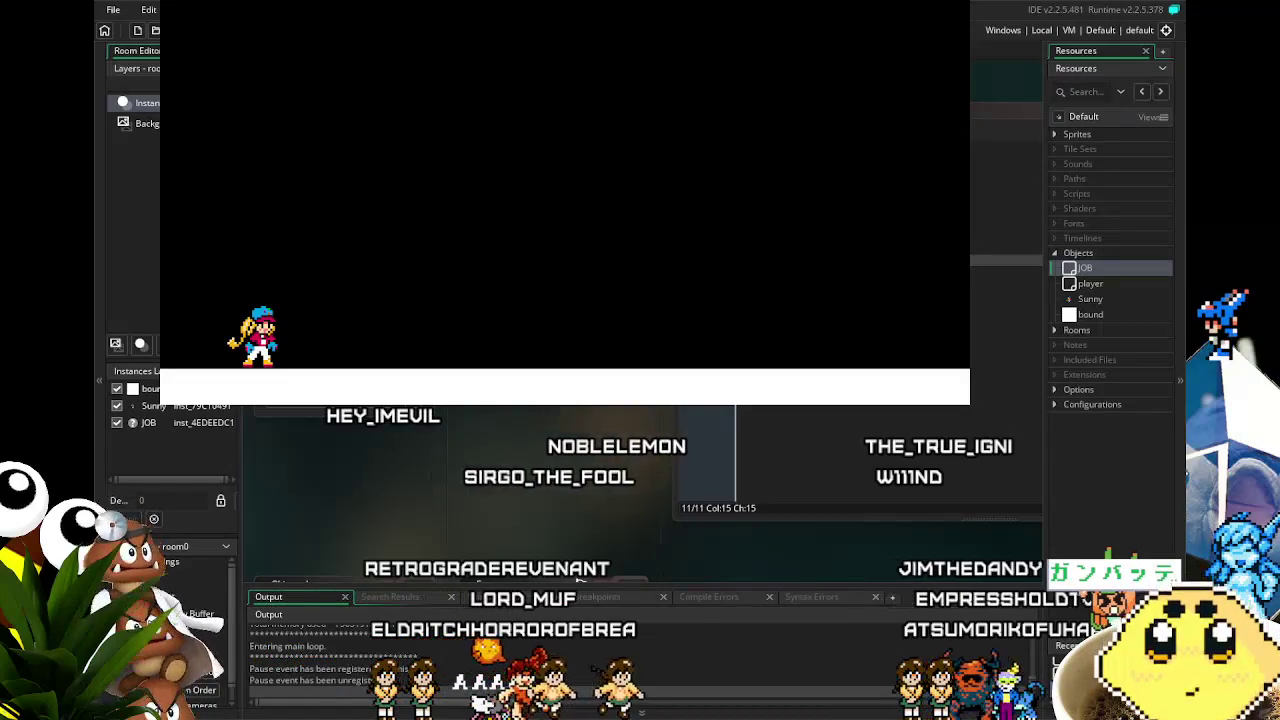
# - Open Sunny's object code, move to line 8, and close the running game with Alt+F4
pyautogui.doubleClick(1095, 300)
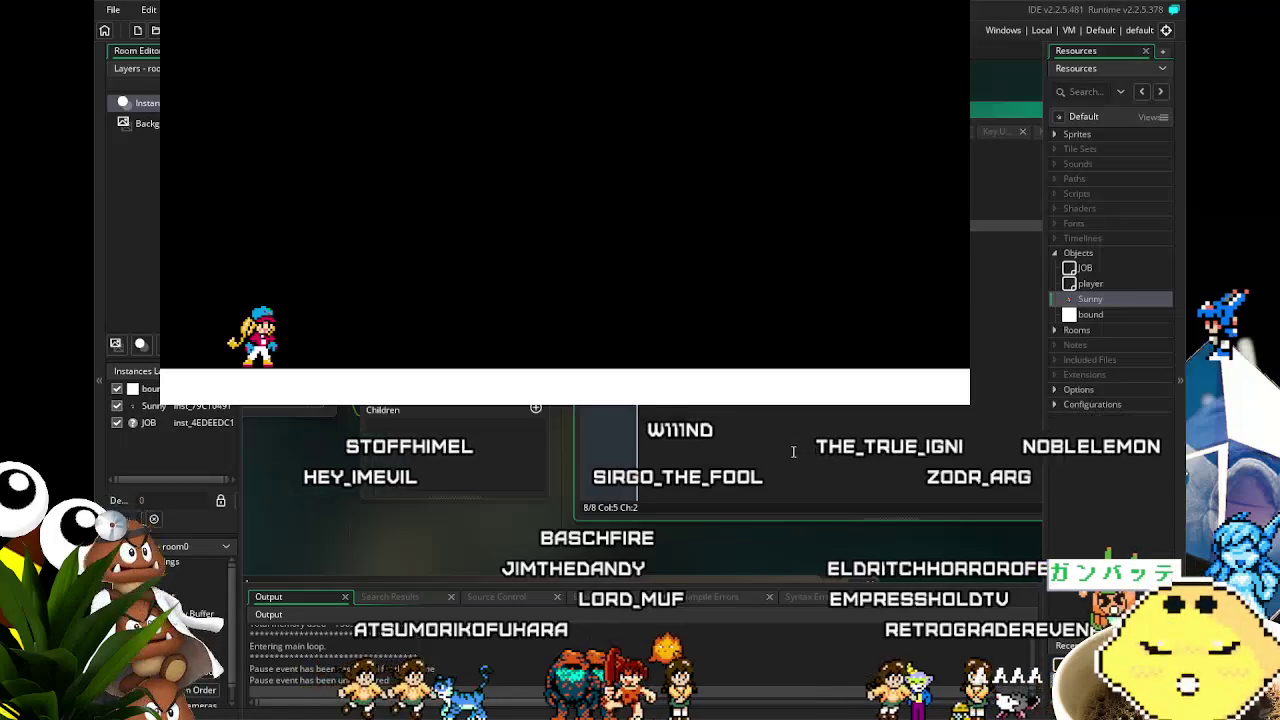
pyautogui.click(793, 452)
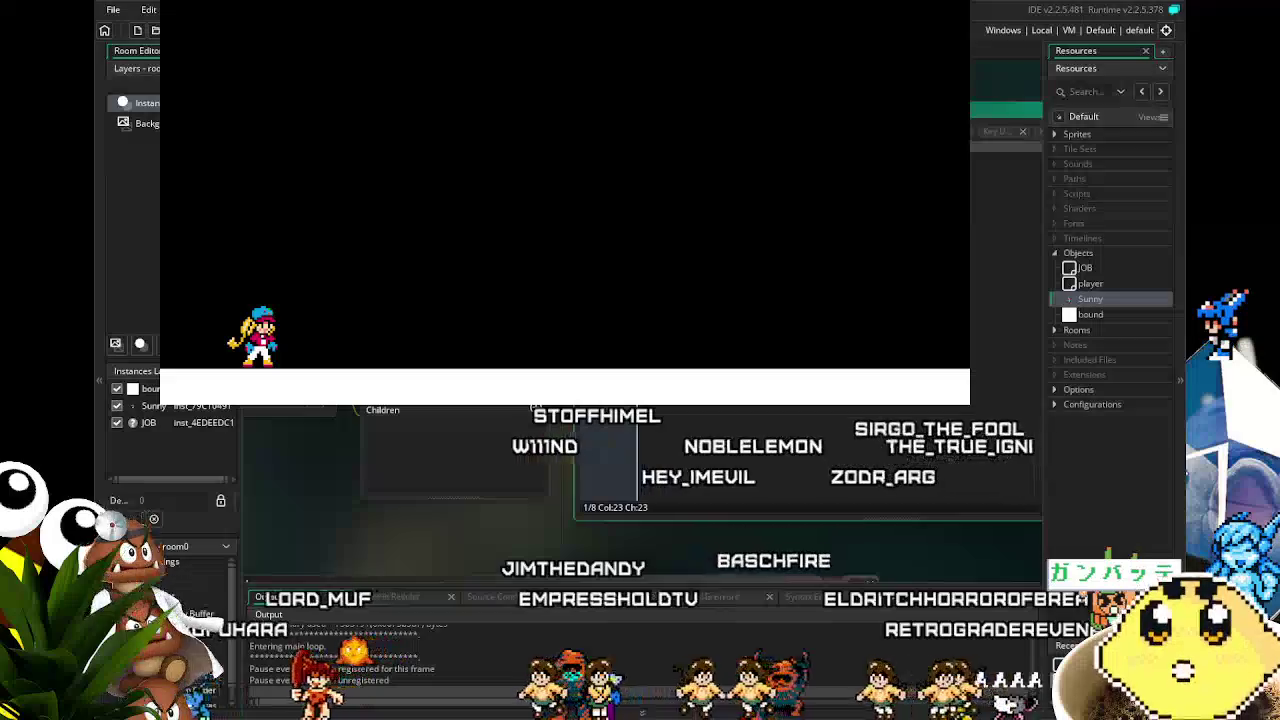
pyautogui.press('Down')
pyautogui.press('Down')
pyautogui.press('Down')
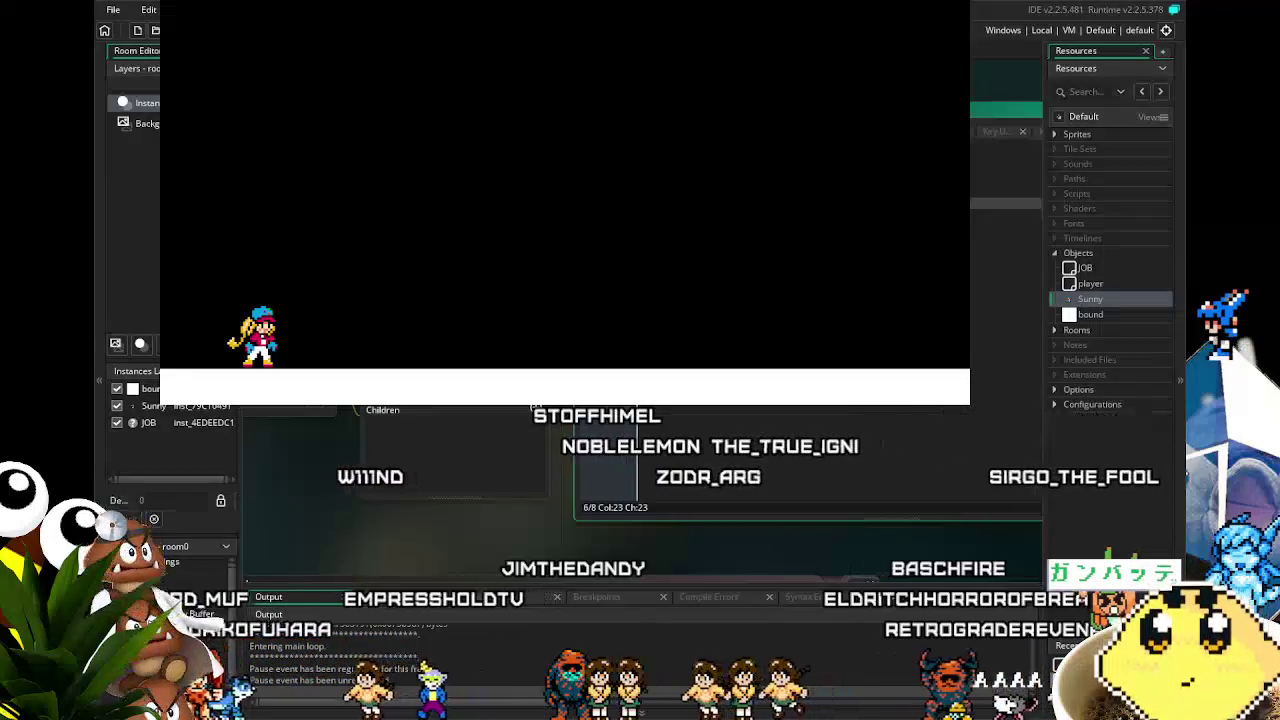
pyautogui.press('Down')
pyautogui.press('Down')
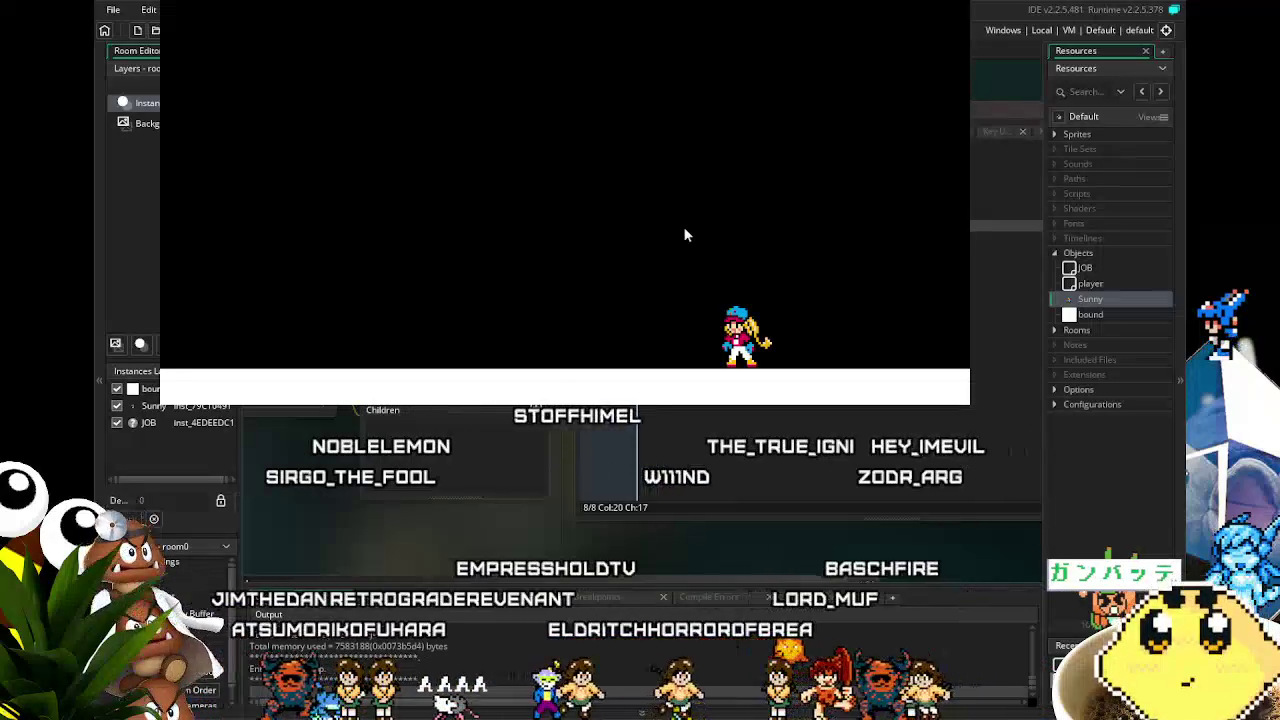
pyautogui.hotkey('alt', 'F4')
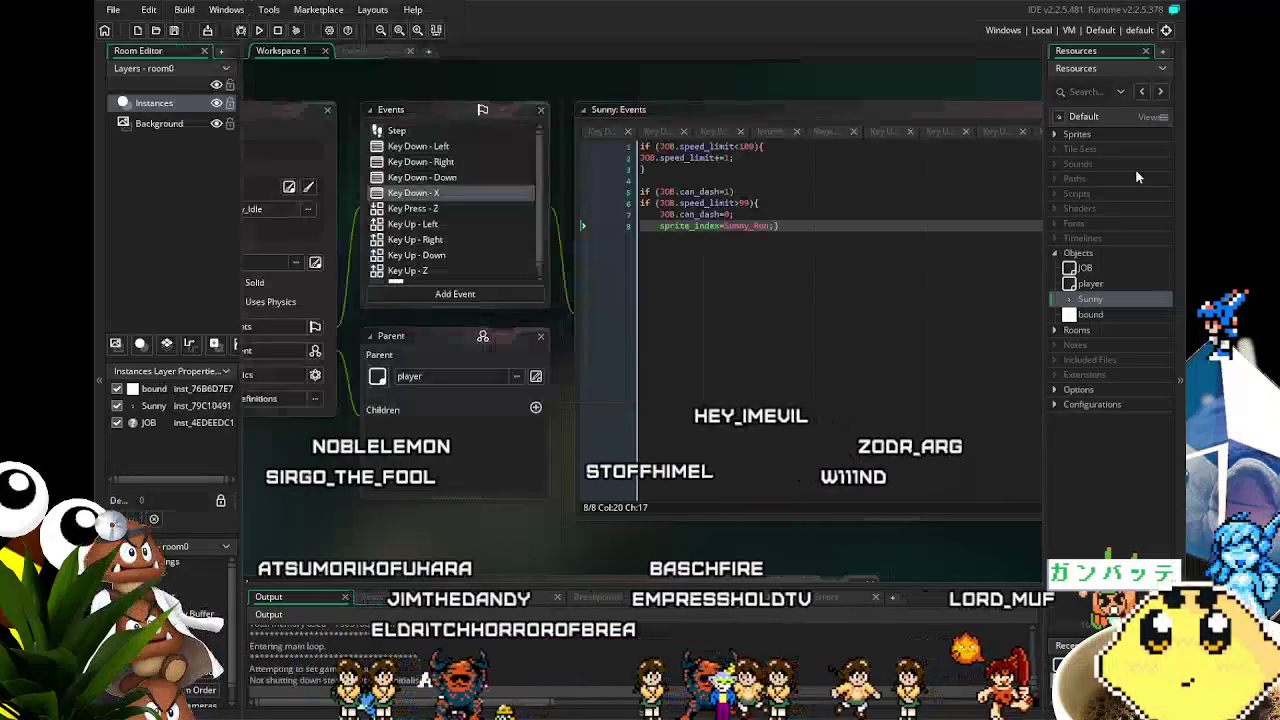
# - Open Sunny's Step event to show its gravity checks and image_xscale lines
pyautogui.moveTo(374, 487); pyautogui.dragTo(412, 488)
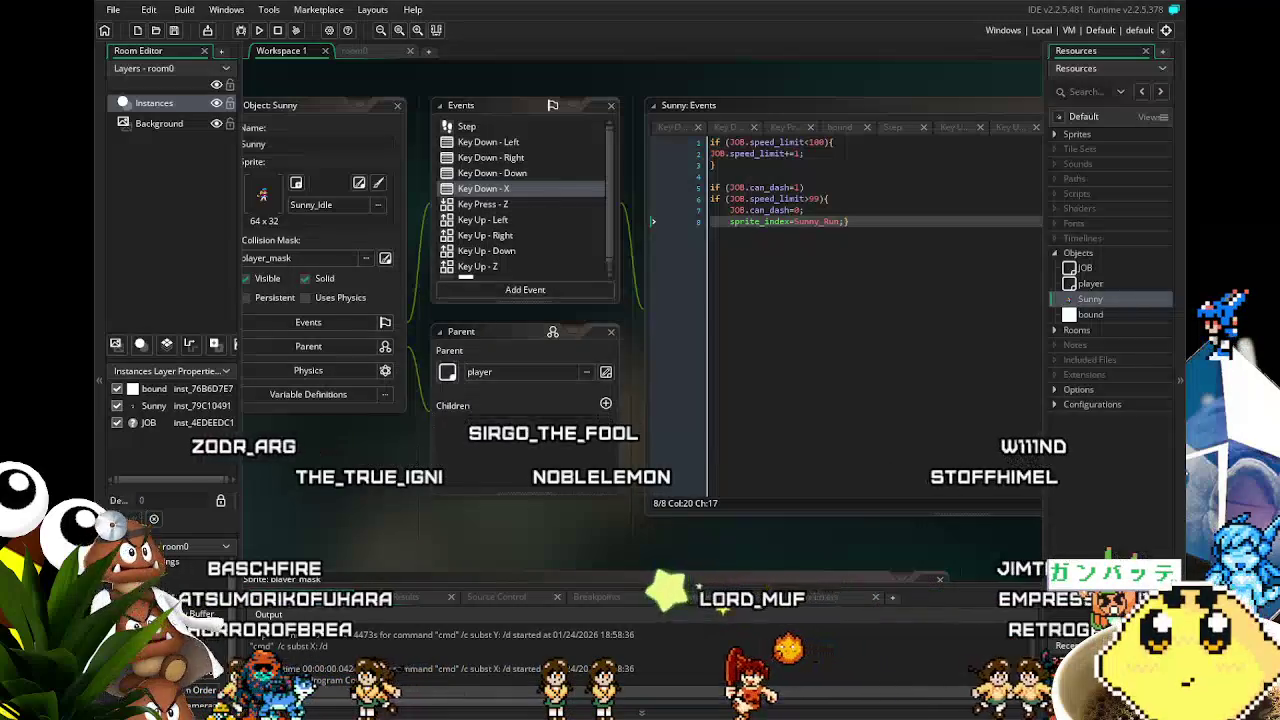
pyautogui.moveTo(511, 252); pyautogui.dragTo(485, 273)
pyautogui.scroll(-1, 476, 254)
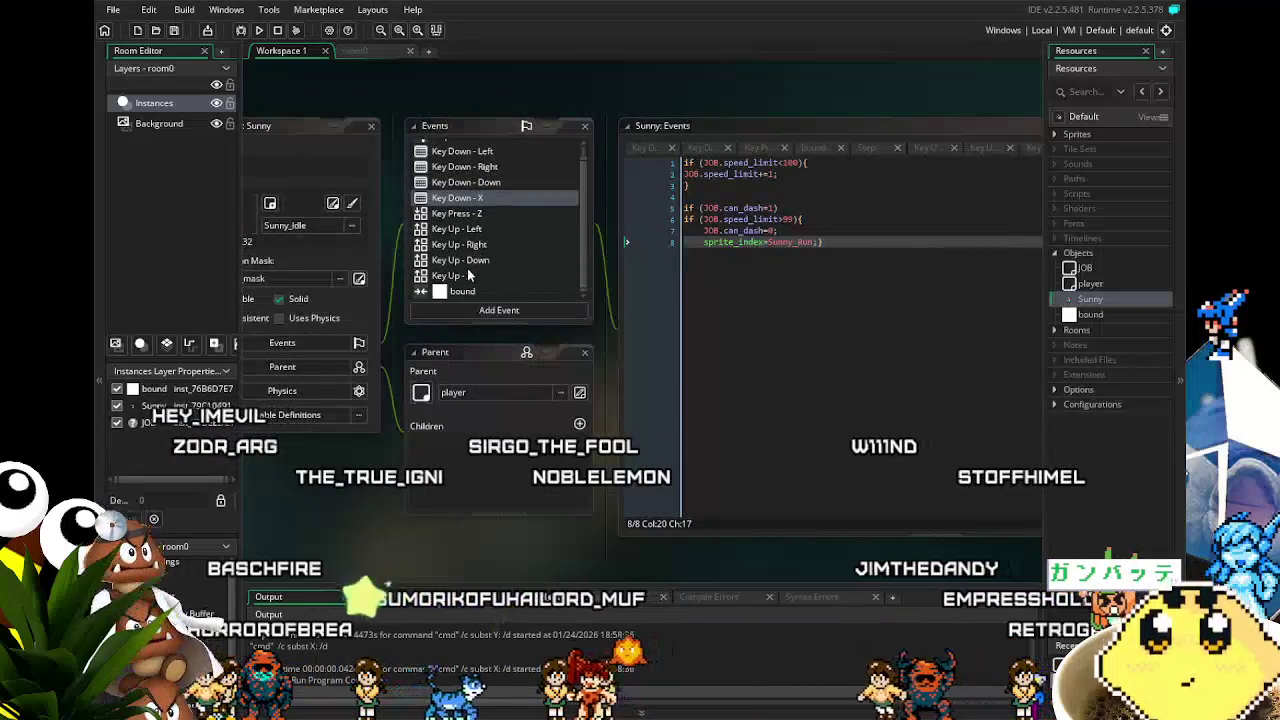
pyautogui.moveTo(358, 468); pyautogui.dragTo(384, 500)
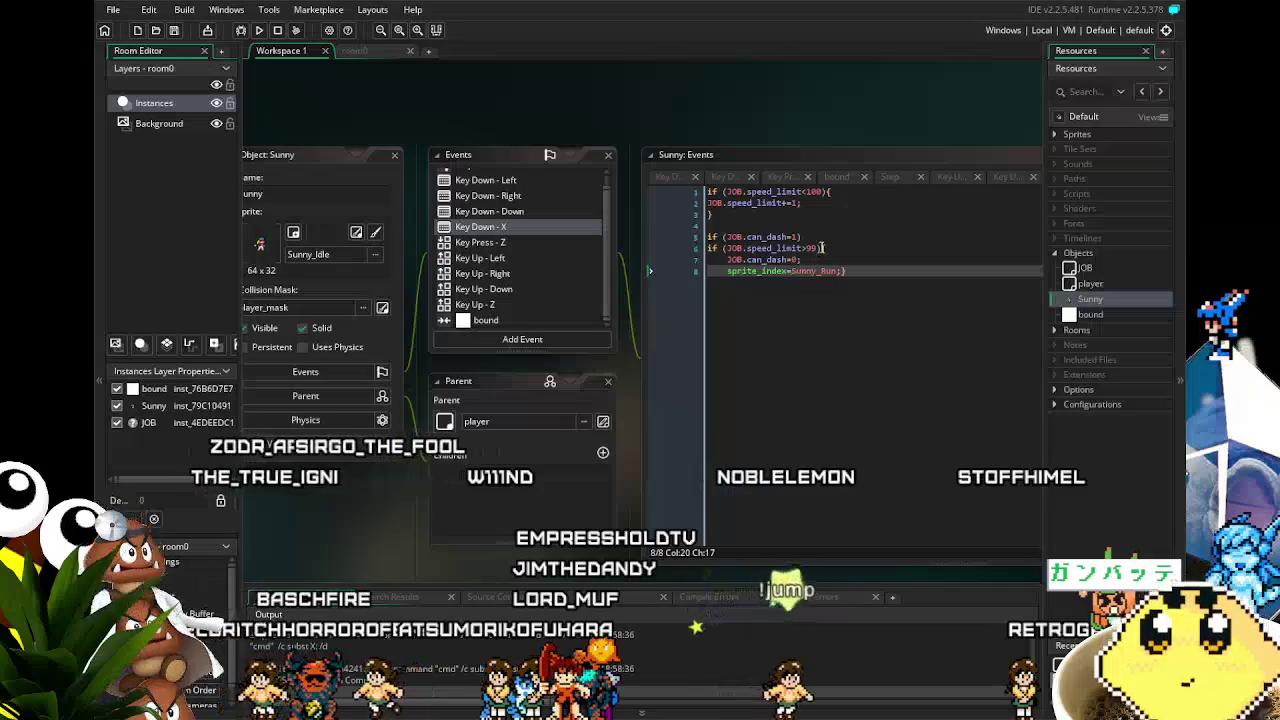
pyautogui.scroll(1, 496, 270)
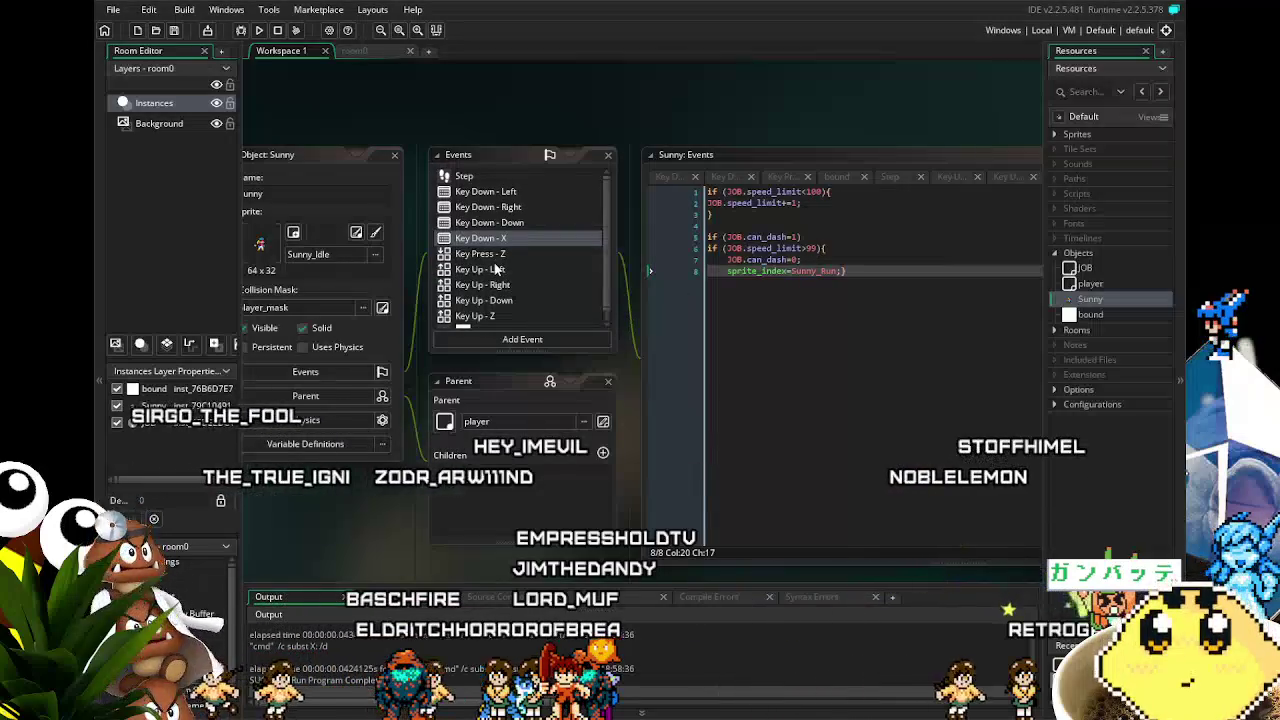
pyautogui.click(499, 173)
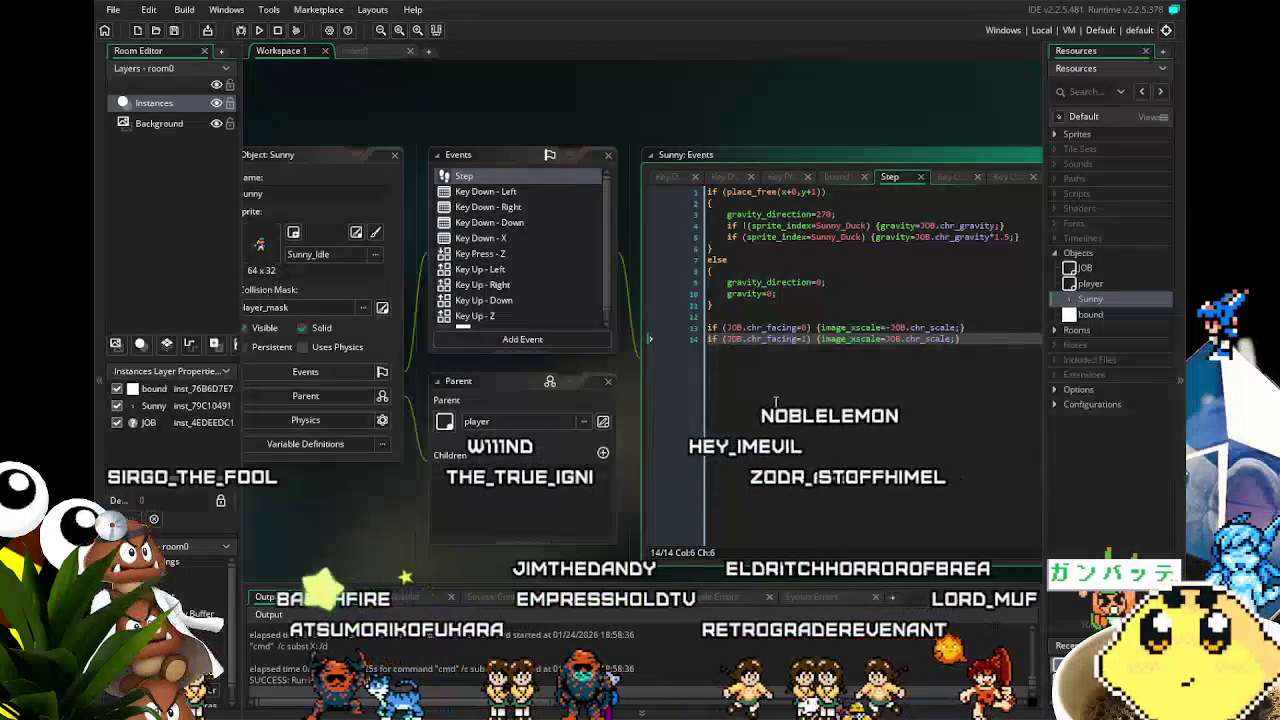
# - Add and then remove a blank line after line 14, leaving the Step code unchanged
pyautogui.click(910, 316)
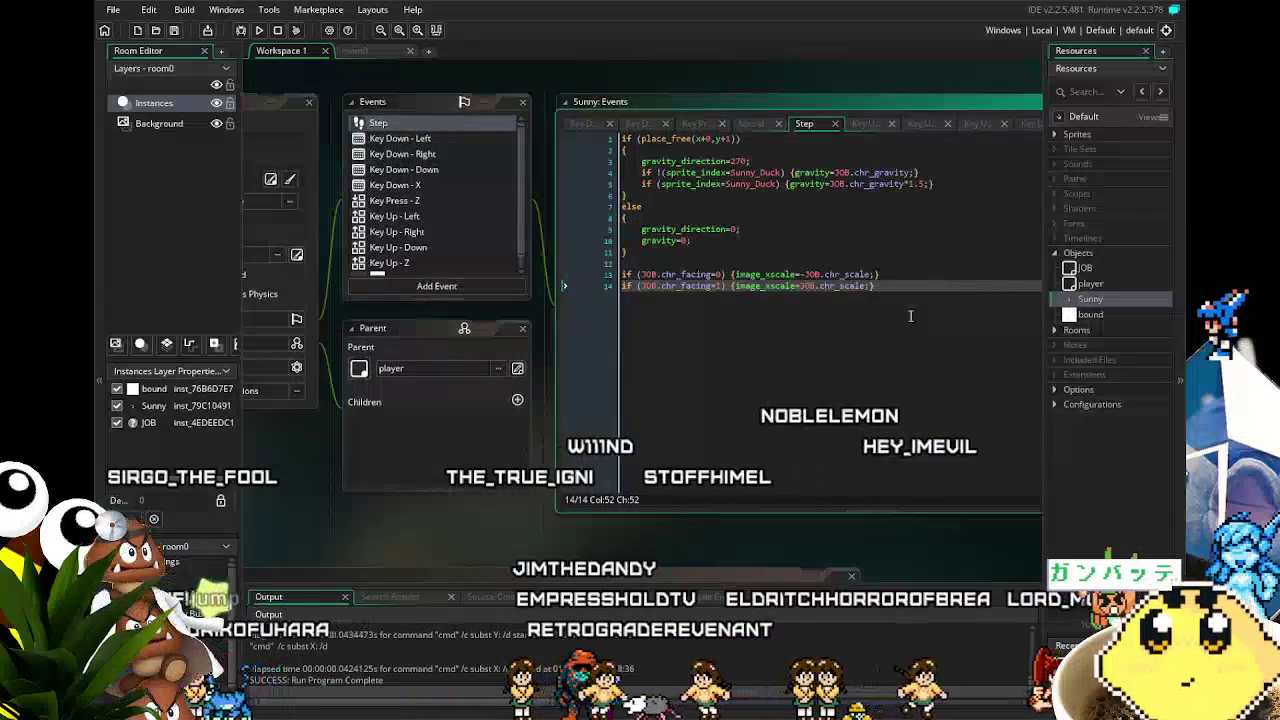
pyautogui.press('Return')
pyautogui.press('Return')
pyautogui.press('BackSpace')
pyautogui.press('BackSpace')
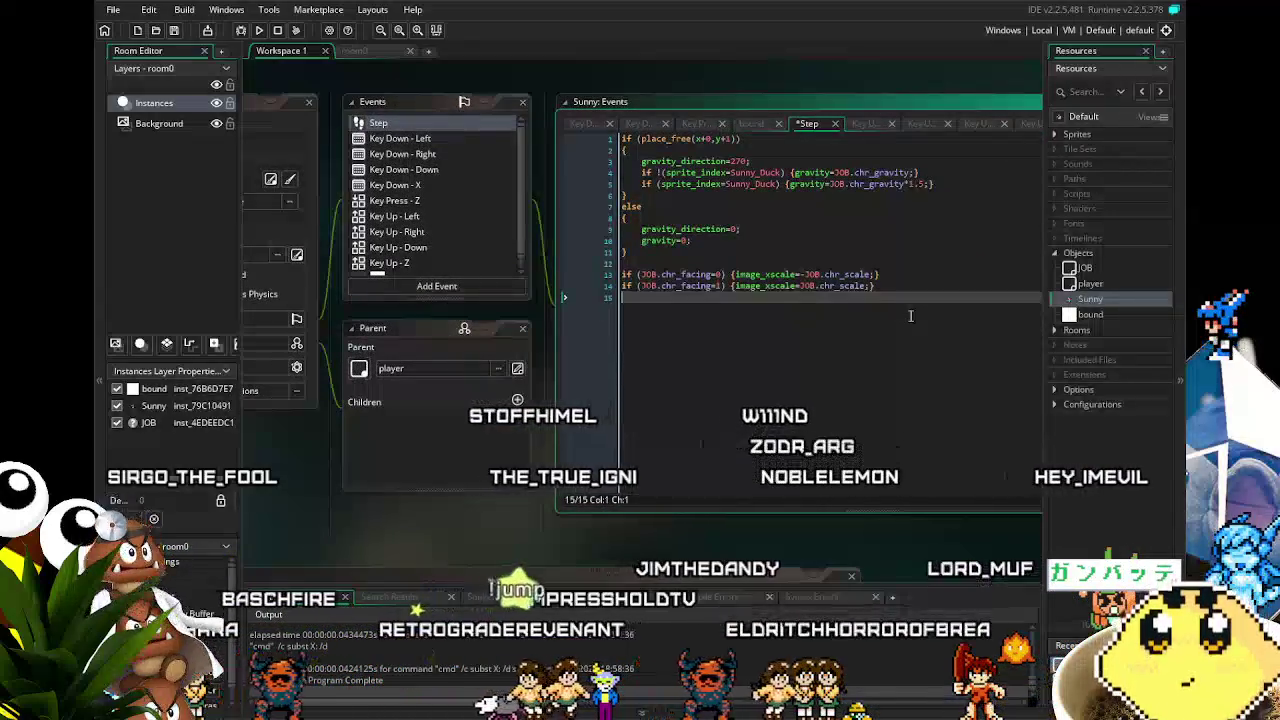
# - Bring Sunny's Key Down - X dash code back into the editor
pyautogui.scroll(-1, 451, 250)
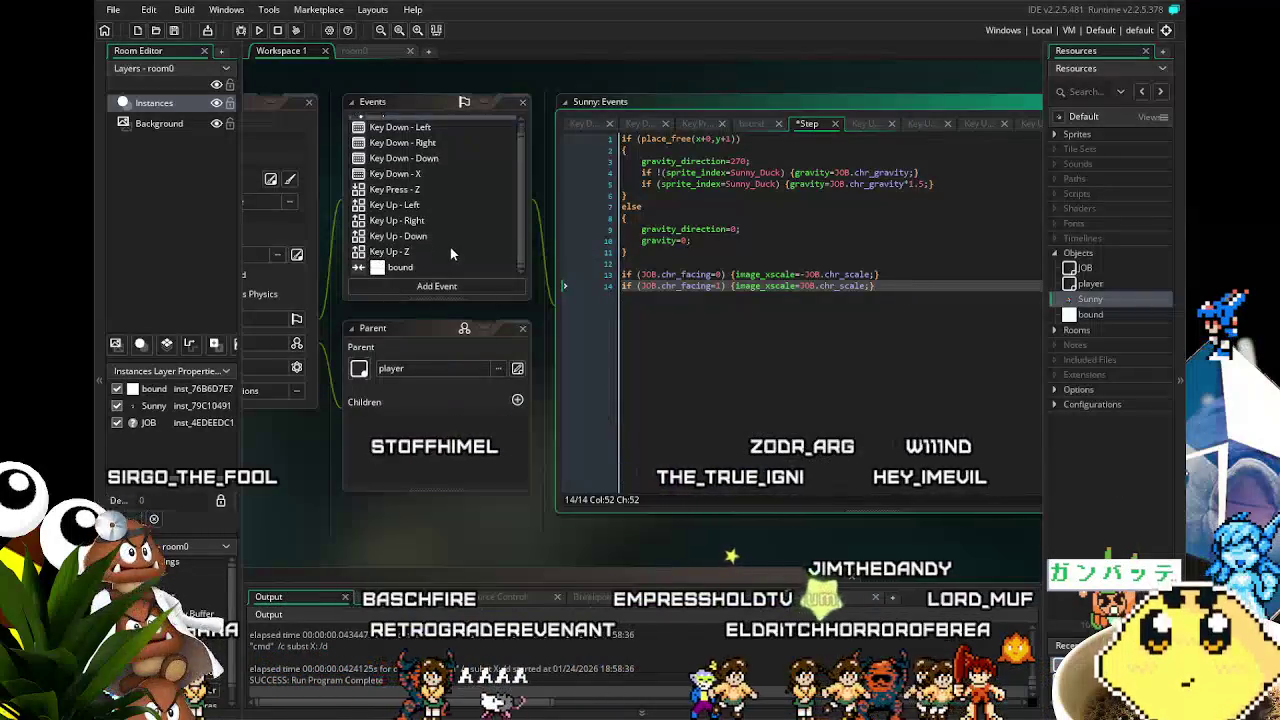
pyautogui.click(427, 174)
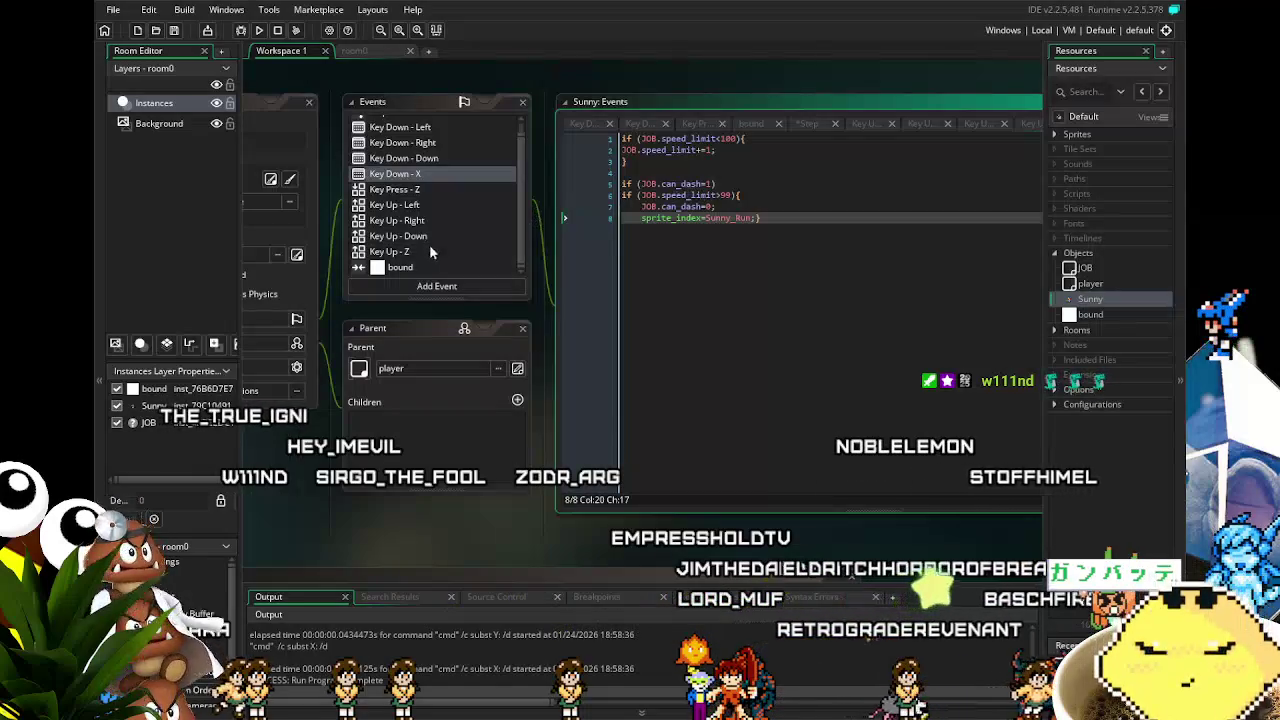
pyautogui.moveTo(313, 501); pyautogui.dragTo(360, 488)
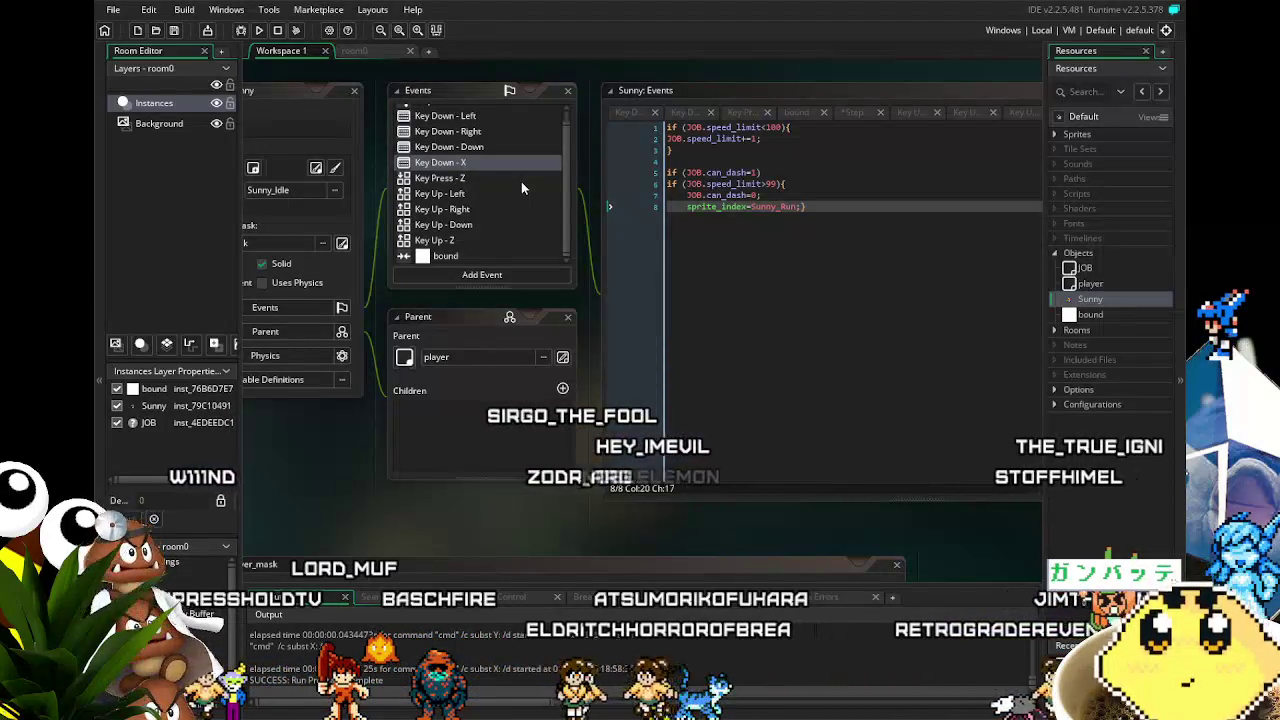
# - Open Sunny's Key Down - Left event showing its place_free movement and sprite checks
pyautogui.scroll(1, 521, 181)
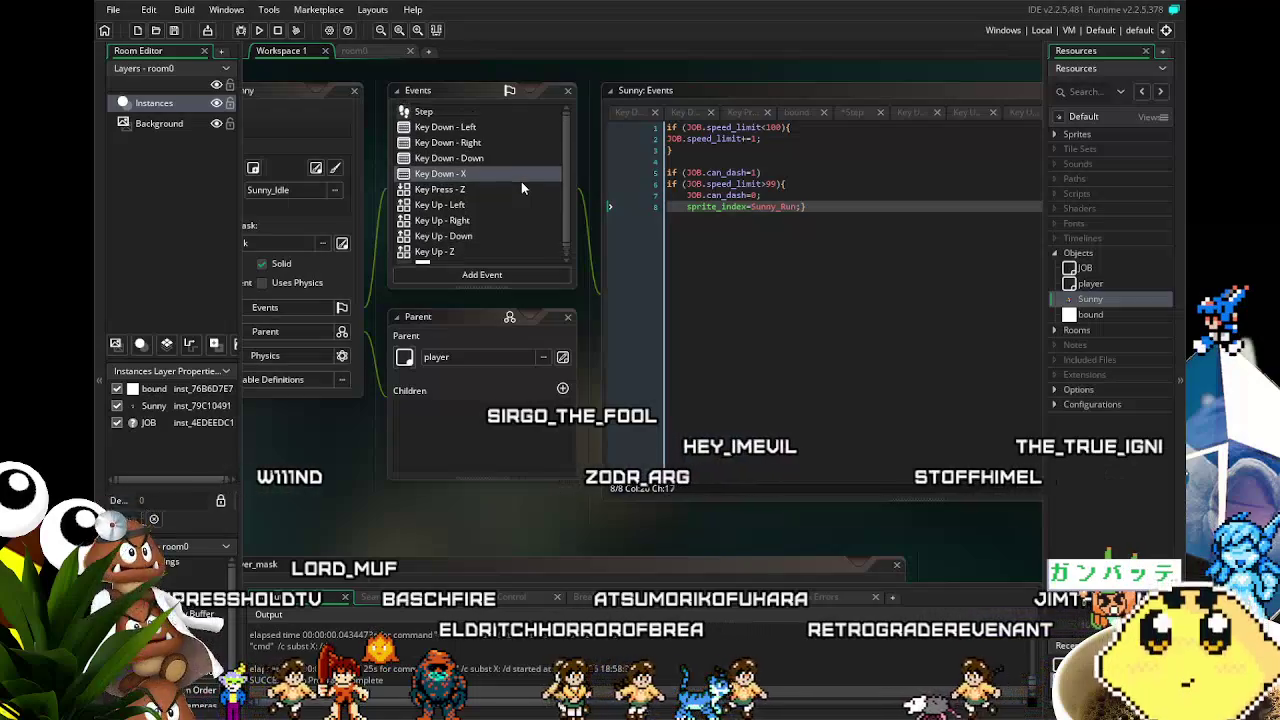
pyautogui.click(456, 175)
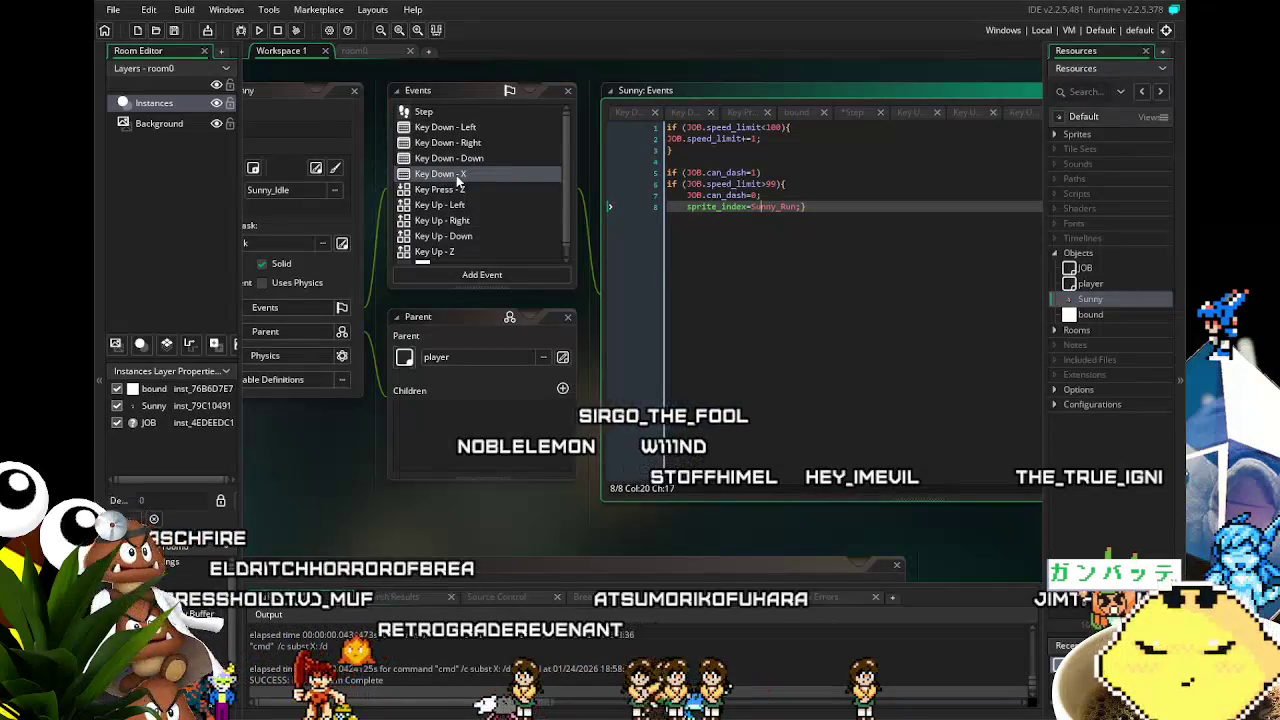
pyautogui.click(497, 129)
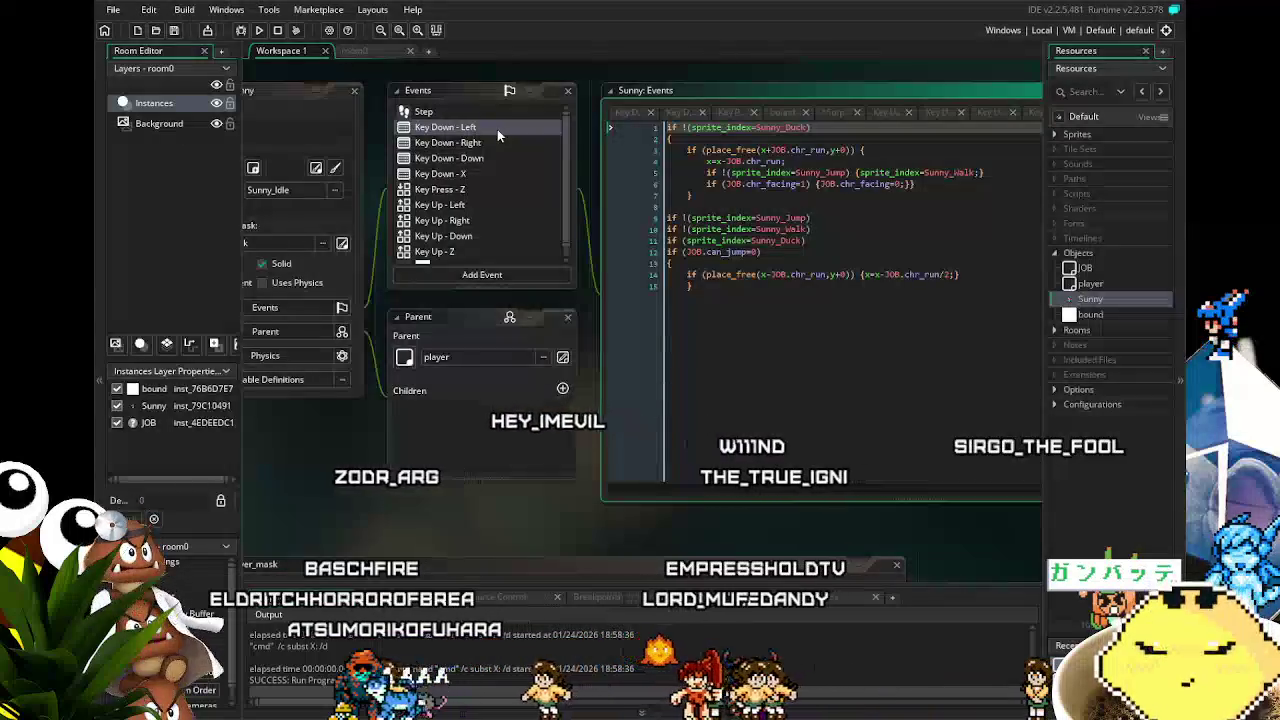
# - Make line 5's Sunny_Walk sprite conditional with if (can_dash=1)
pyautogui.click(783, 344)
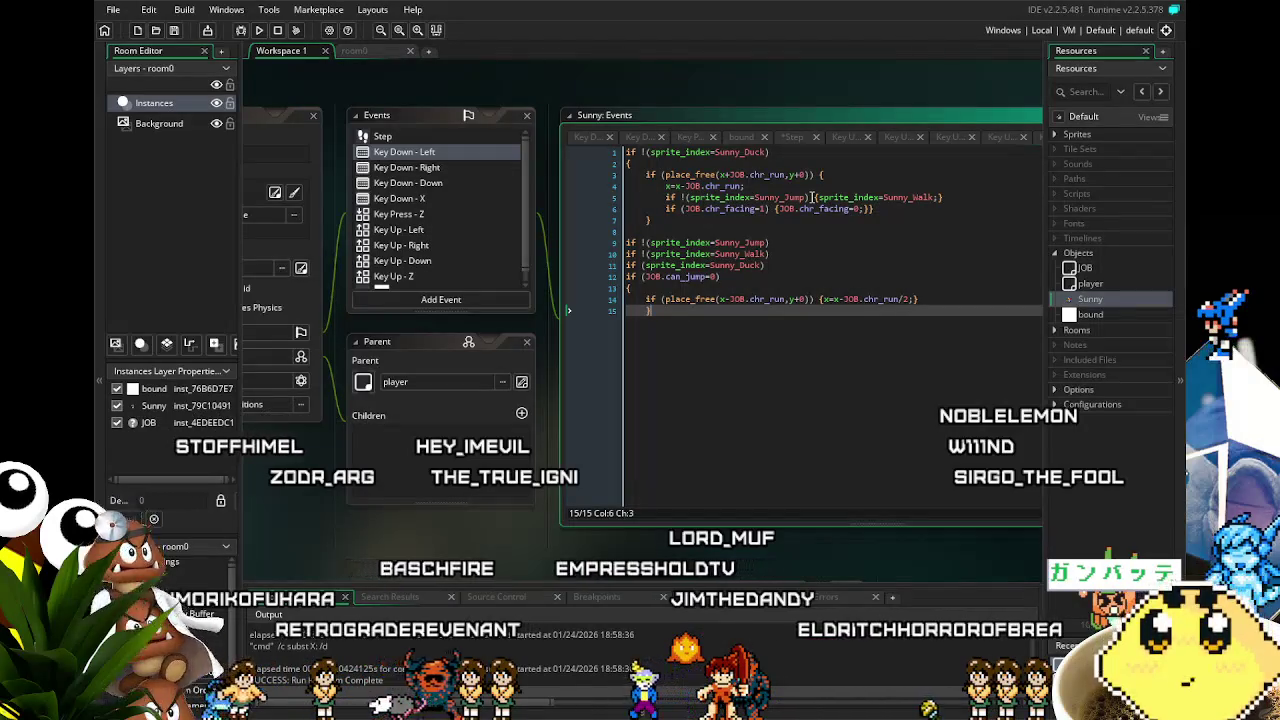
pyautogui.click(665, 197)
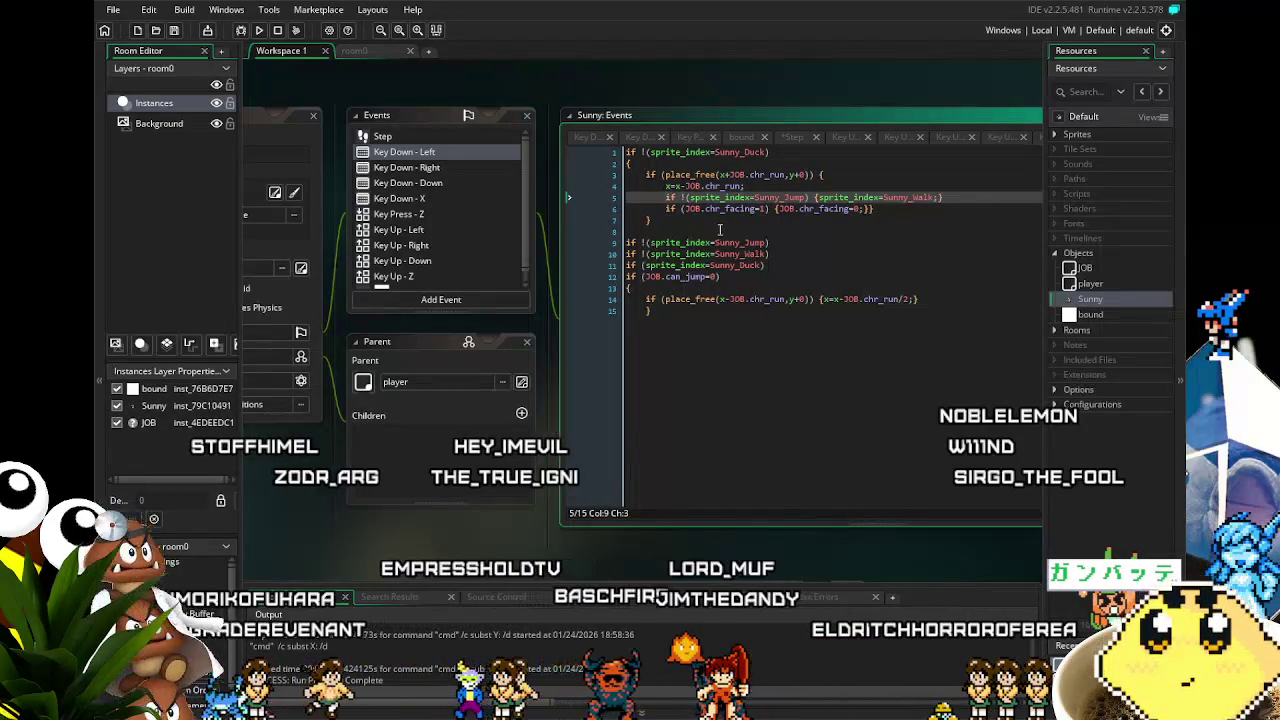
pyautogui.write('f (ca')
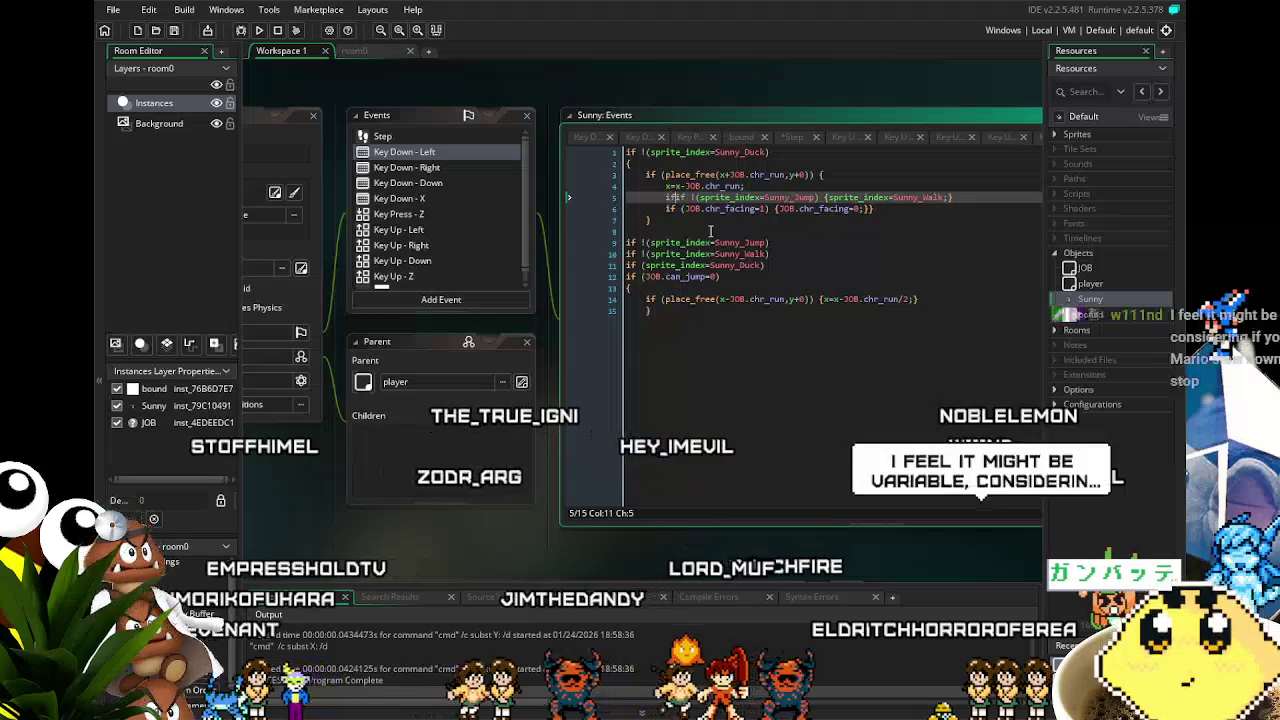
pyautogui.write('n_')
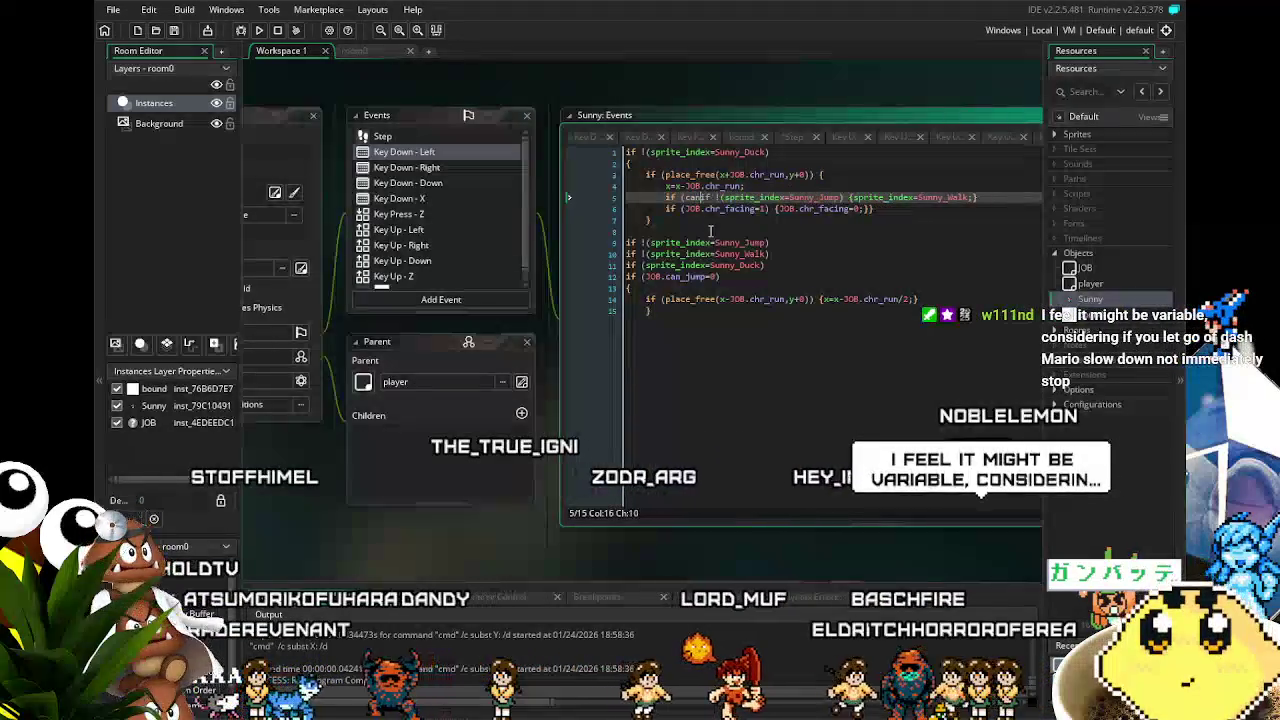
pyautogui.write('dash')
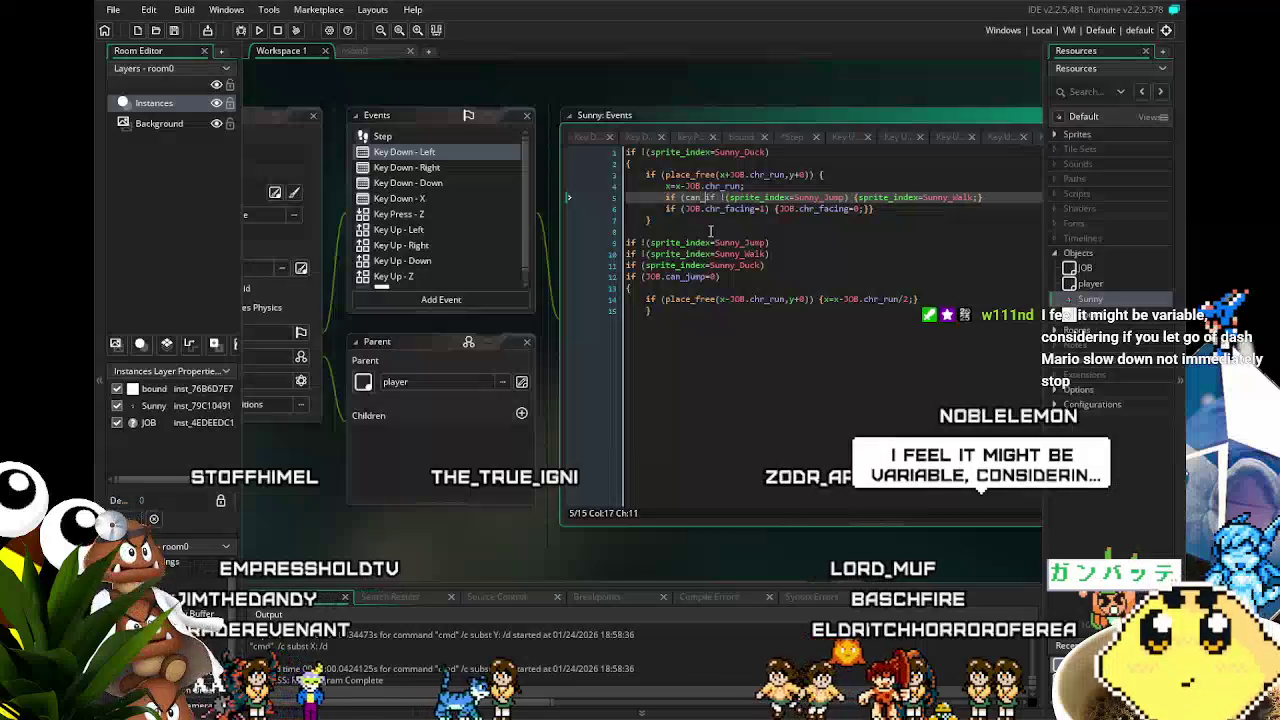
pyautogui.write('=1')
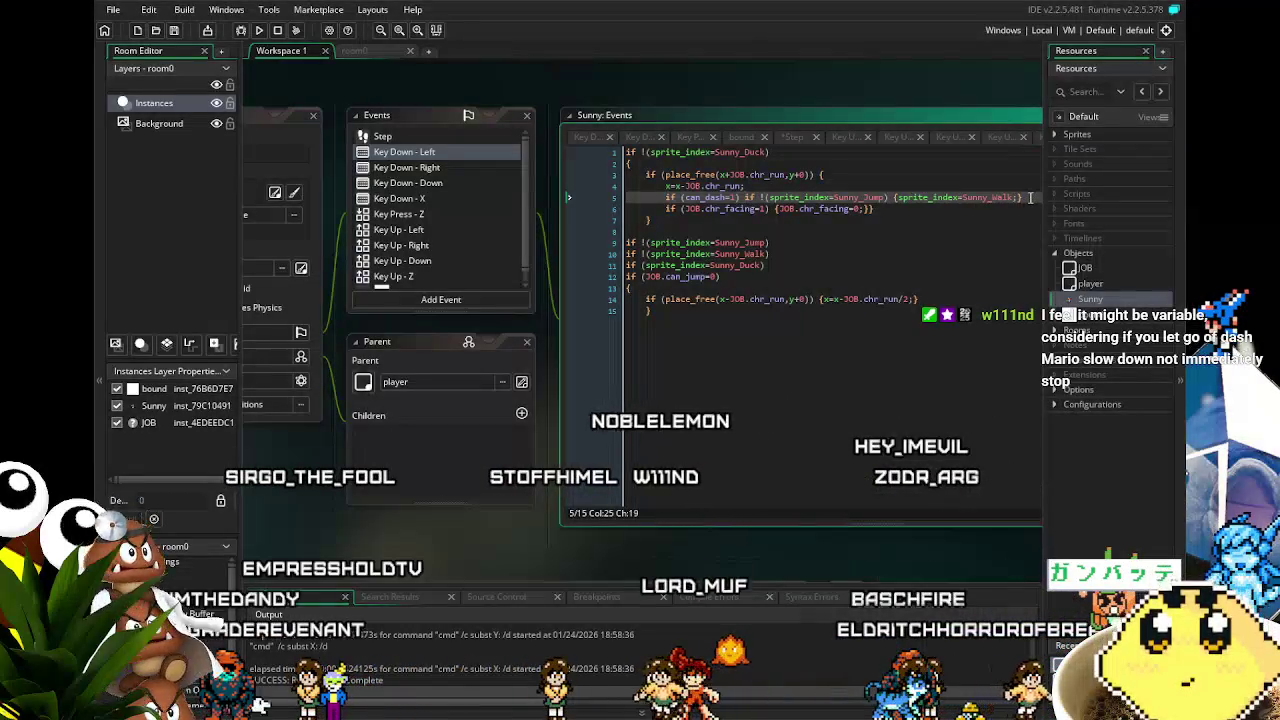
# - Add line 6 that sets Sunny_Run when can_dash is 0
pyautogui.moveTo(957, 200); pyautogui.dragTo(686, 203)
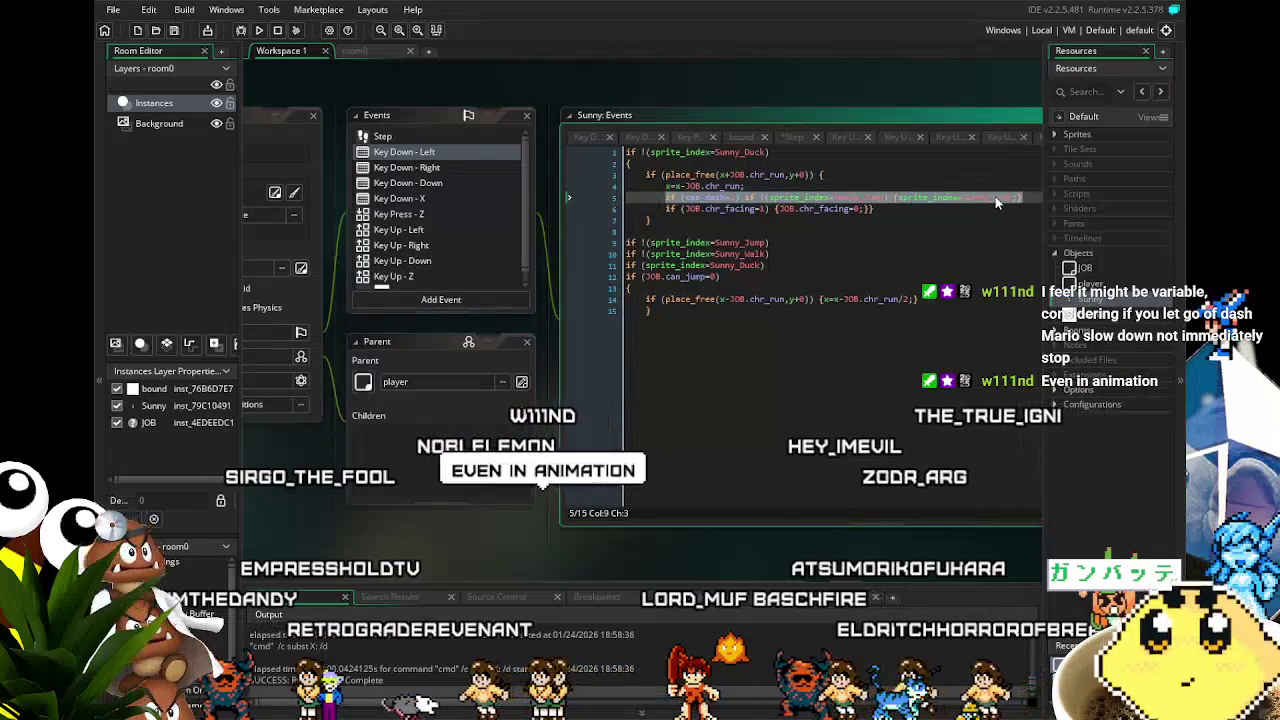
pyautogui.click(1028, 197)
pyautogui.press('Return')
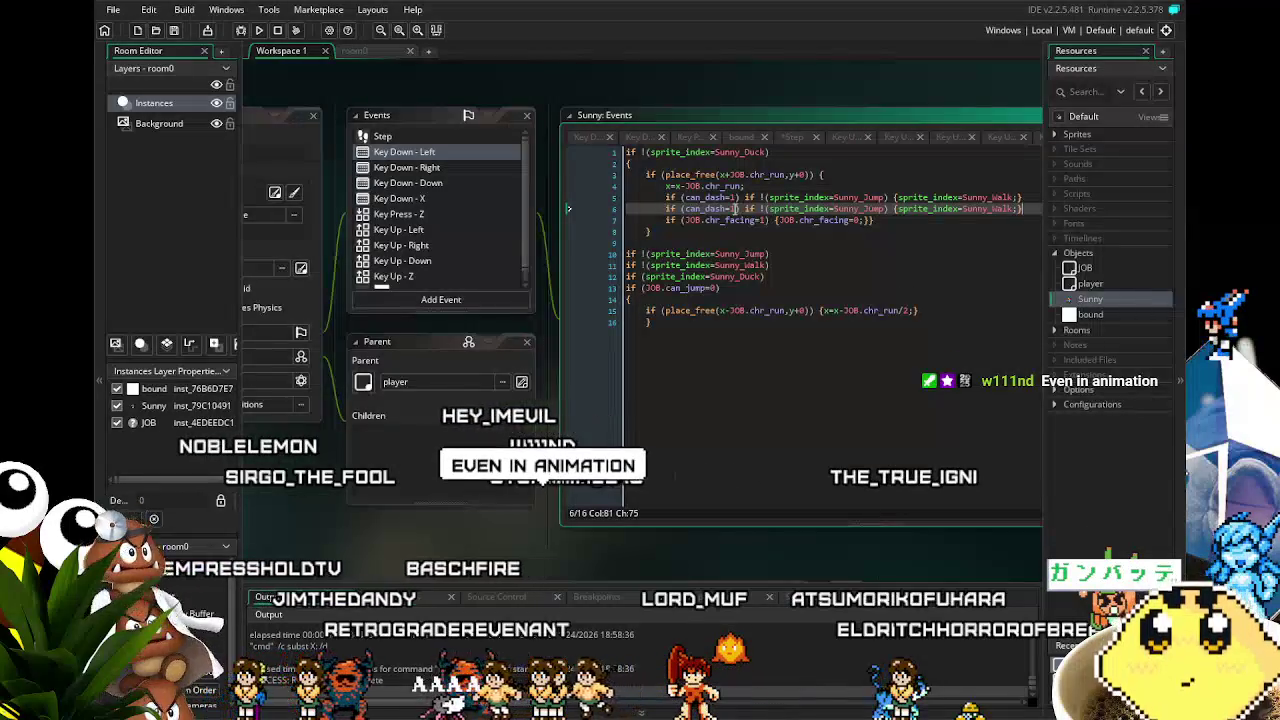
pyautogui.write('0')
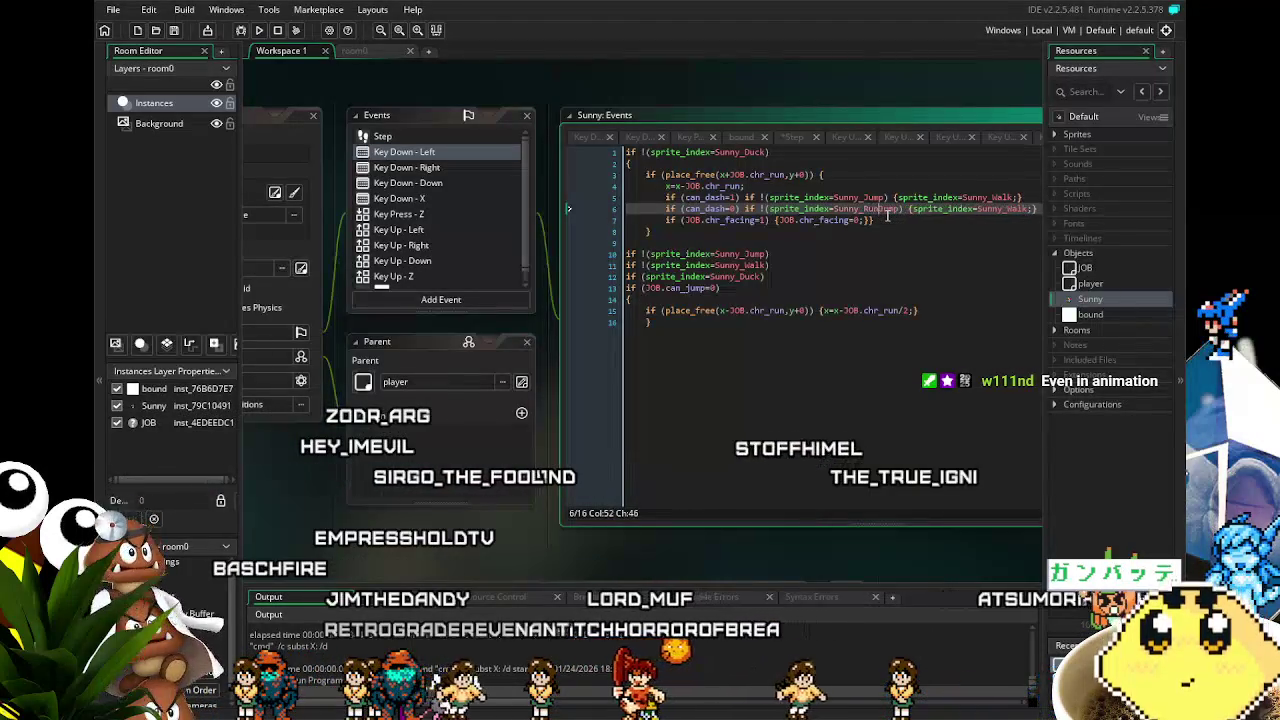
pyautogui.click(1033, 208)
pyautogui.click(1008, 209)
pyautogui.write('Run')
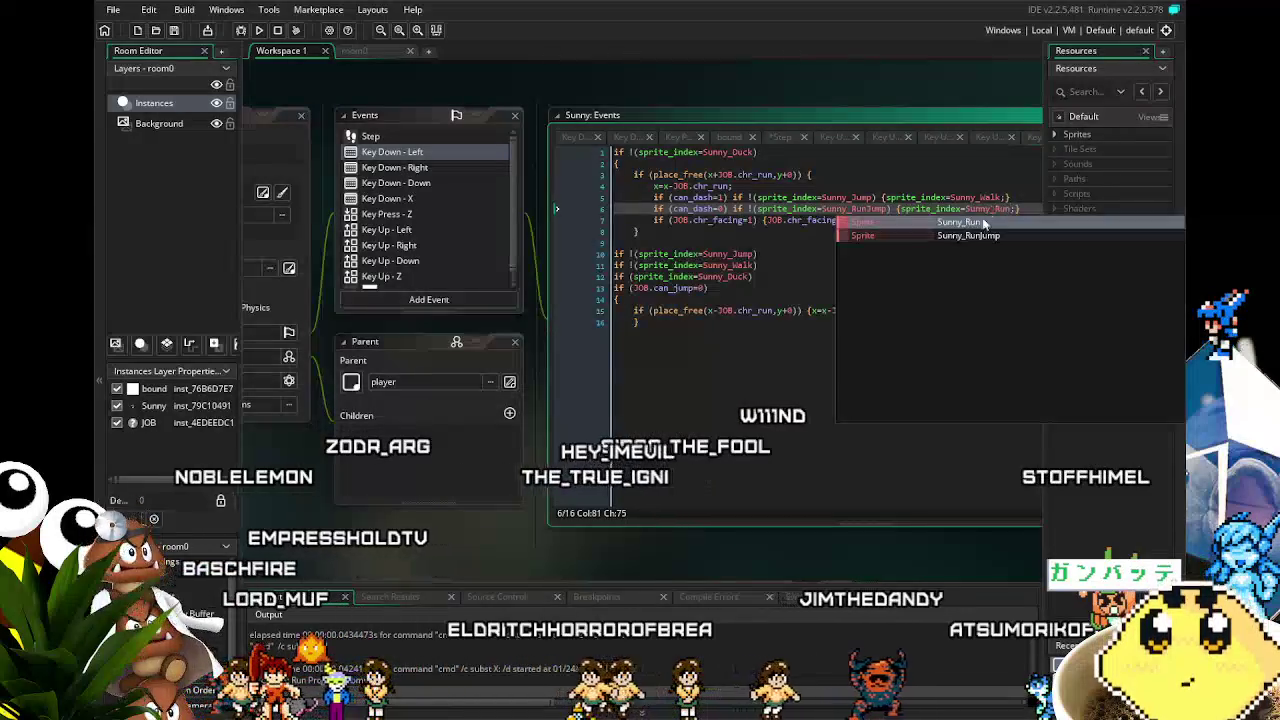
pyautogui.click(738, 456)
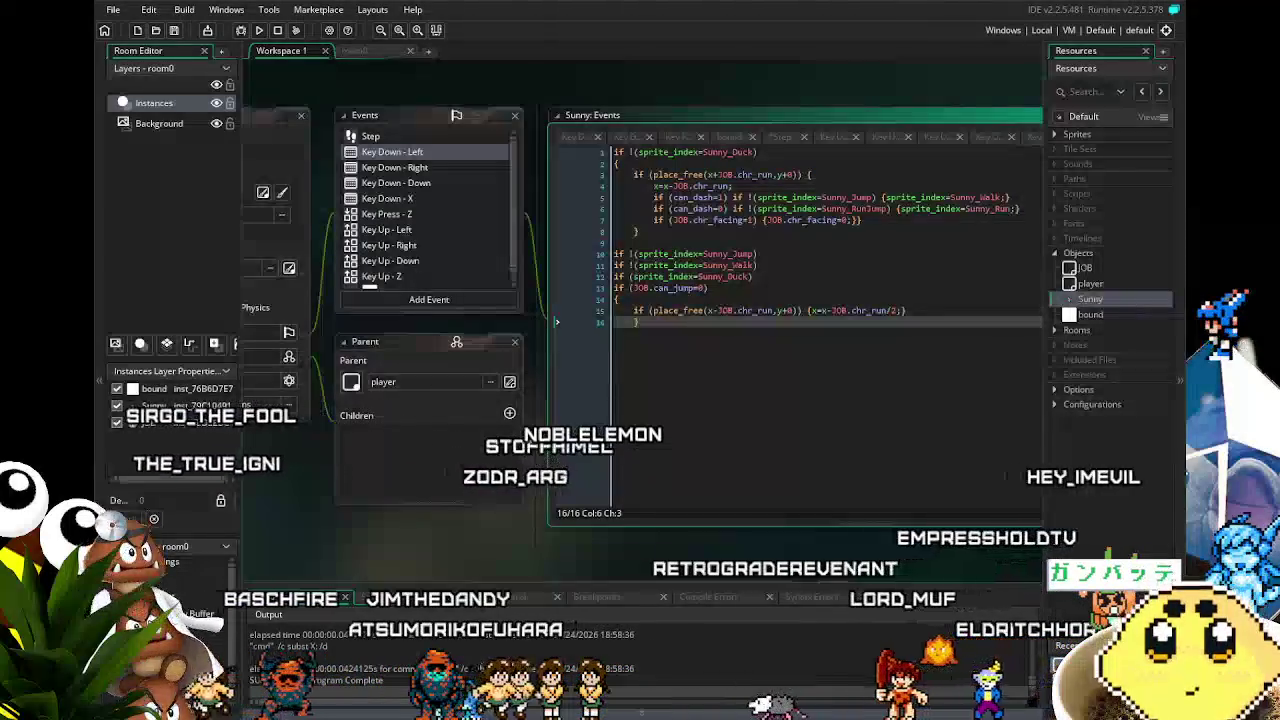
# - Select Key Down - Left's two can_dash sprite lines, then open the Key Down - Right code
pyautogui.moveTo(530, 539)
pyautogui.mouseDown()
pyautogui.moveTo(577, 507)
pyautogui.moveTo(545, 509)
pyautogui.moveTo(505, 543)
pyautogui.mouseUp()
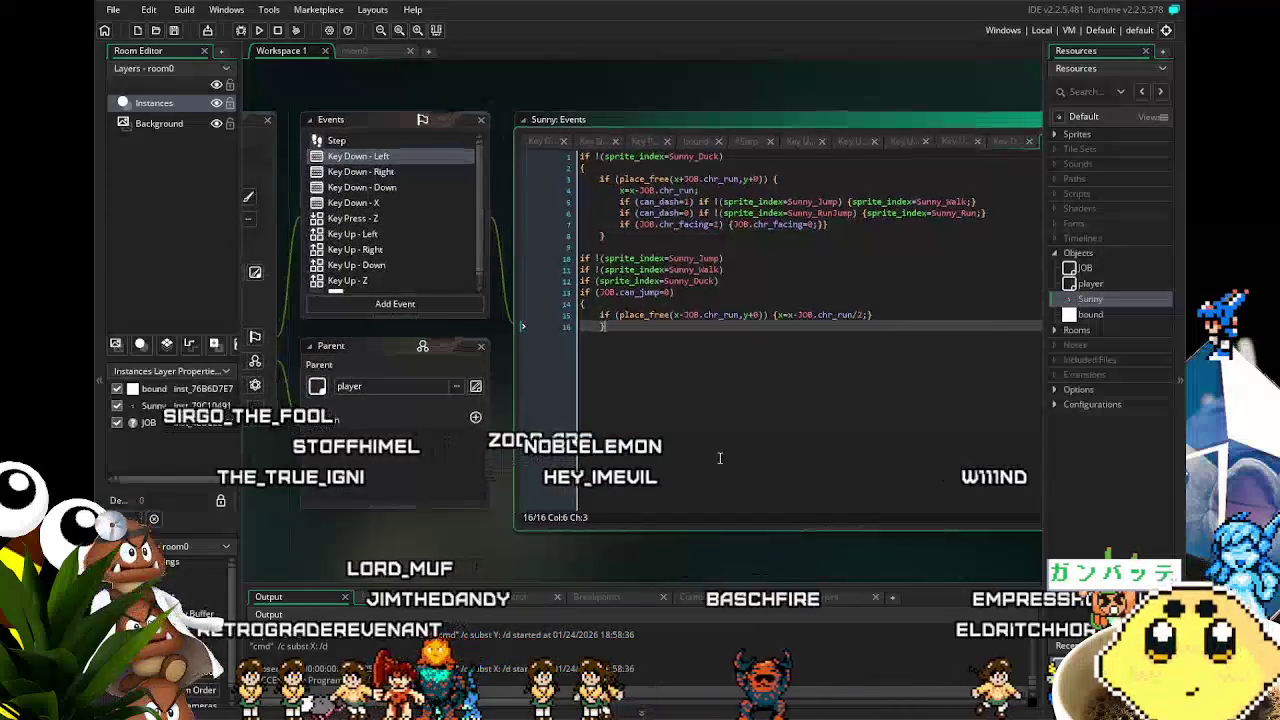
pyautogui.moveTo(778, 325)
pyautogui.mouseDown()
pyautogui.moveTo(795, 340)
pyautogui.moveTo(837, 329)
pyautogui.mouseUp()
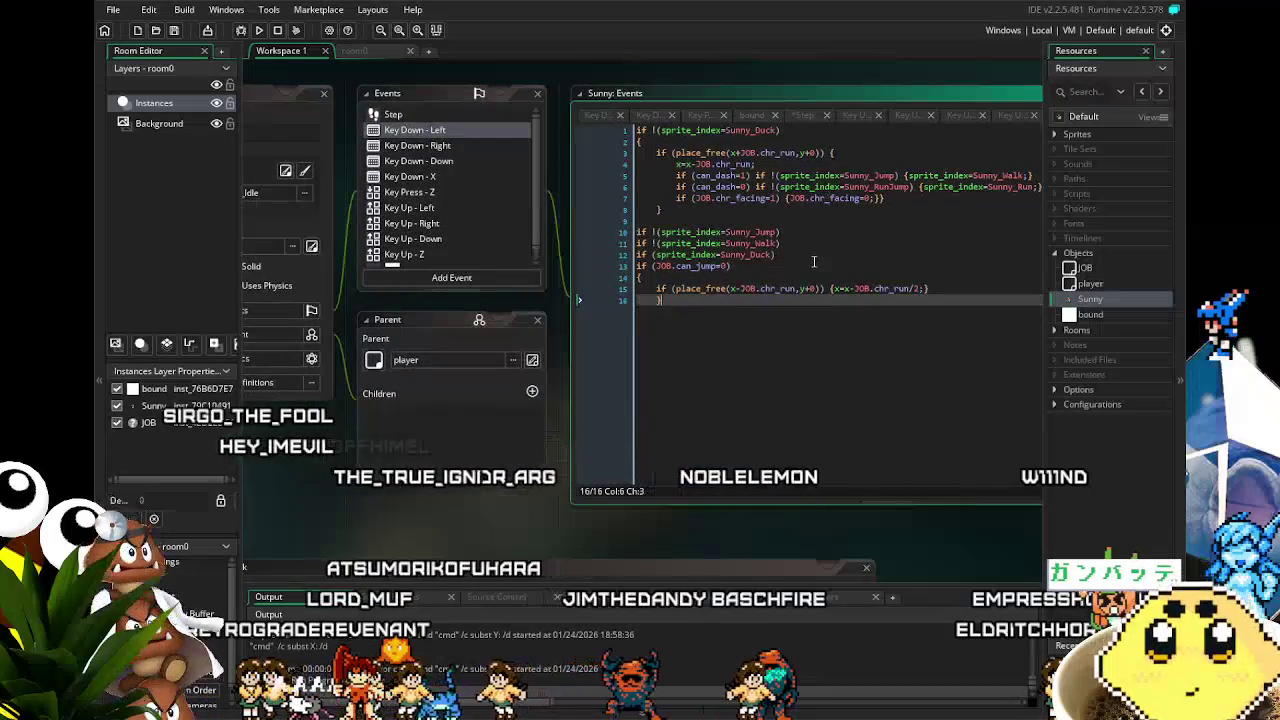
pyautogui.moveTo(744, 379); pyautogui.dragTo(758, 352)
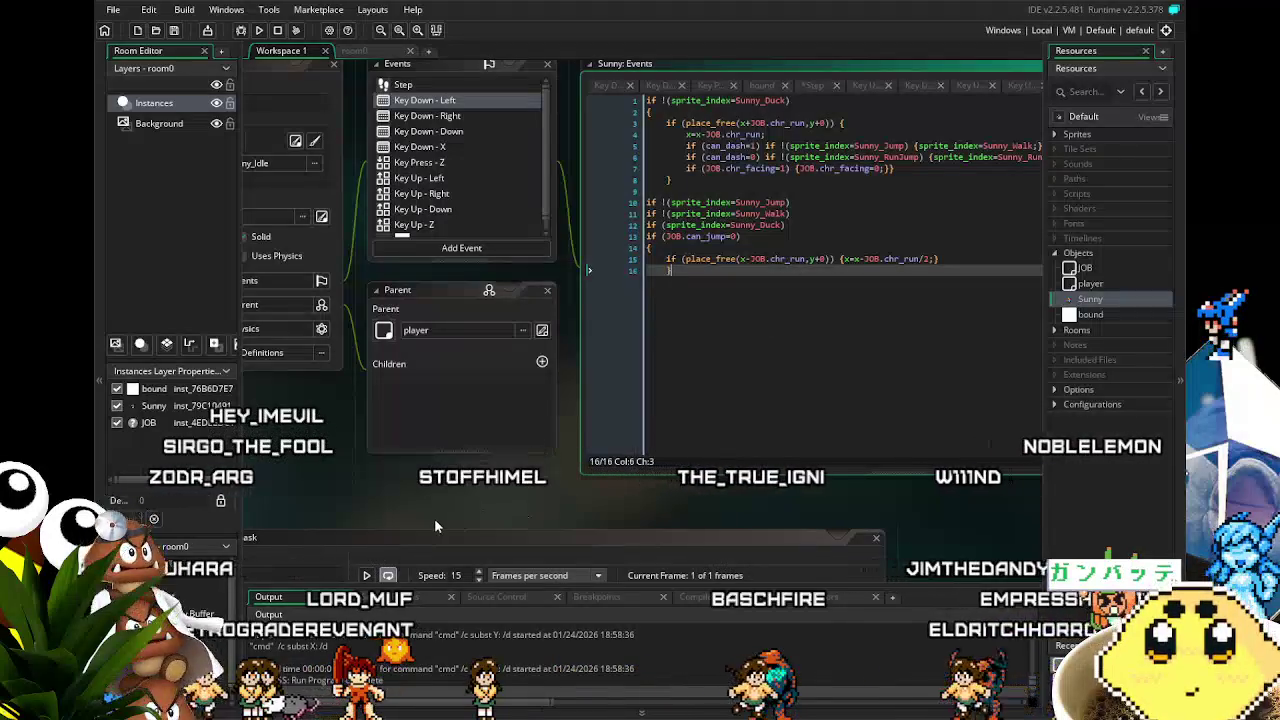
pyautogui.click(515, 112)
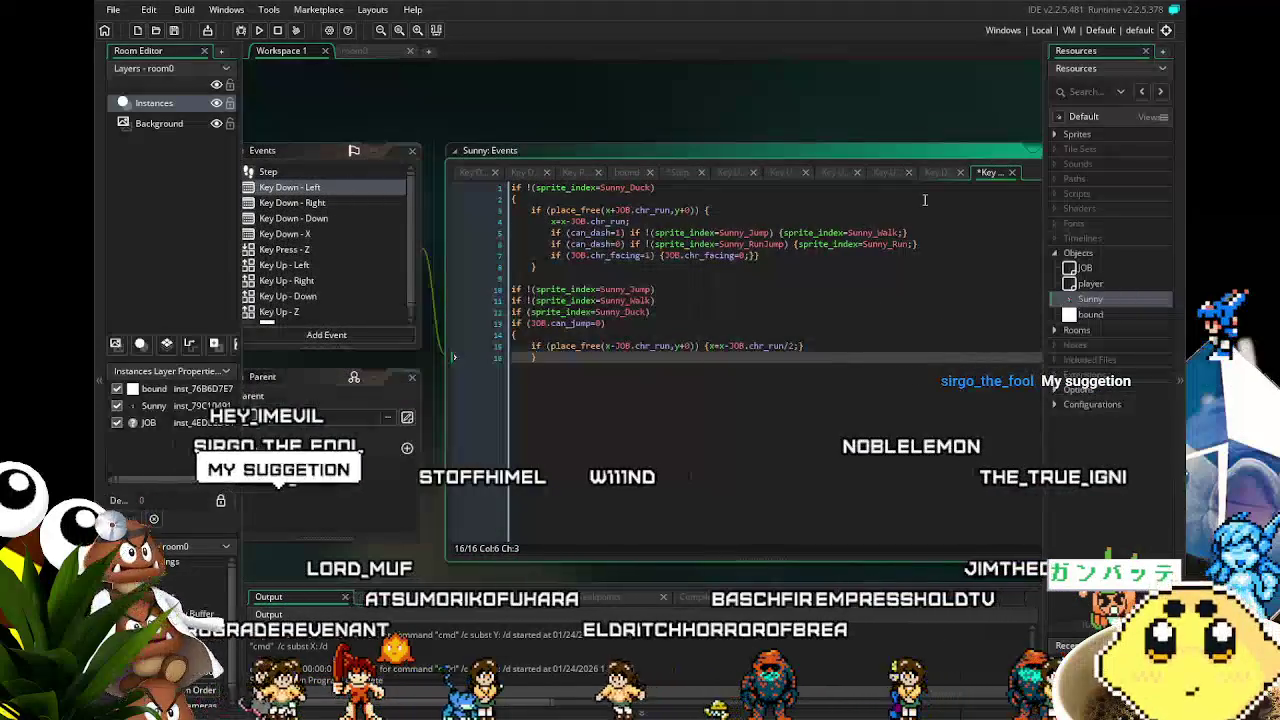
pyautogui.moveTo(917, 244); pyautogui.dragTo(553, 238)
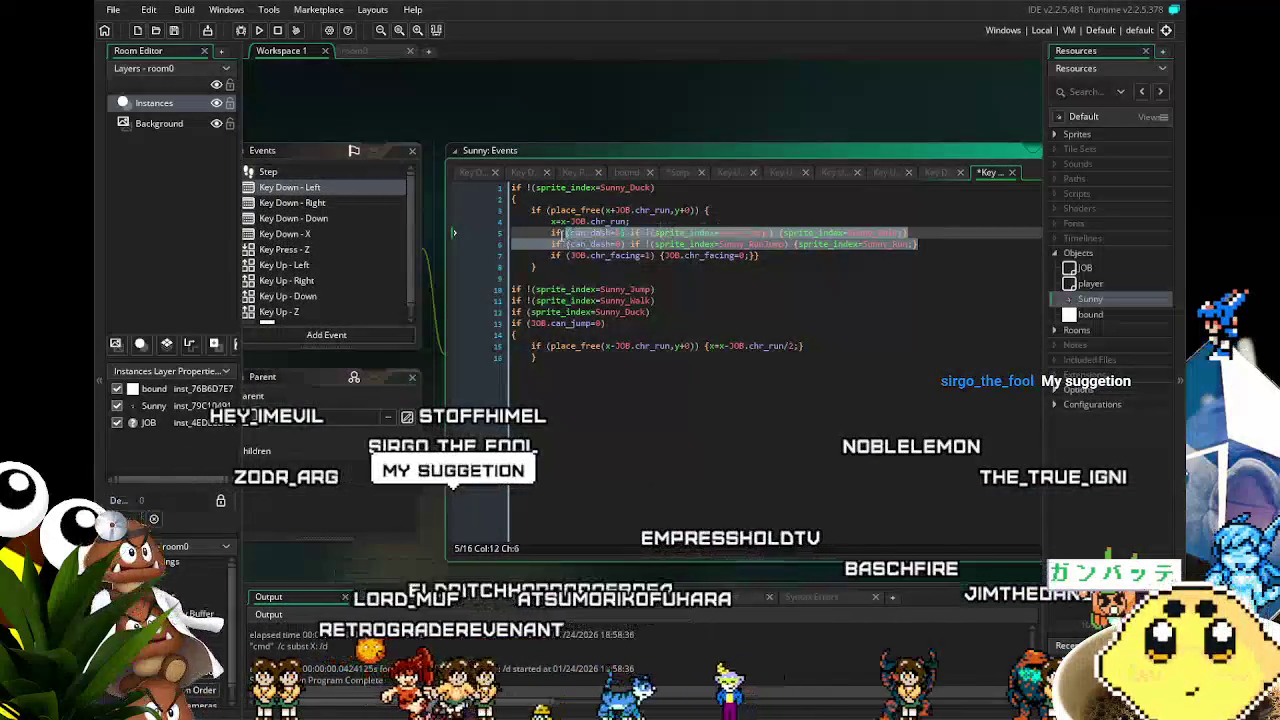
pyautogui.click(600, 357)
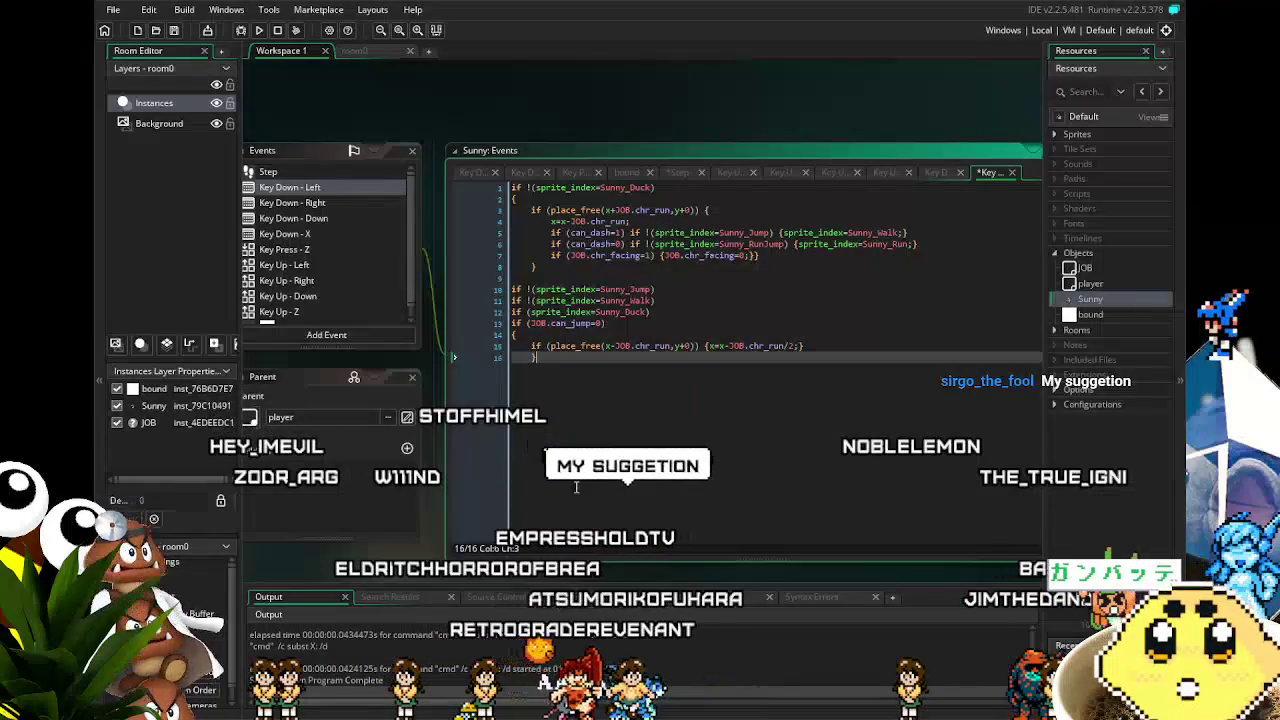
pyautogui.click(420, 165)
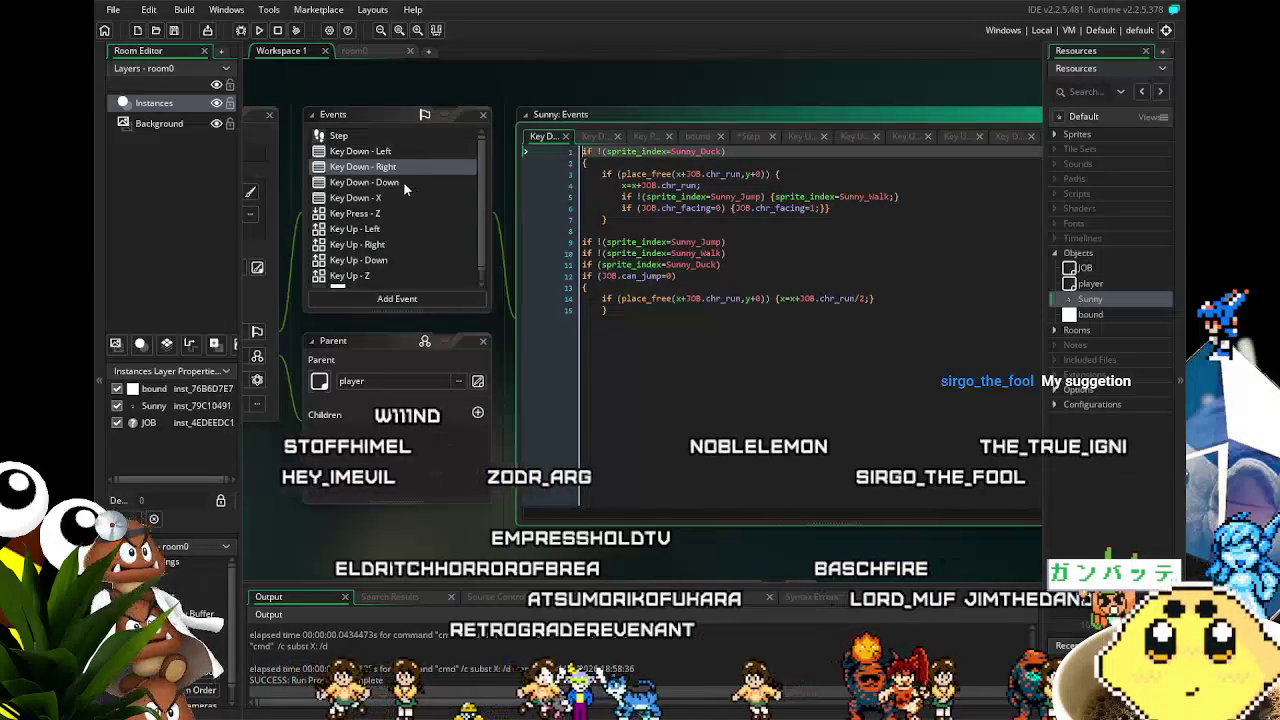
# - Paste the can_dash walk/run lines into Key Down - Right, delete the old walk line, and save
pyautogui.click(398, 151)
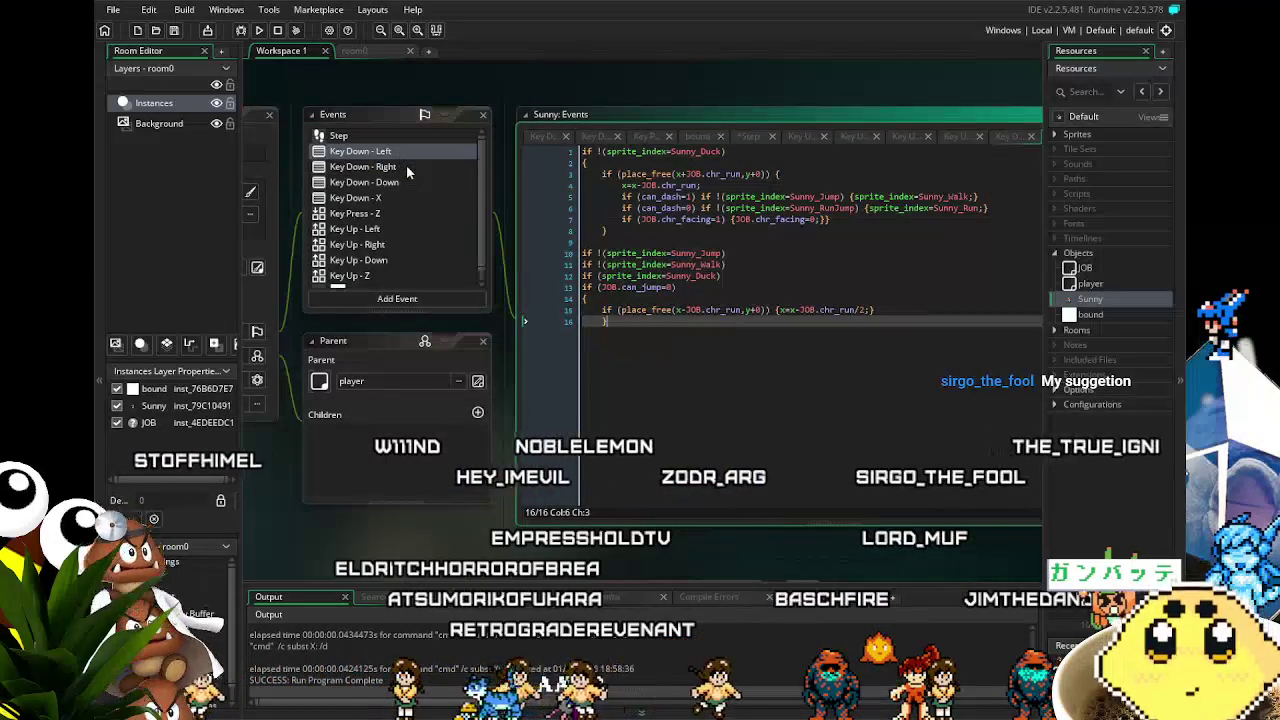
pyautogui.click(406, 167)
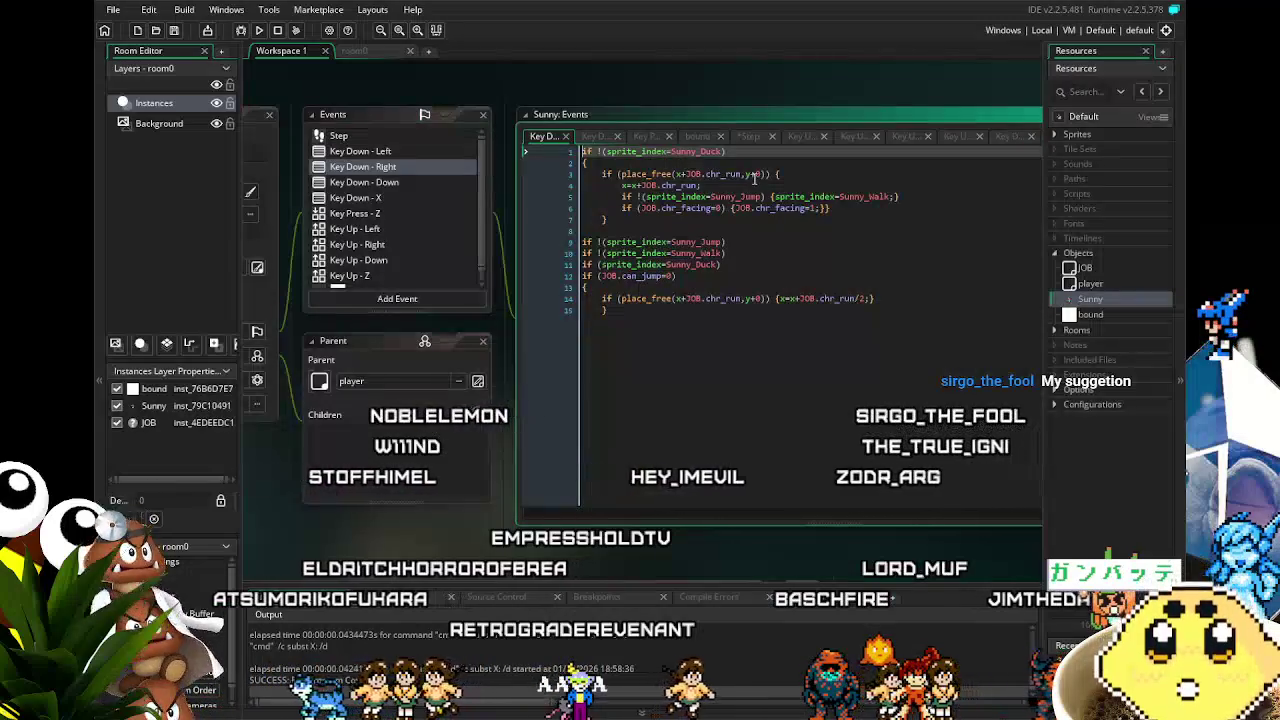
pyautogui.click(766, 183)
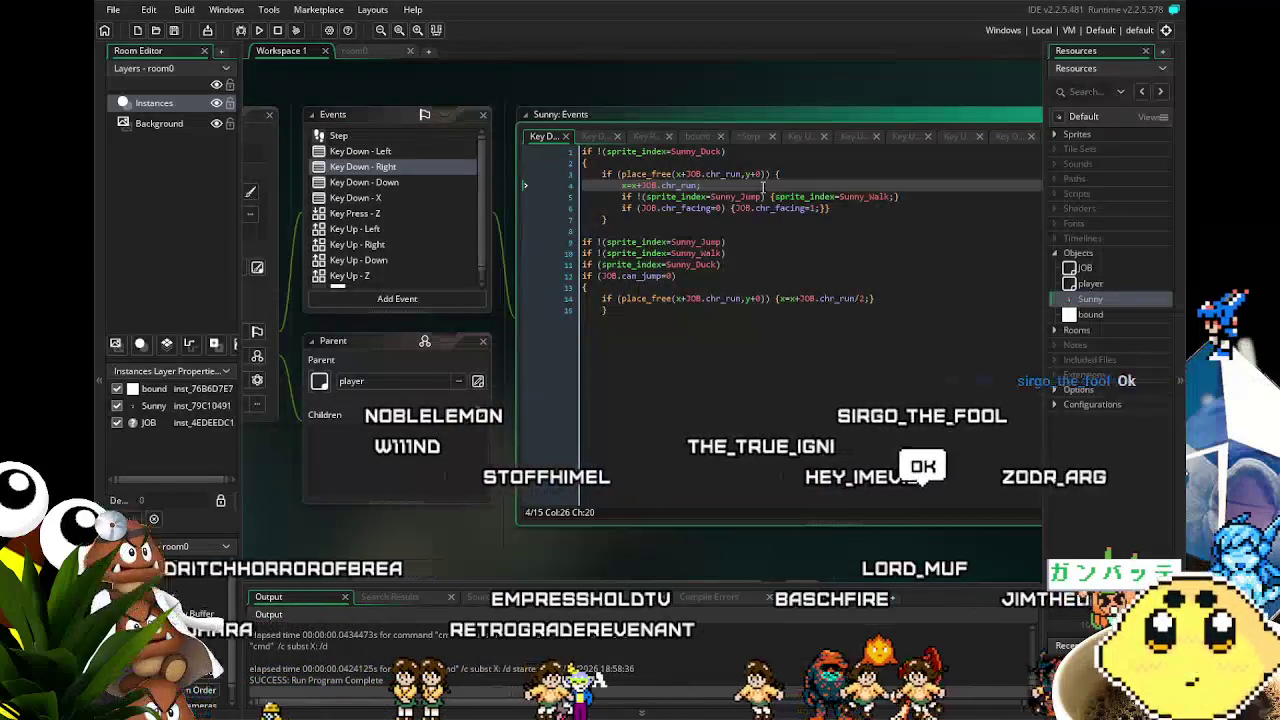
pyautogui.hotkey('ctrl', 'v')
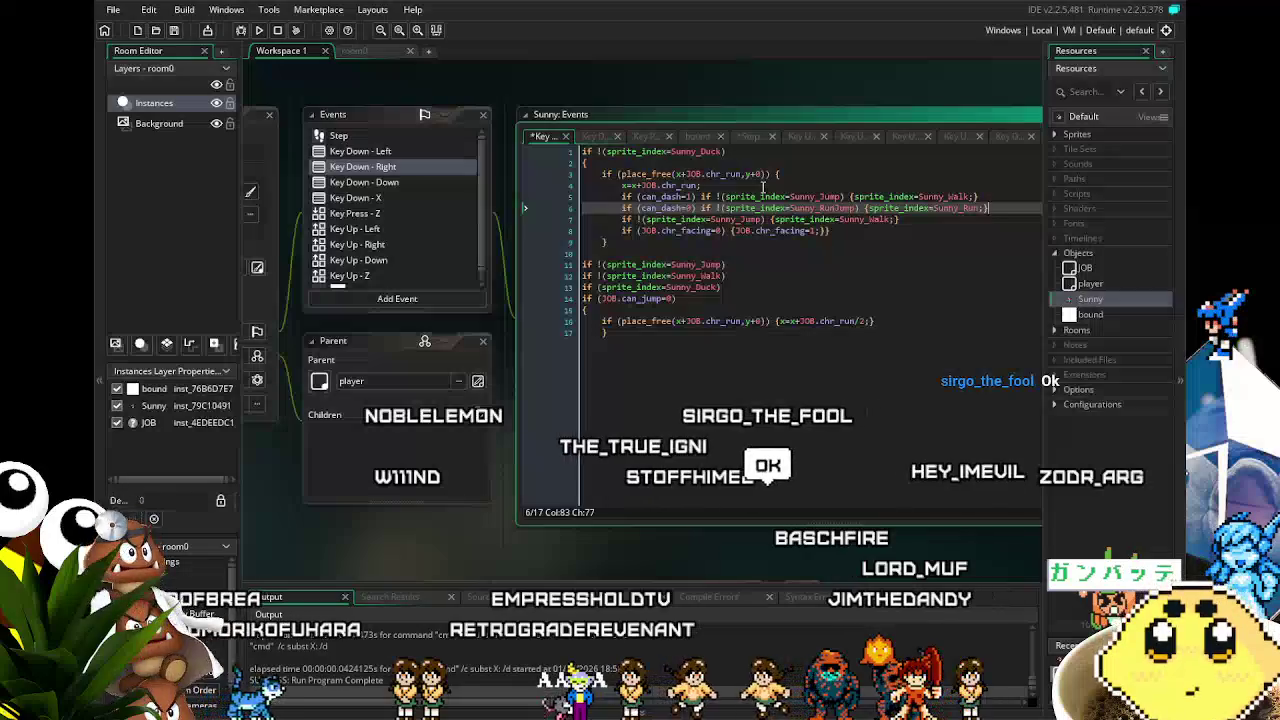
pyautogui.keyDown('shift'); pyautogui.click(924, 218); pyautogui.keyUp('shift')
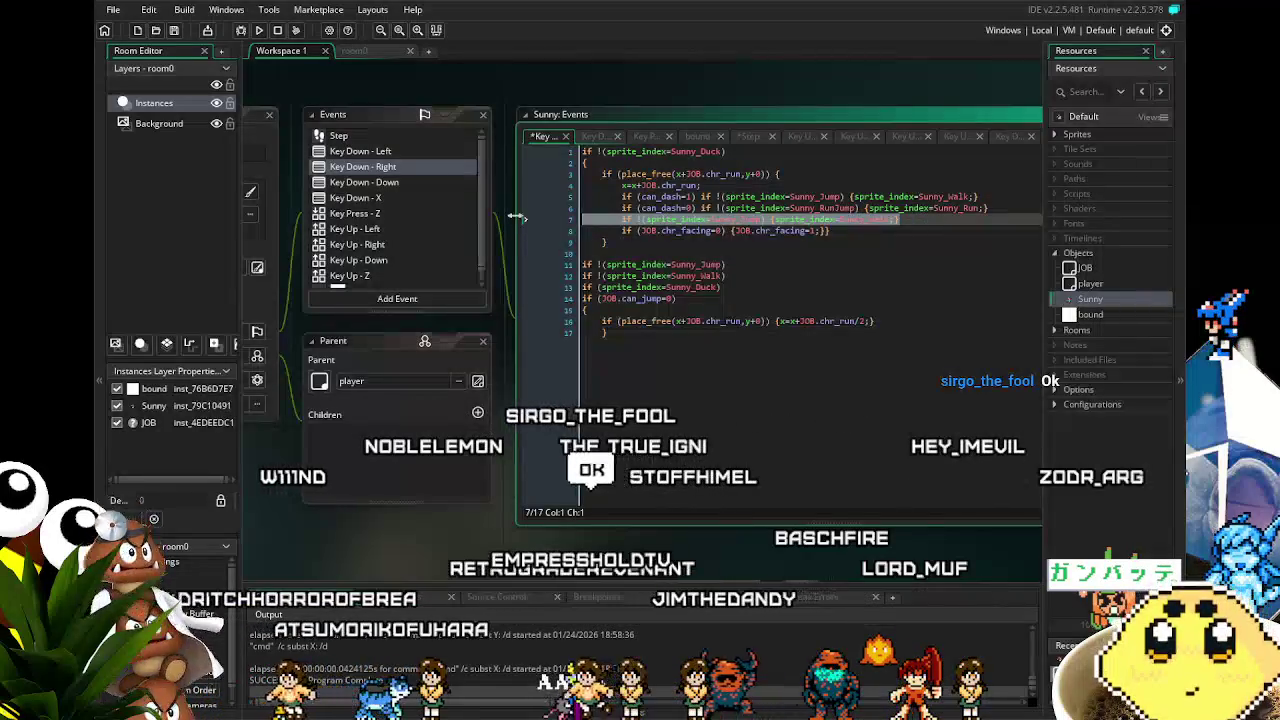
pyautogui.press('Delete')
pyautogui.click(793, 389)
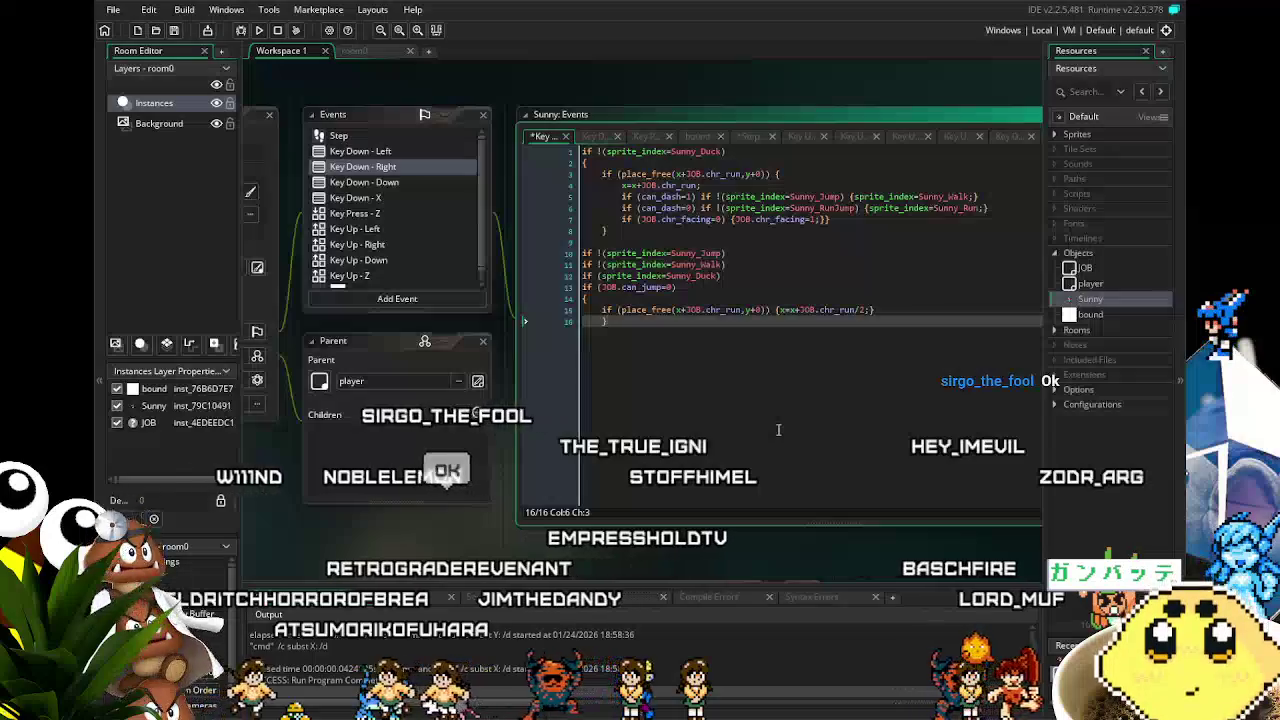
pyautogui.hotkey('ctrl', 's')
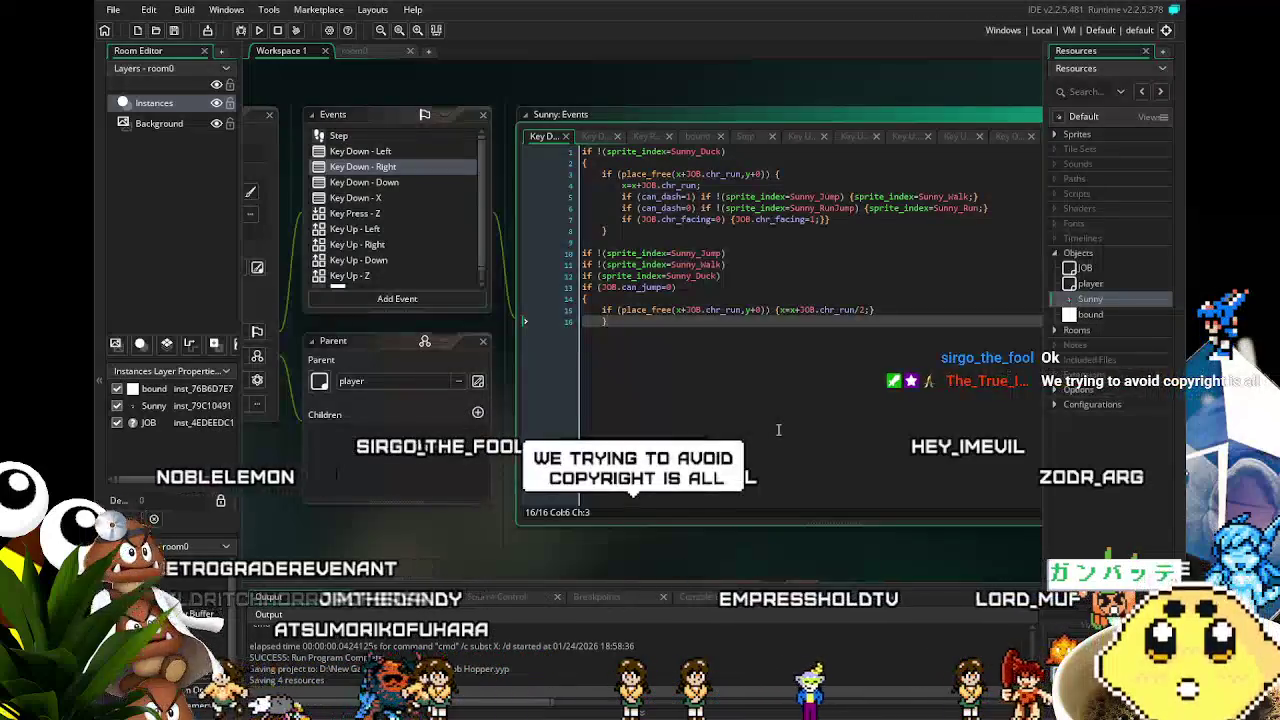
# - Open Sunny's Key Down - Down event code
pyautogui.moveTo(591, 537); pyautogui.dragTo(497, 536)
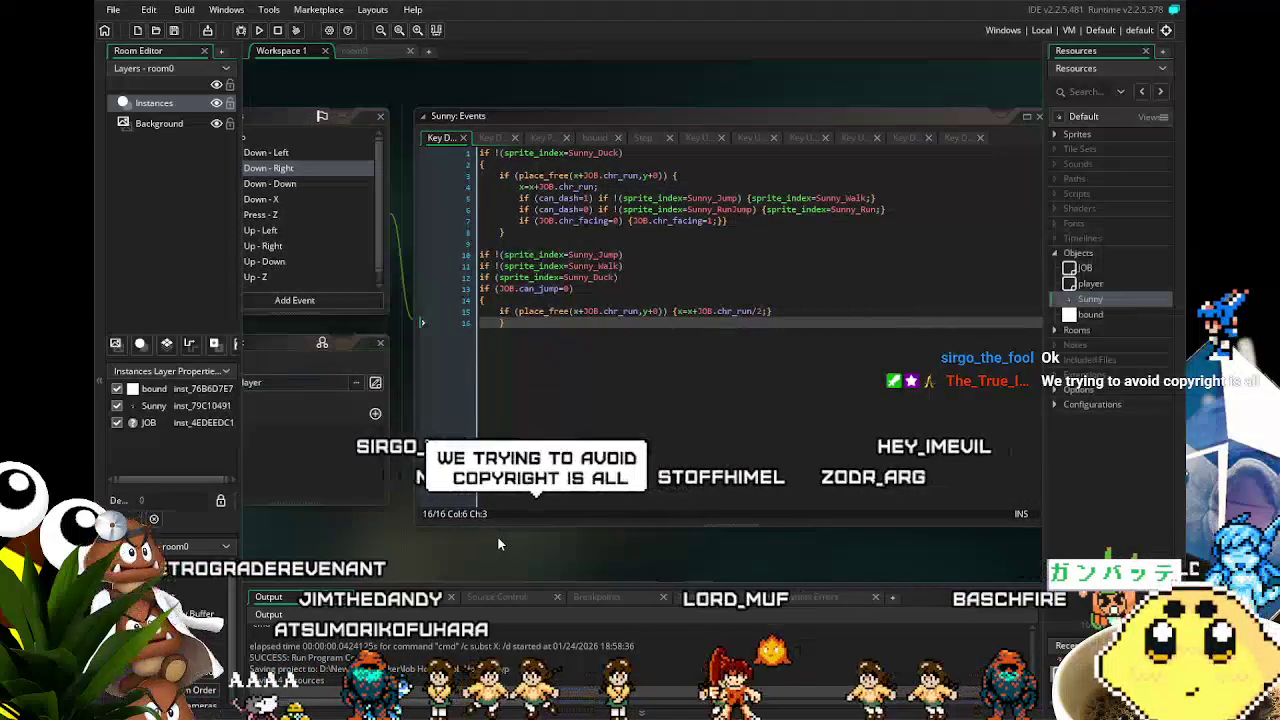
pyautogui.moveTo(595, 316); pyautogui.dragTo(688, 305)
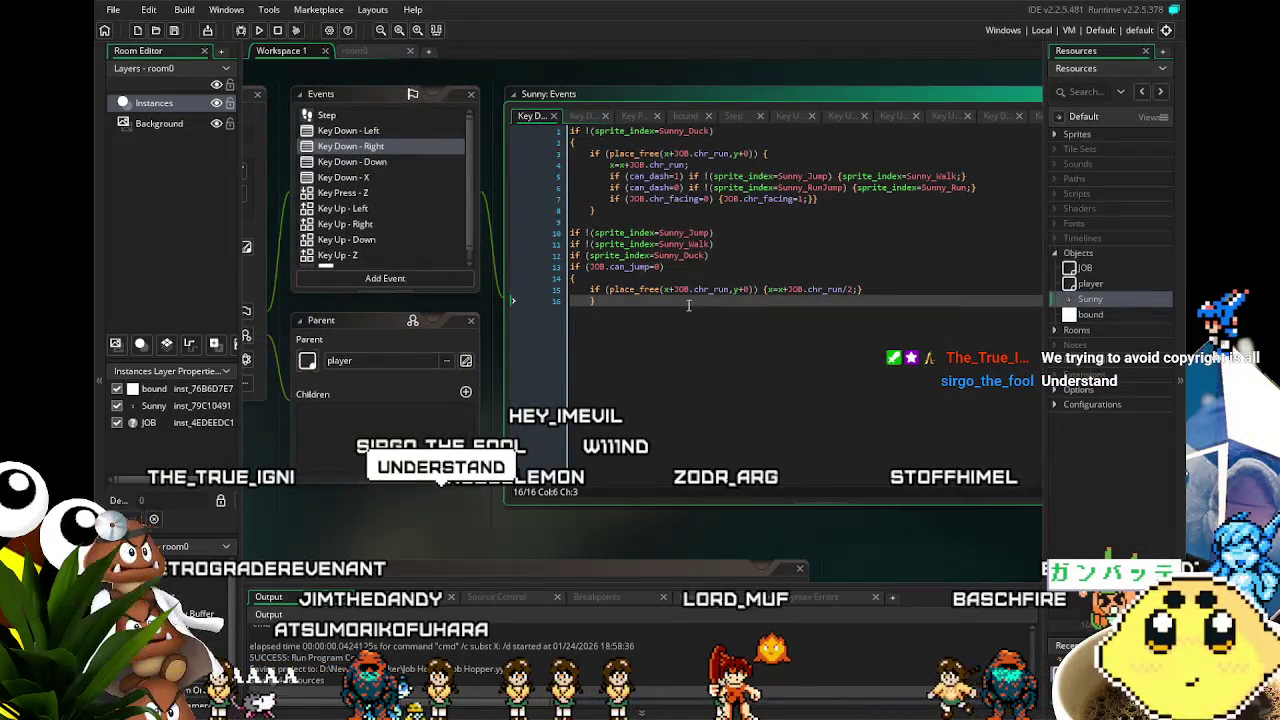
pyautogui.moveTo(688, 305); pyautogui.dragTo(657, 306)
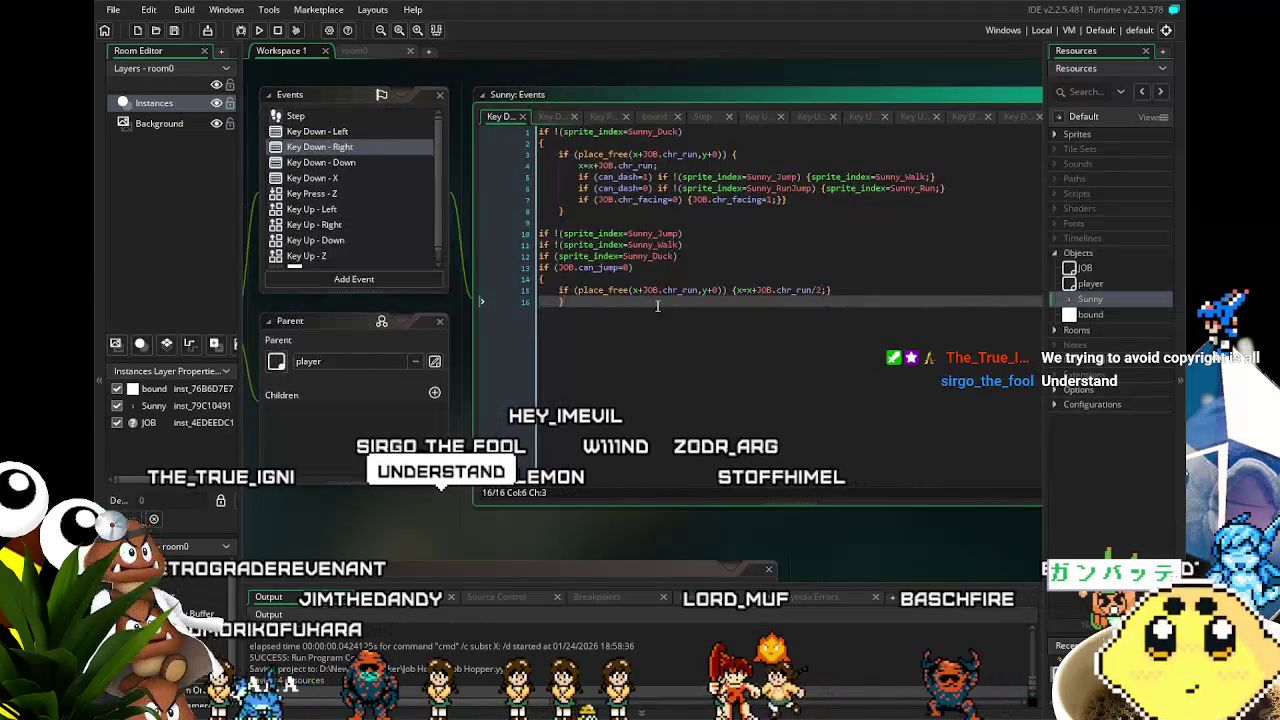
pyautogui.moveTo(601, 364); pyautogui.dragTo(636, 363)
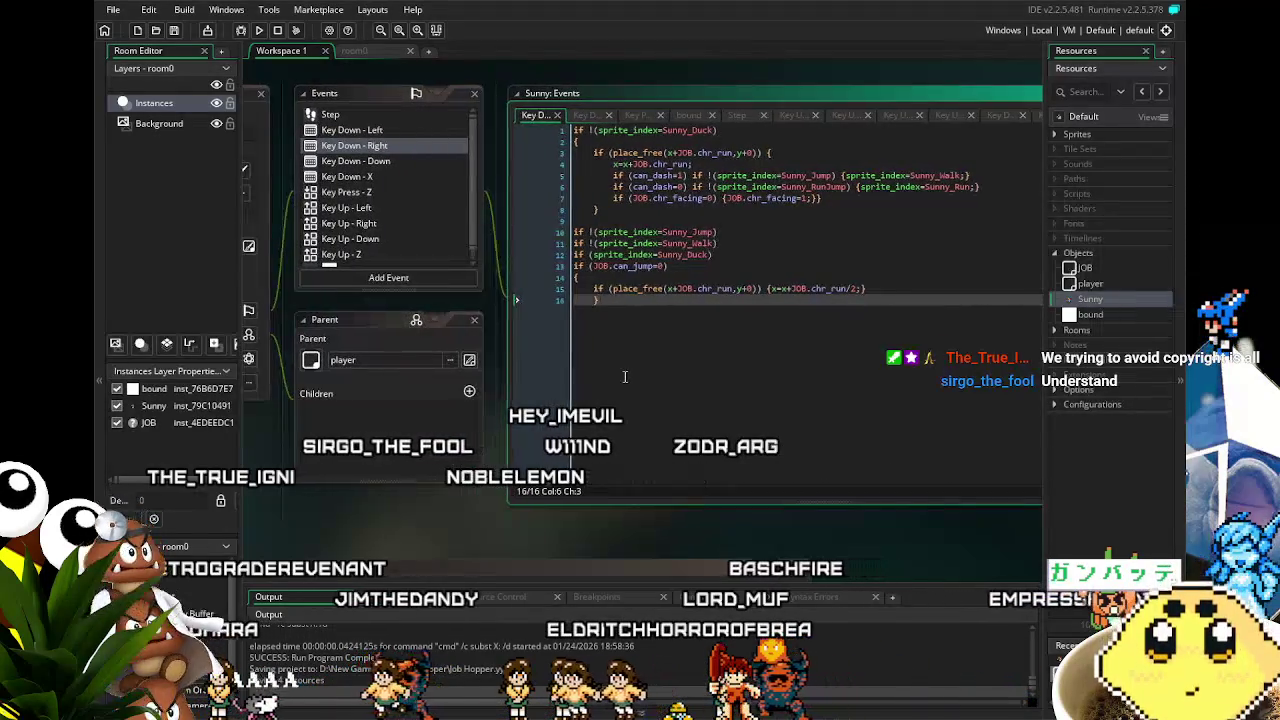
pyautogui.click(370, 162)
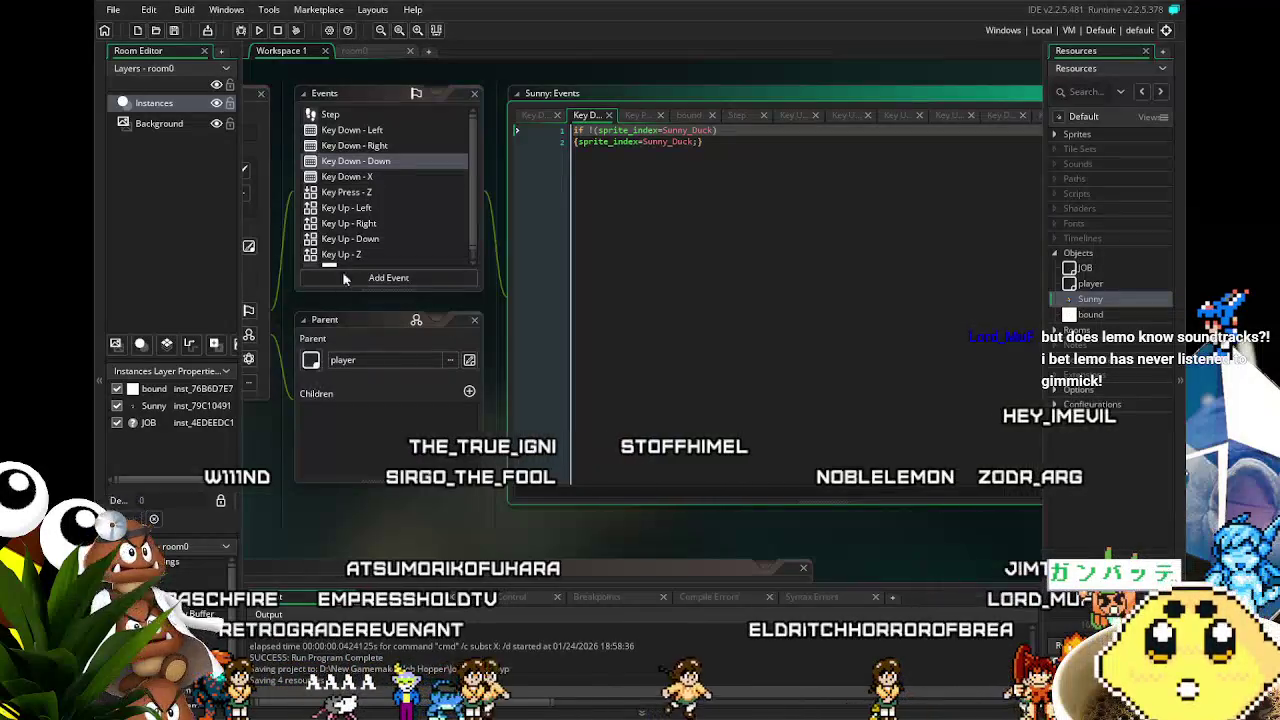
# - Review Sunny's Key Down - X, Key Down - Down and Step event code
pyautogui.click(373, 177)
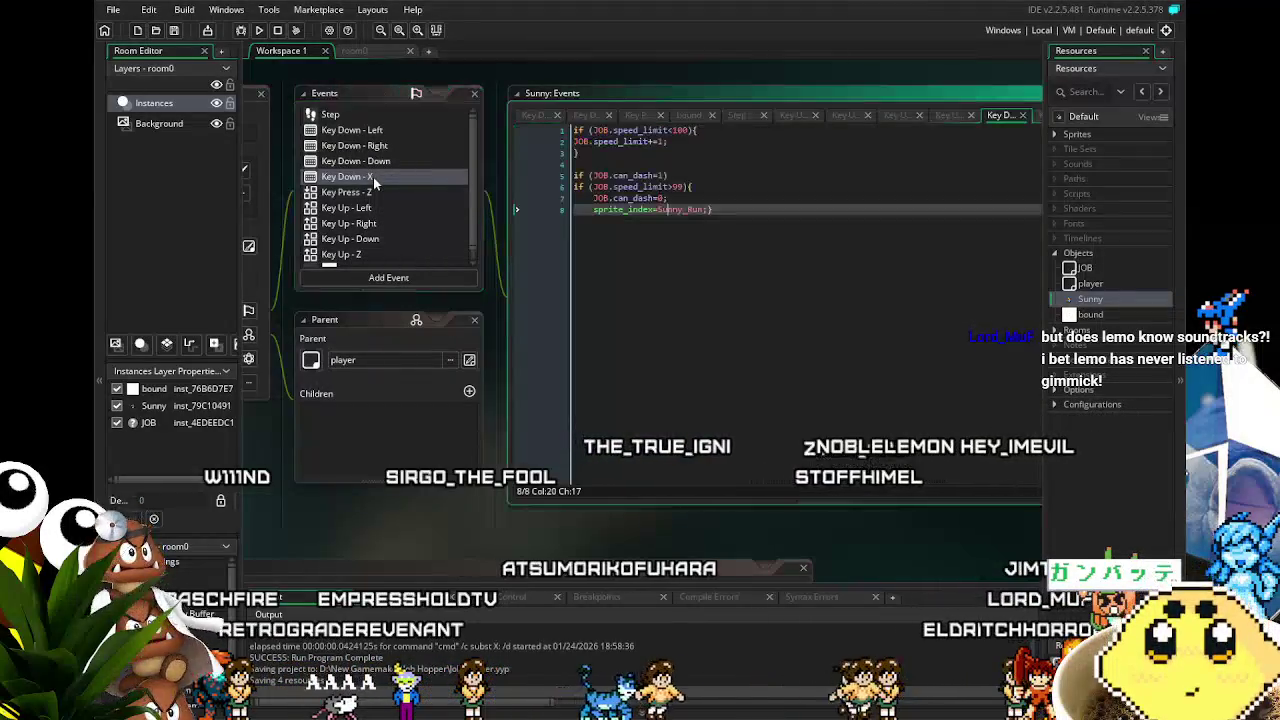
pyautogui.click(396, 161)
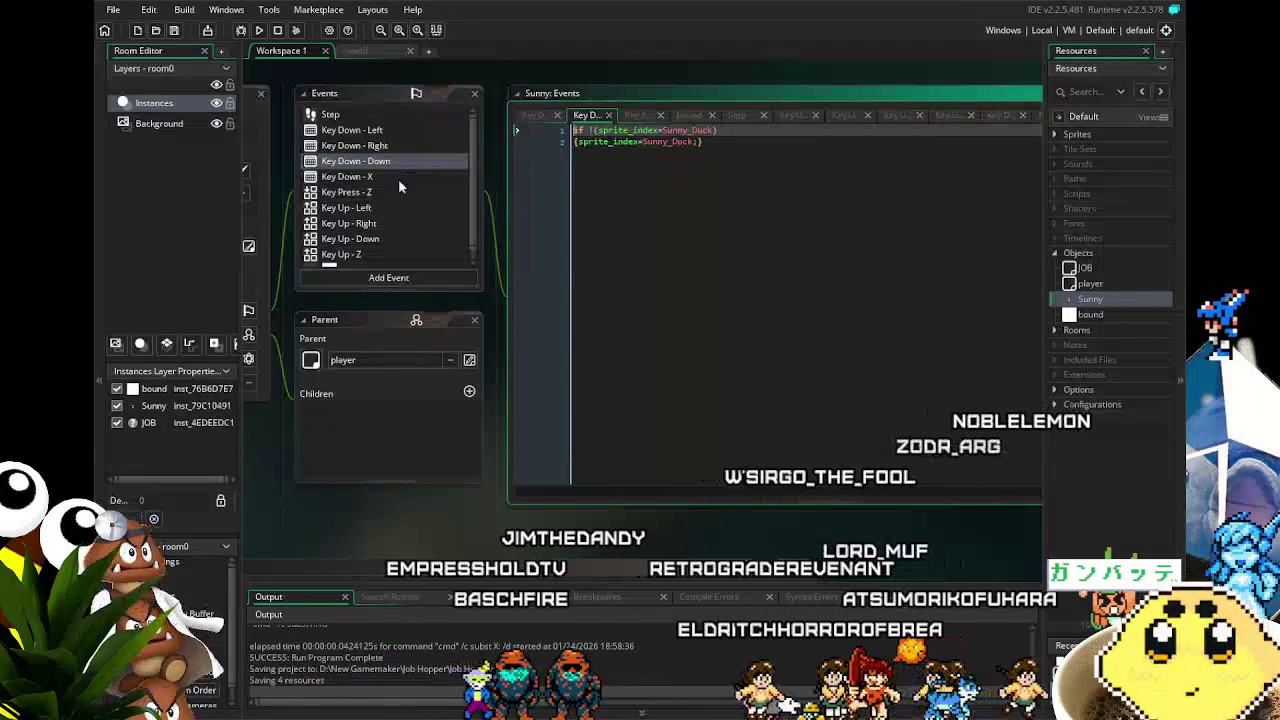
pyautogui.click(330, 114)
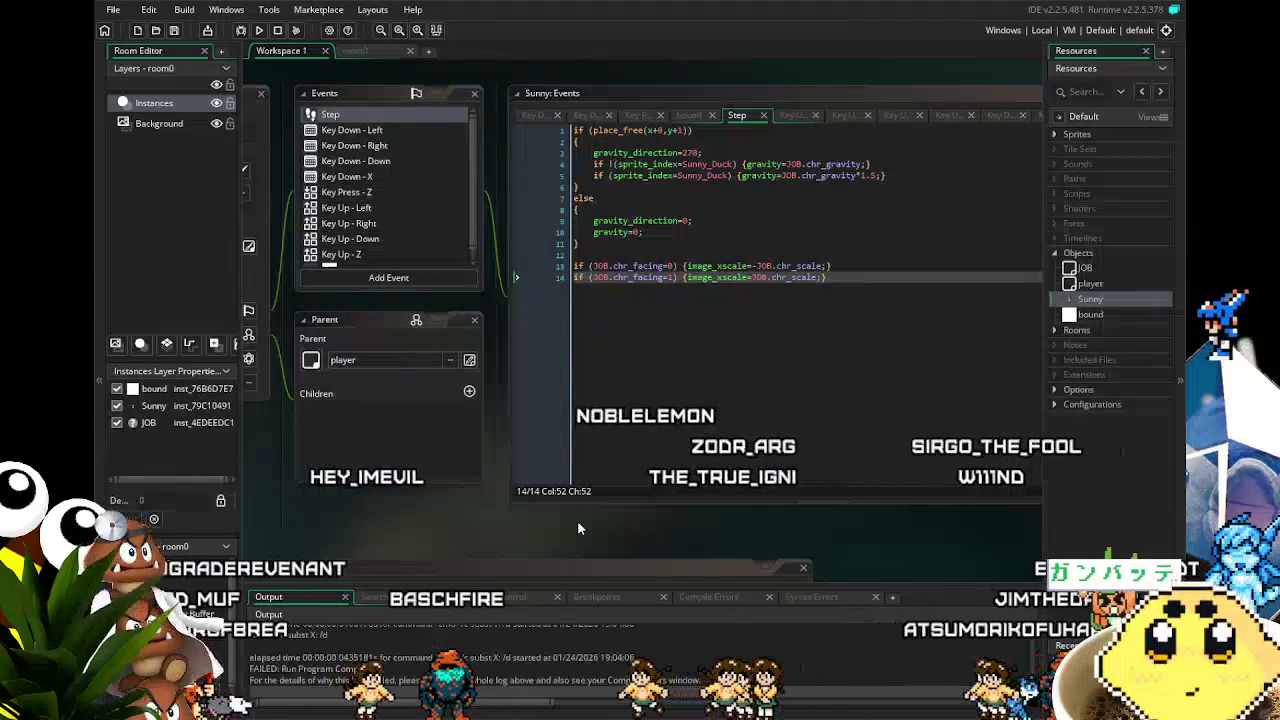
# - Reopen Sunny's object editor and place the cursor in Key Down - Left's can_dash lines
pyautogui.doubleClick(1090, 299)
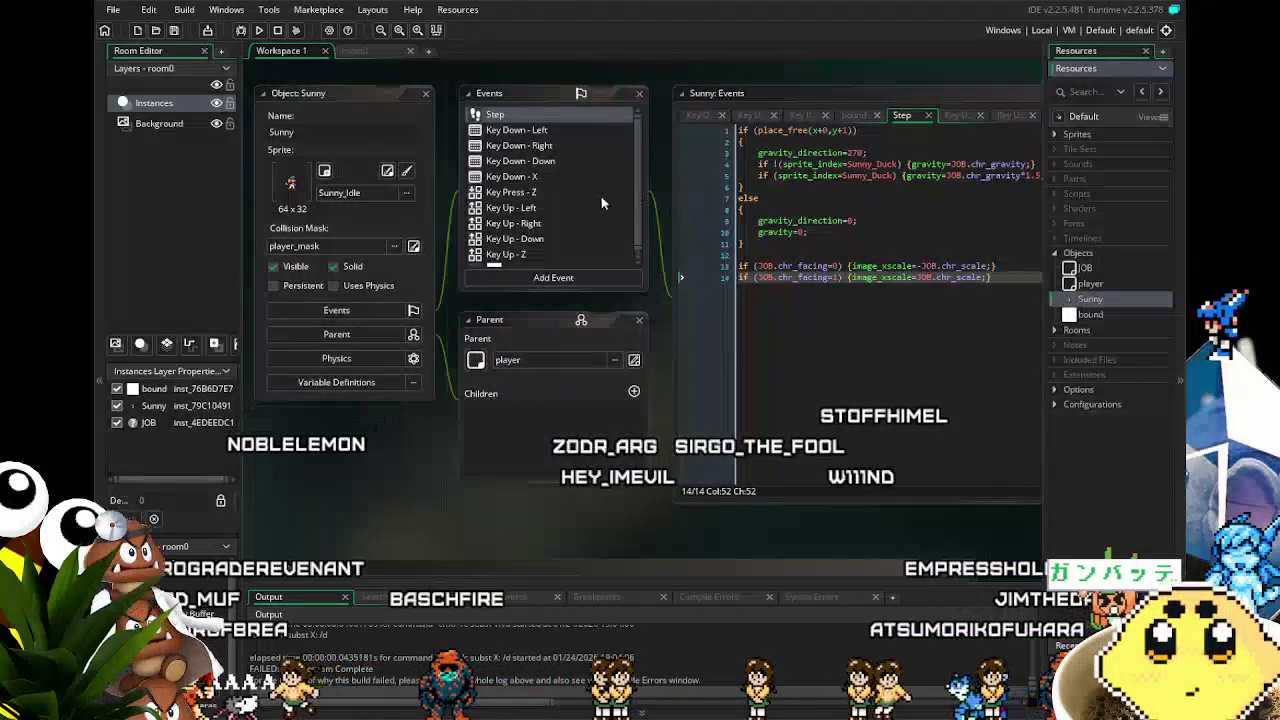
pyautogui.click(512, 176)
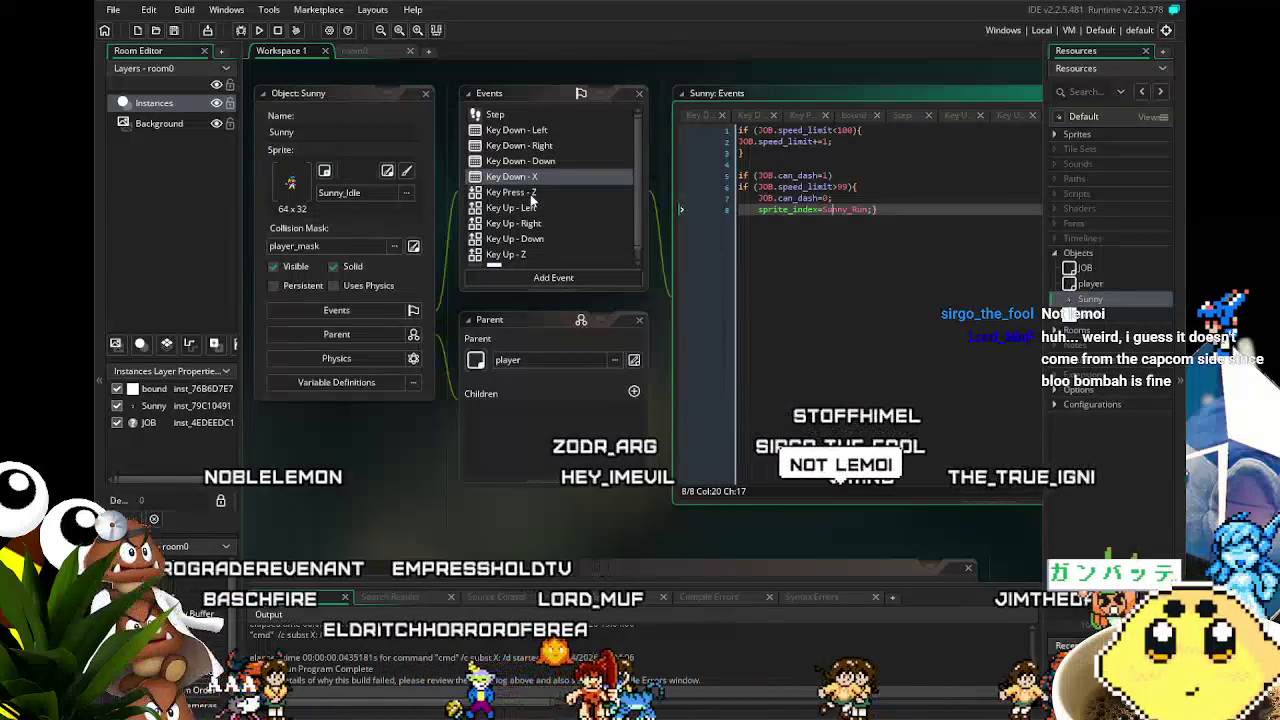
pyautogui.click(558, 131)
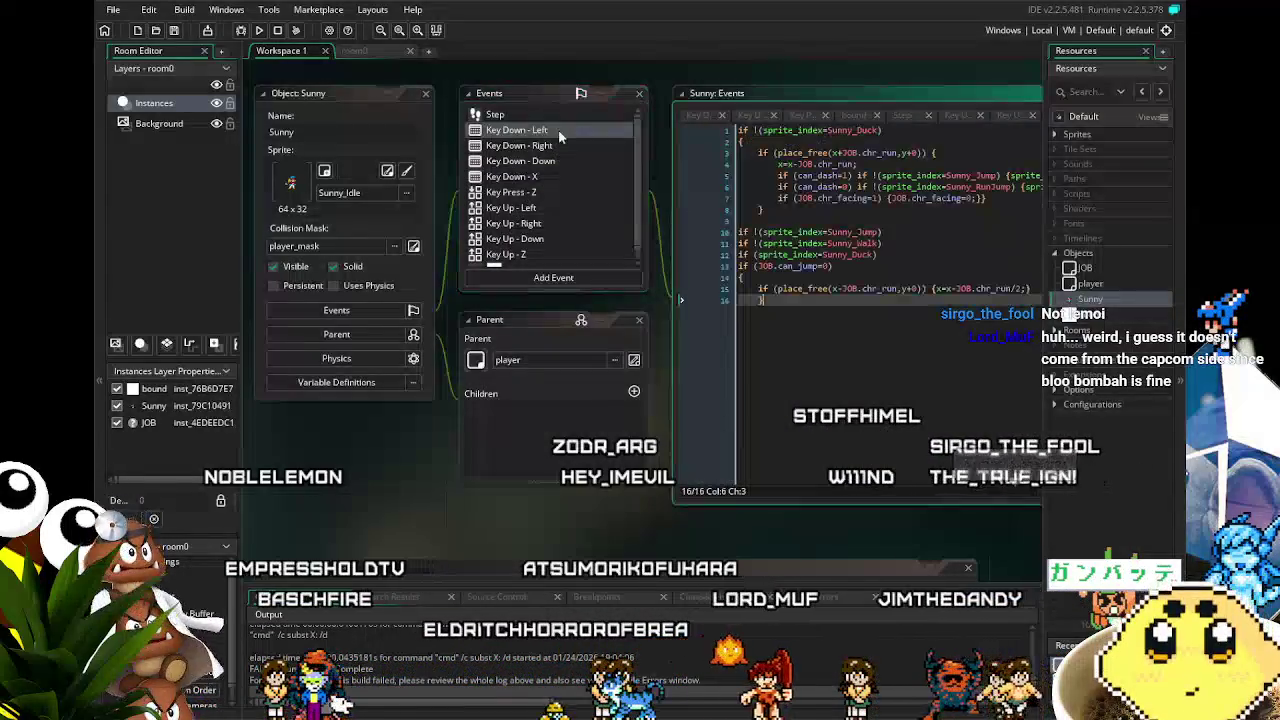
pyautogui.moveTo(832, 392); pyautogui.dragTo(670, 391)
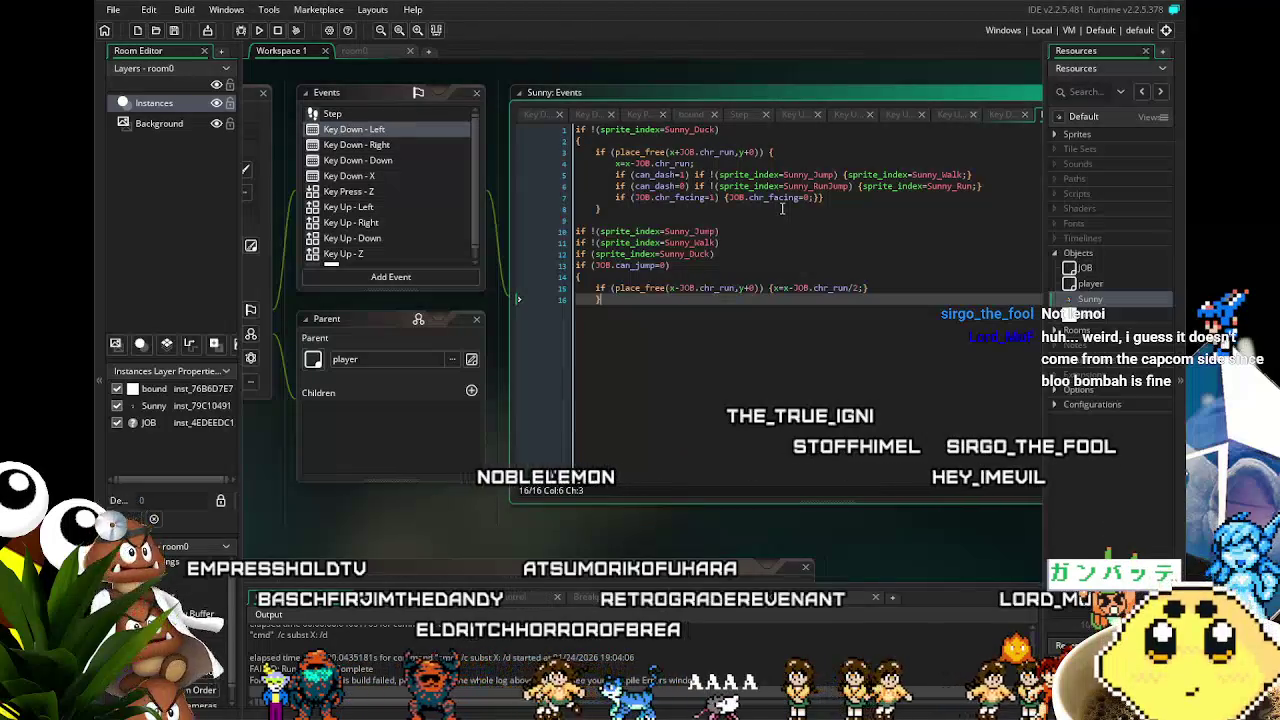
pyautogui.click(634, 174)
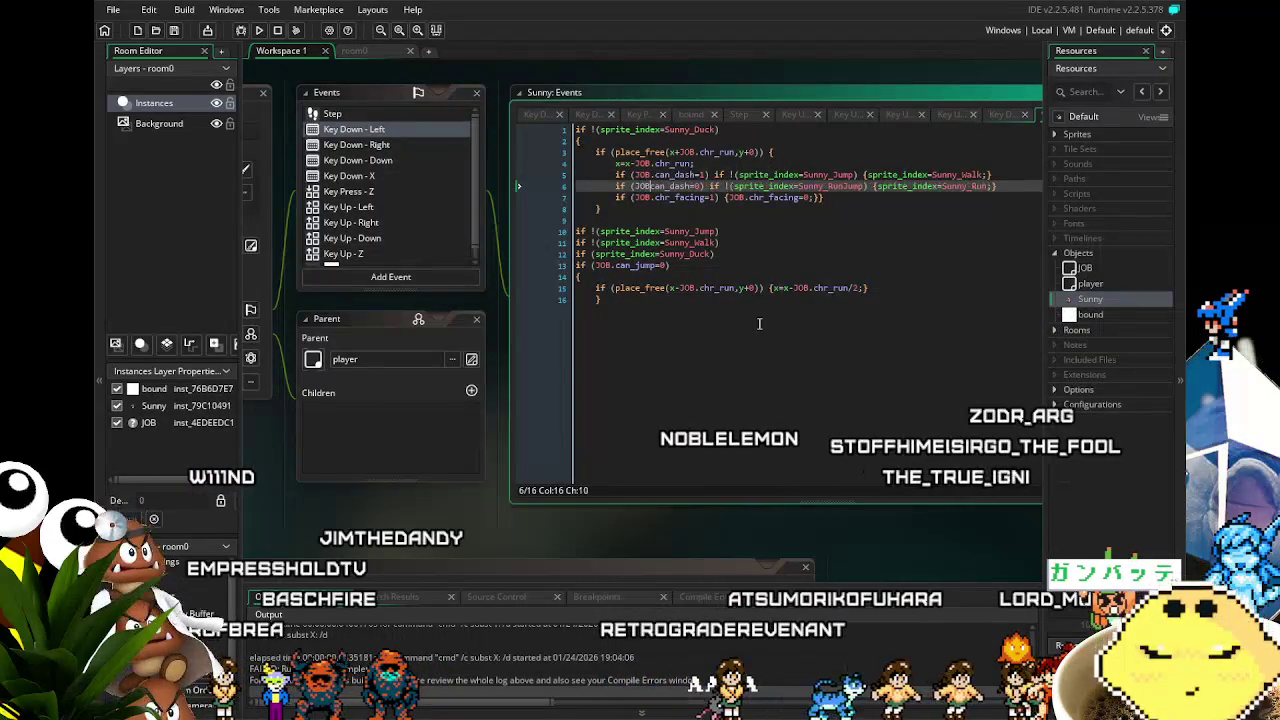
# - Prefix can_dash with JOB. in Key Down - Left
pyautogui.write('.')
pyautogui.click(731, 463)
pyautogui.moveTo(731, 463); pyautogui.dragTo(781, 441)
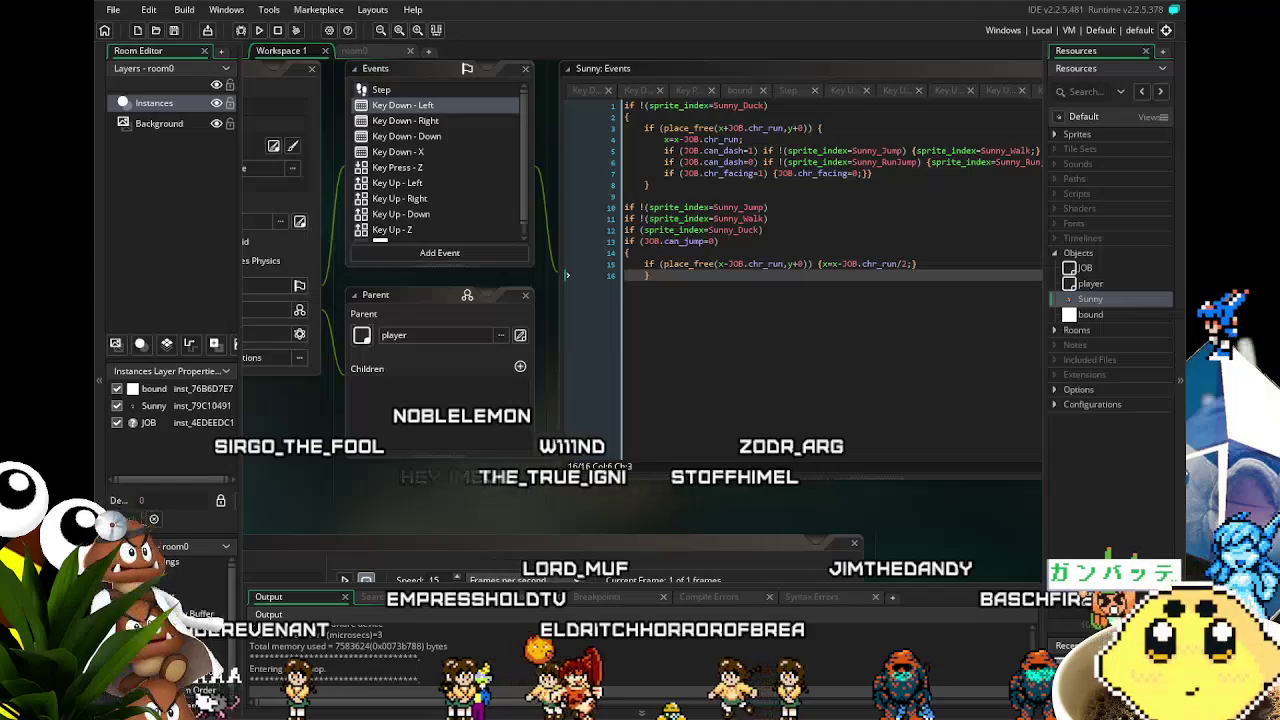
pyautogui.click(646, 432)
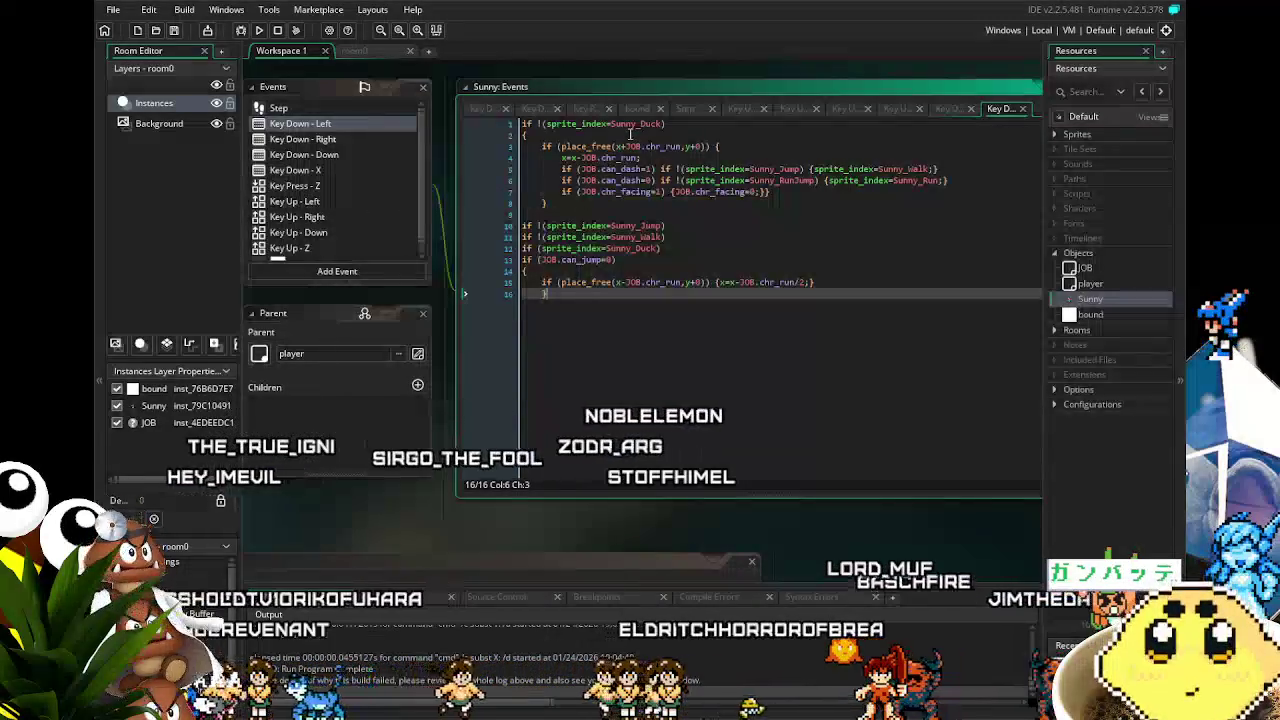
# - Prefix Key Down - Right's can_dash checks with JOB. as well
pyautogui.click(310, 140)
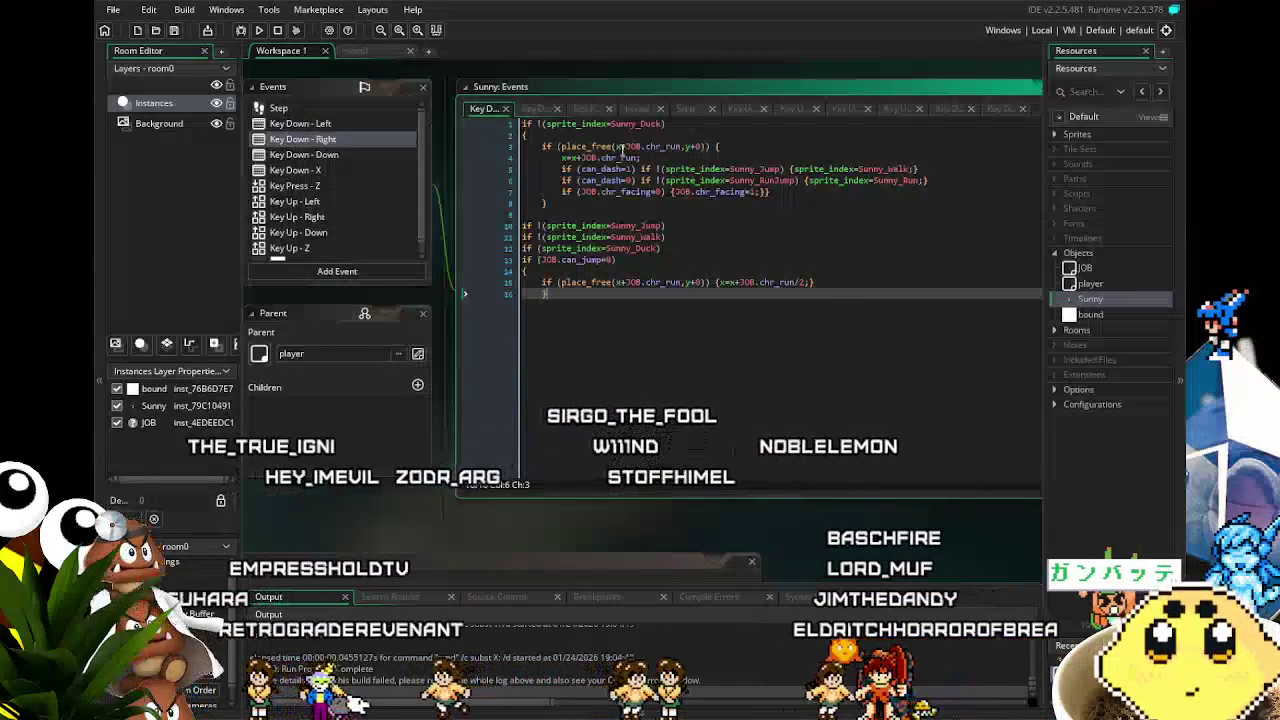
pyautogui.click(585, 170)
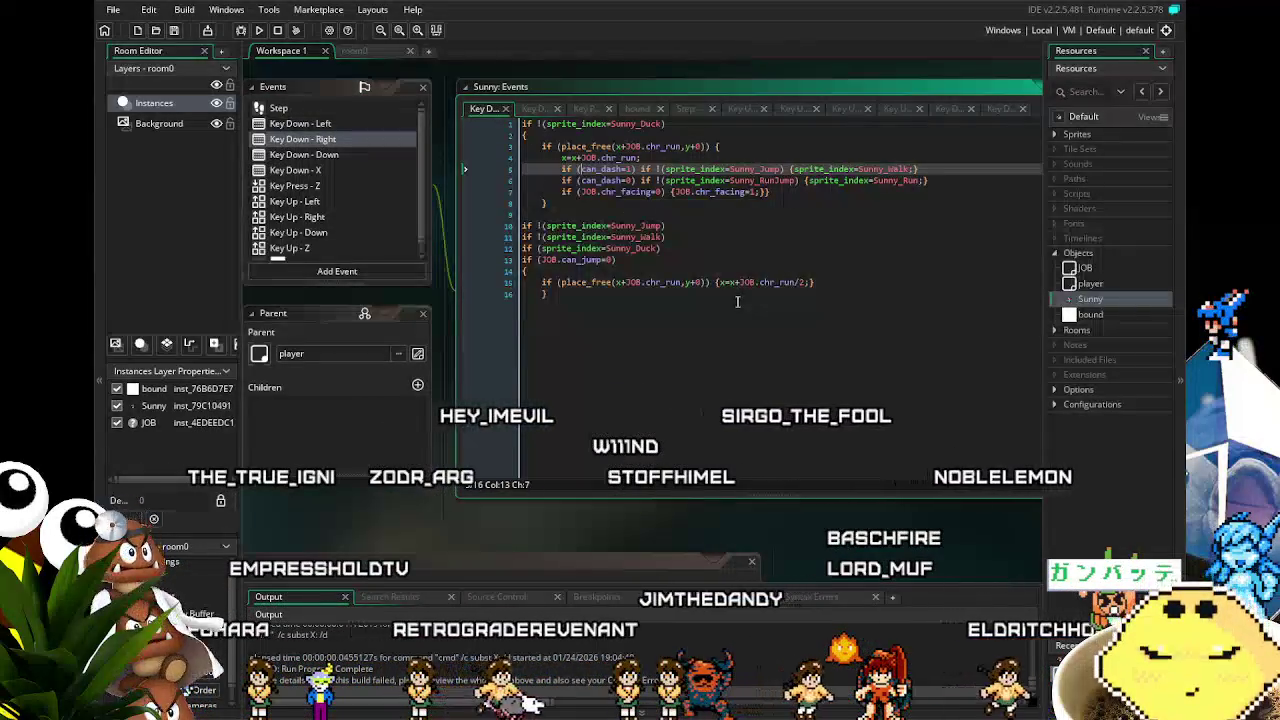
pyautogui.write('JOB.')
pyautogui.press('Down')
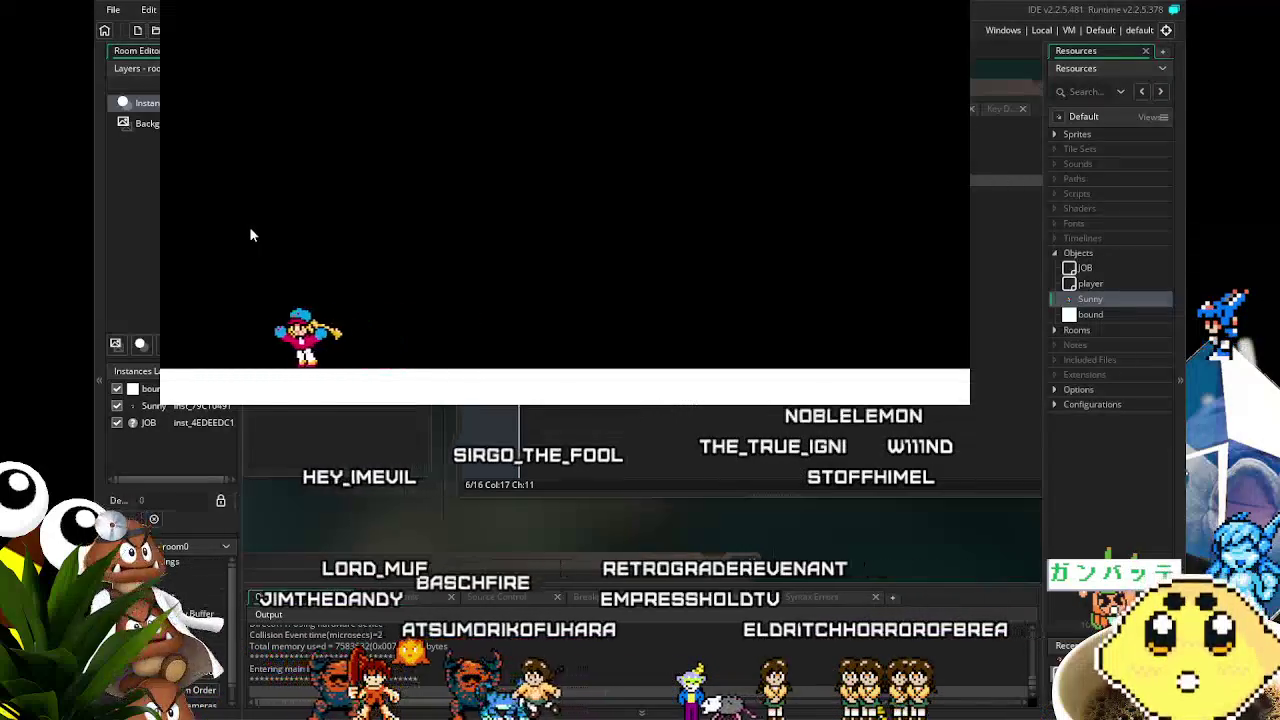
# - Test-run Sunny left and right with arrow keys and jump with space, then close the game
pyautogui.press('Right')
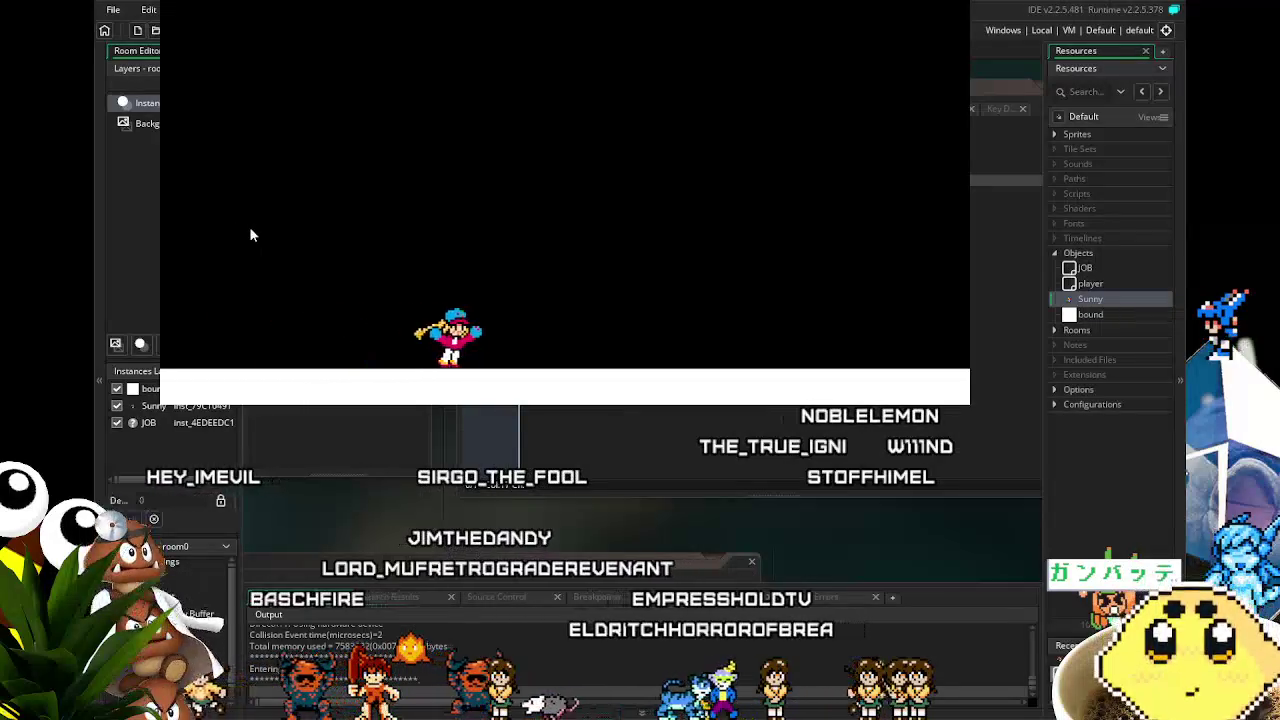
pyautogui.press('Left')
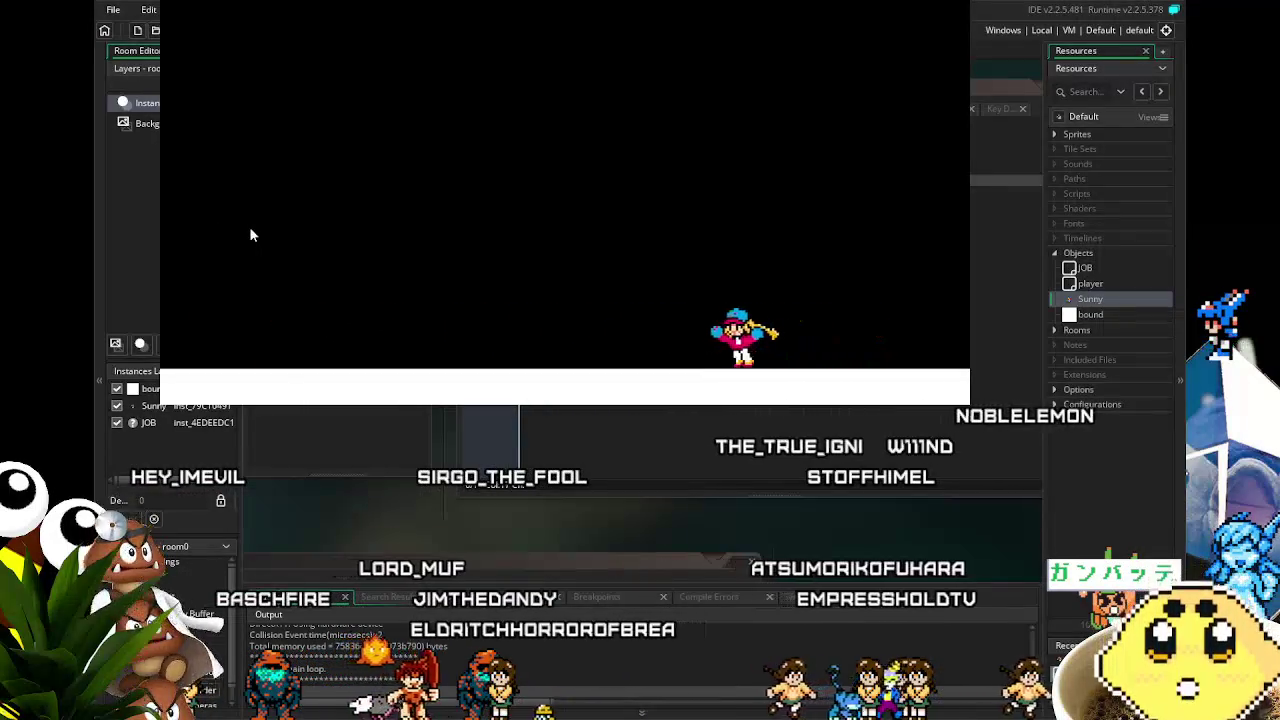
pyautogui.press('space')
pyautogui.press('Left')
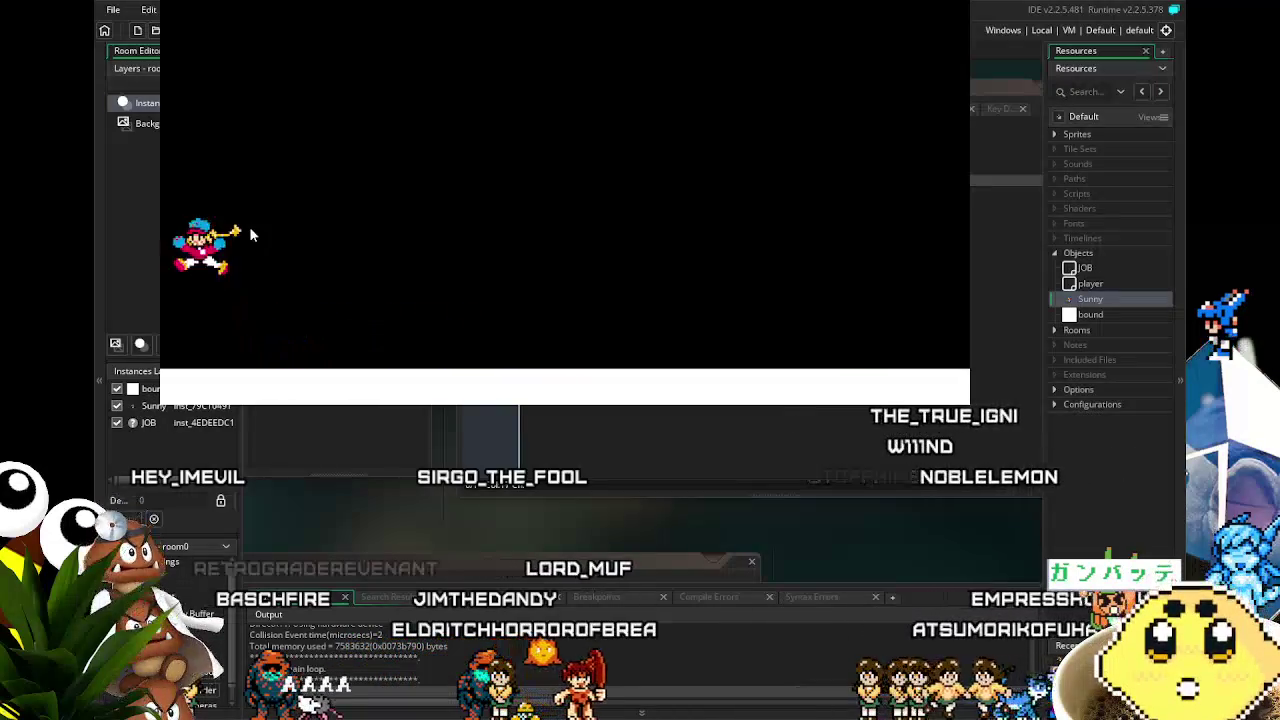
pyautogui.press('Right')
pyautogui.press('Right')
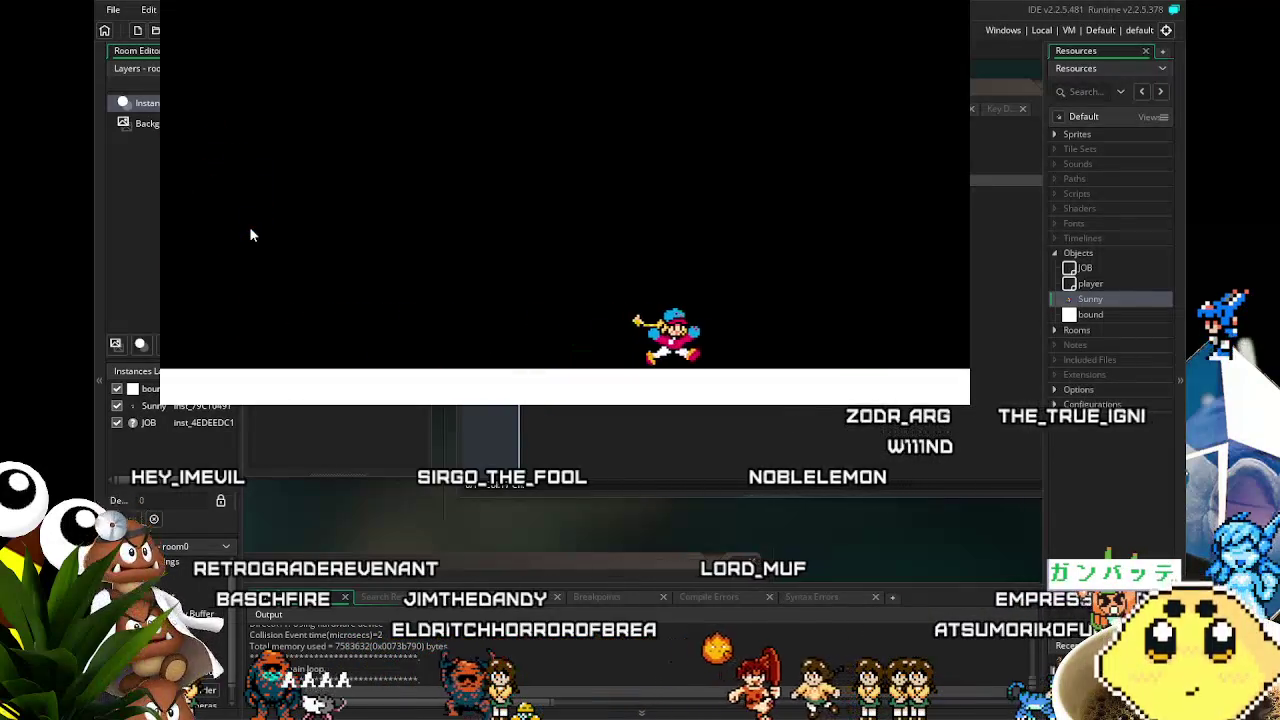
pyautogui.press('Left')
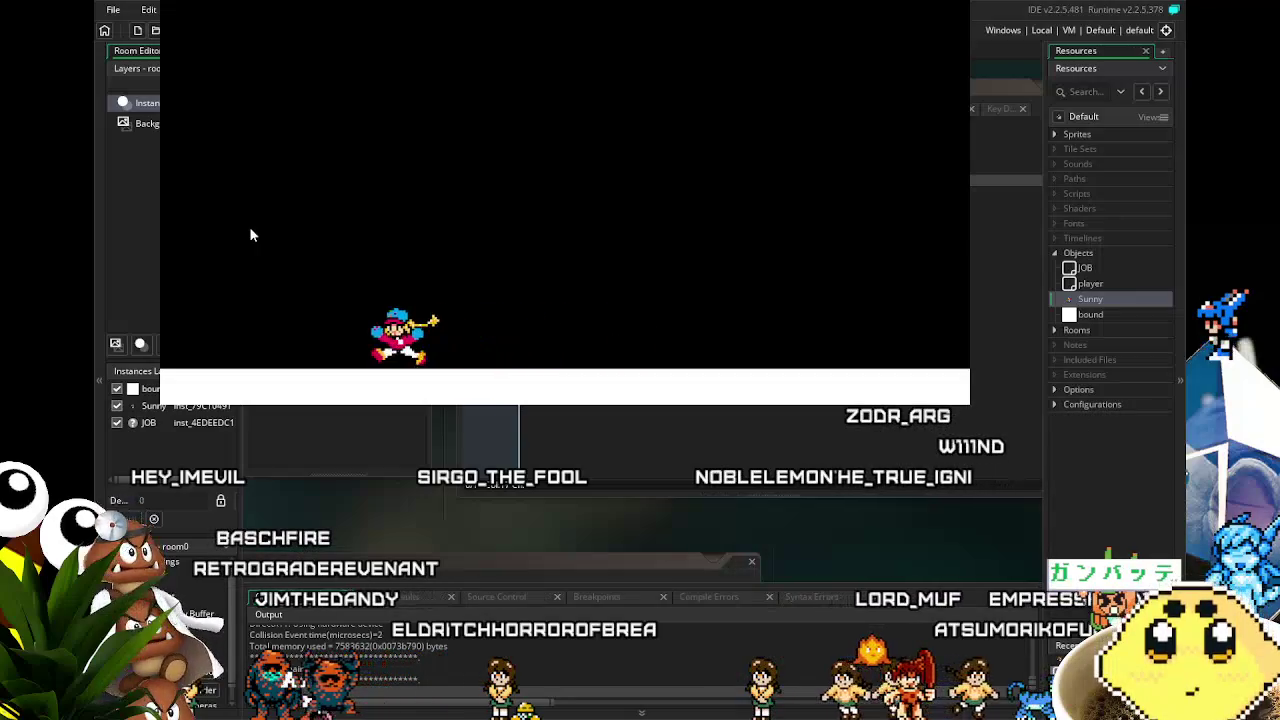
pyautogui.press('space')
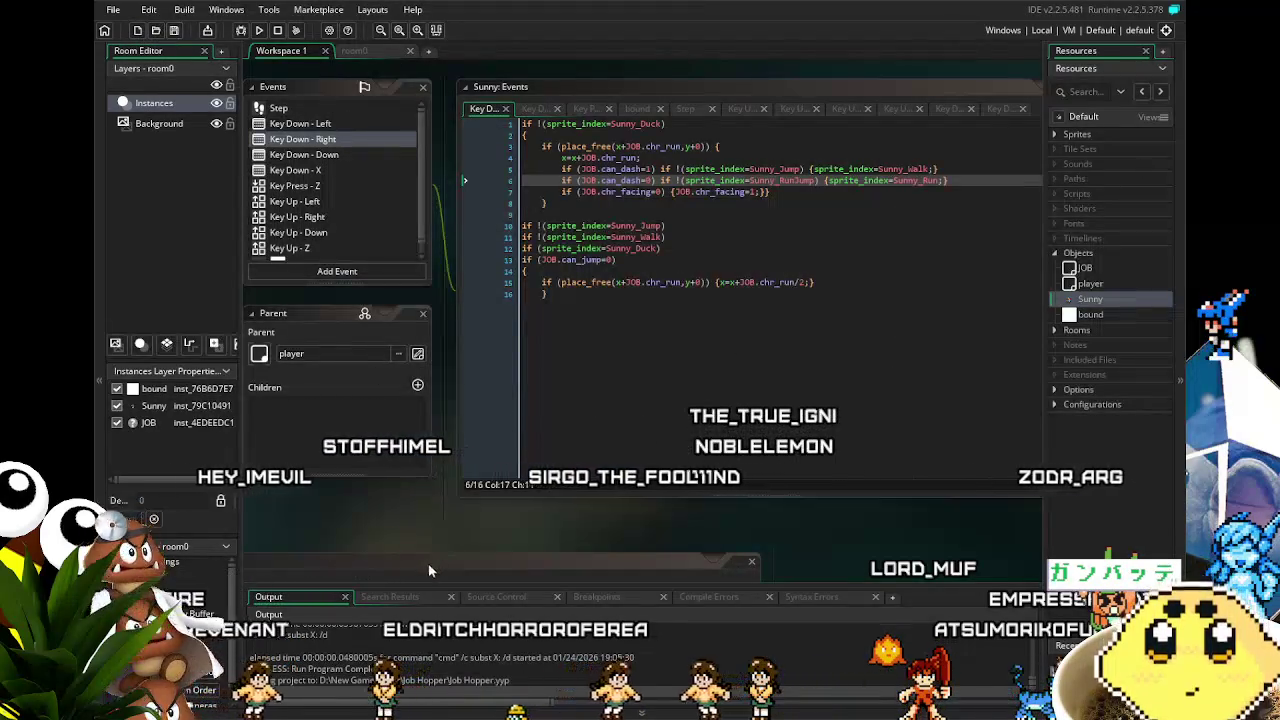
pyautogui.moveTo(415, 533); pyautogui.dragTo(463, 547)
# - Add a Key Up - X event to Sunny via Add Event > Key Up > Letters > X
pyautogui.click(404, 138)
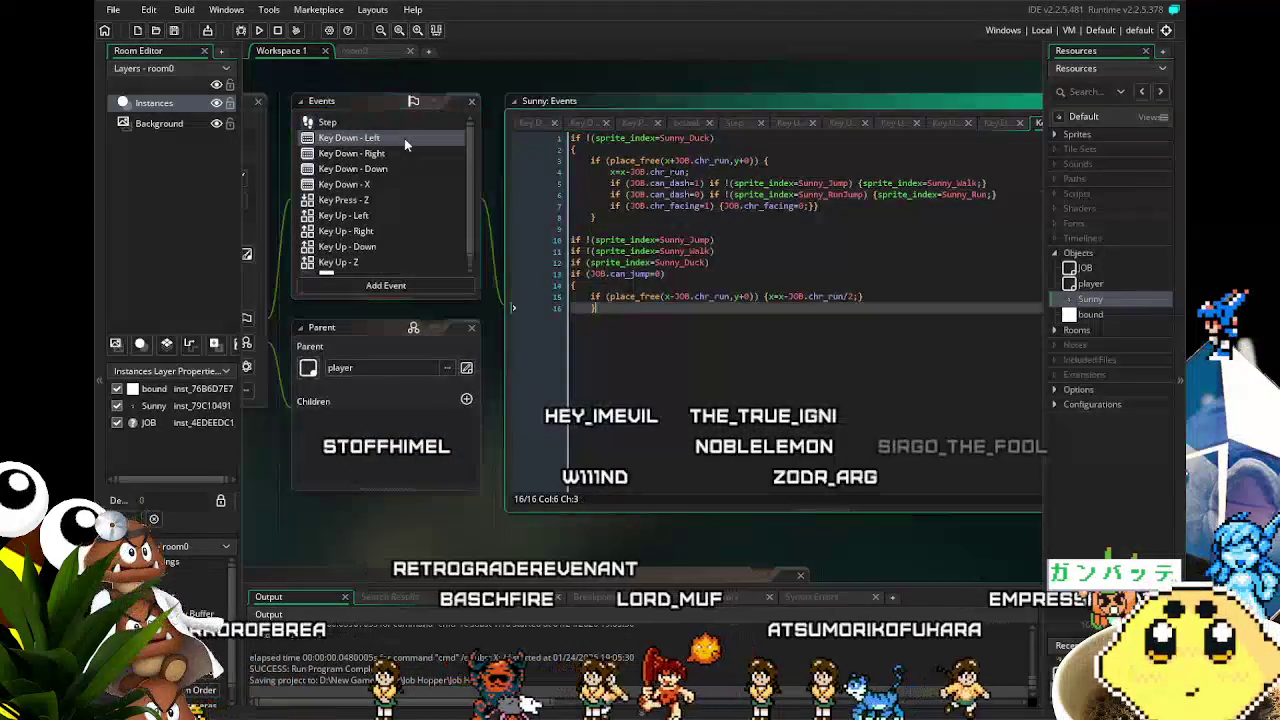
pyautogui.scroll(-1, 390, 215)
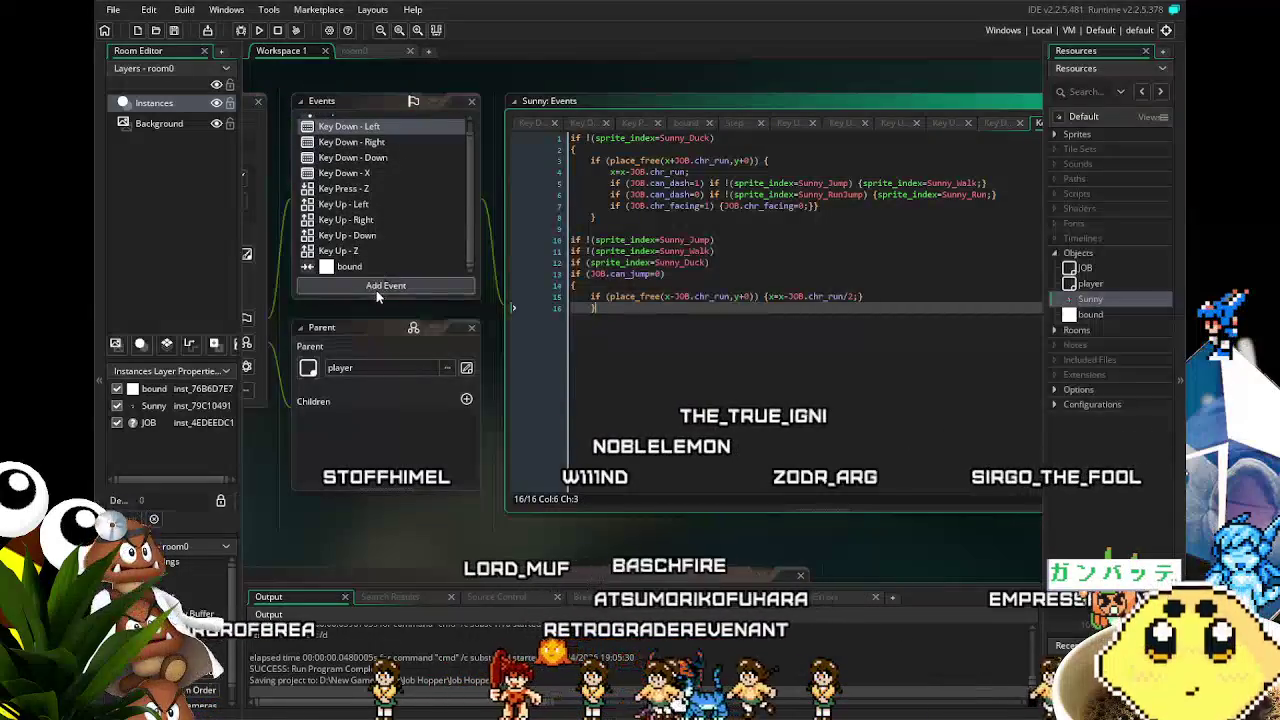
pyautogui.click(377, 289)
pyautogui.moveTo(425, 452)
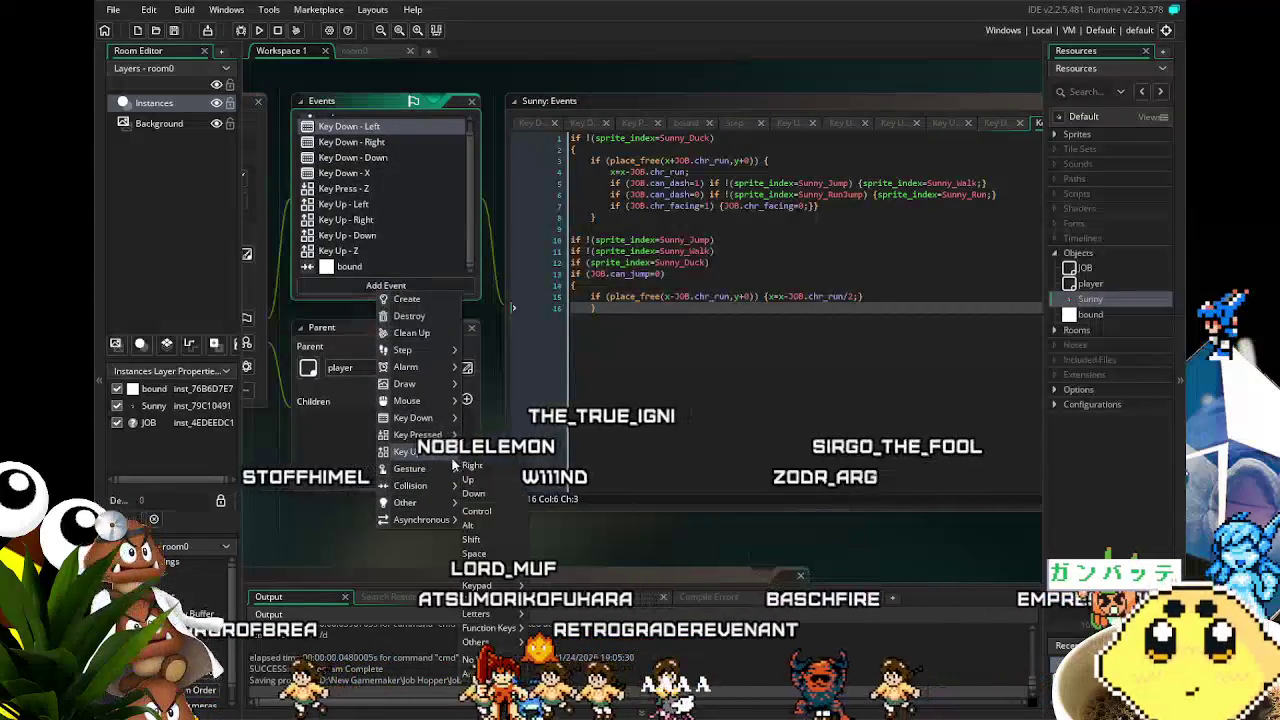
pyautogui.moveTo(478, 613)
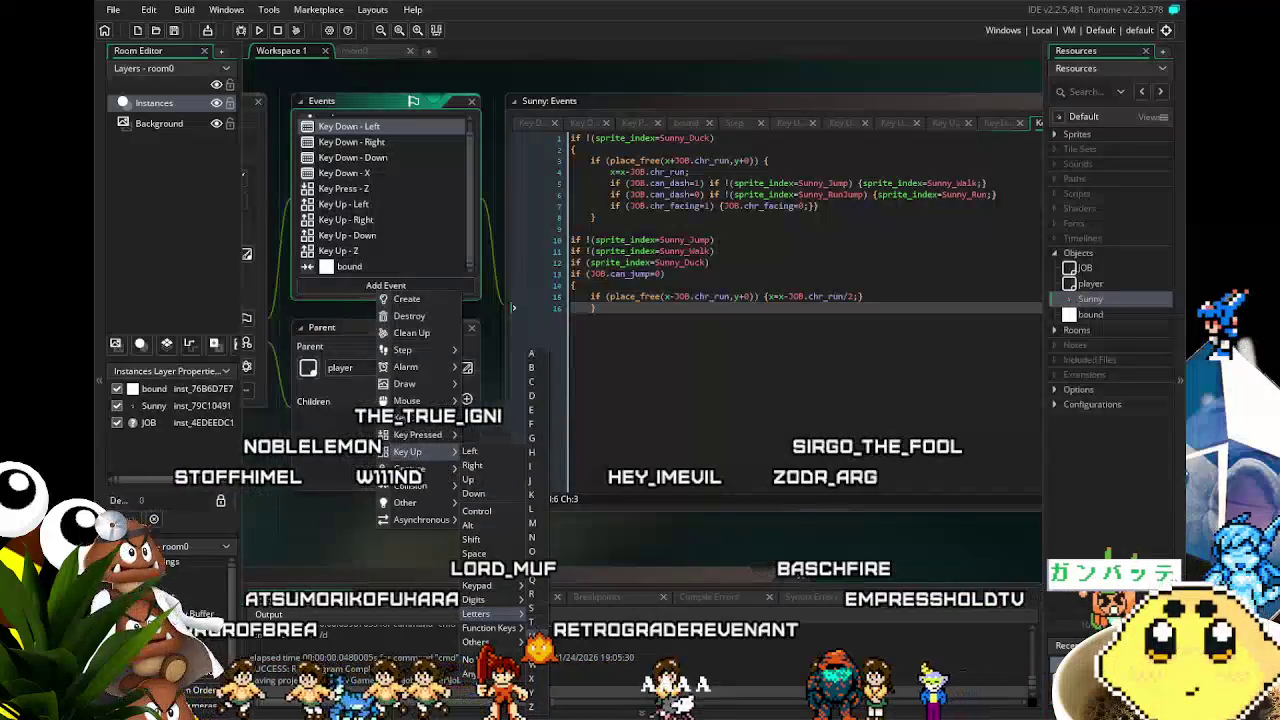
pyautogui.click(533, 678)
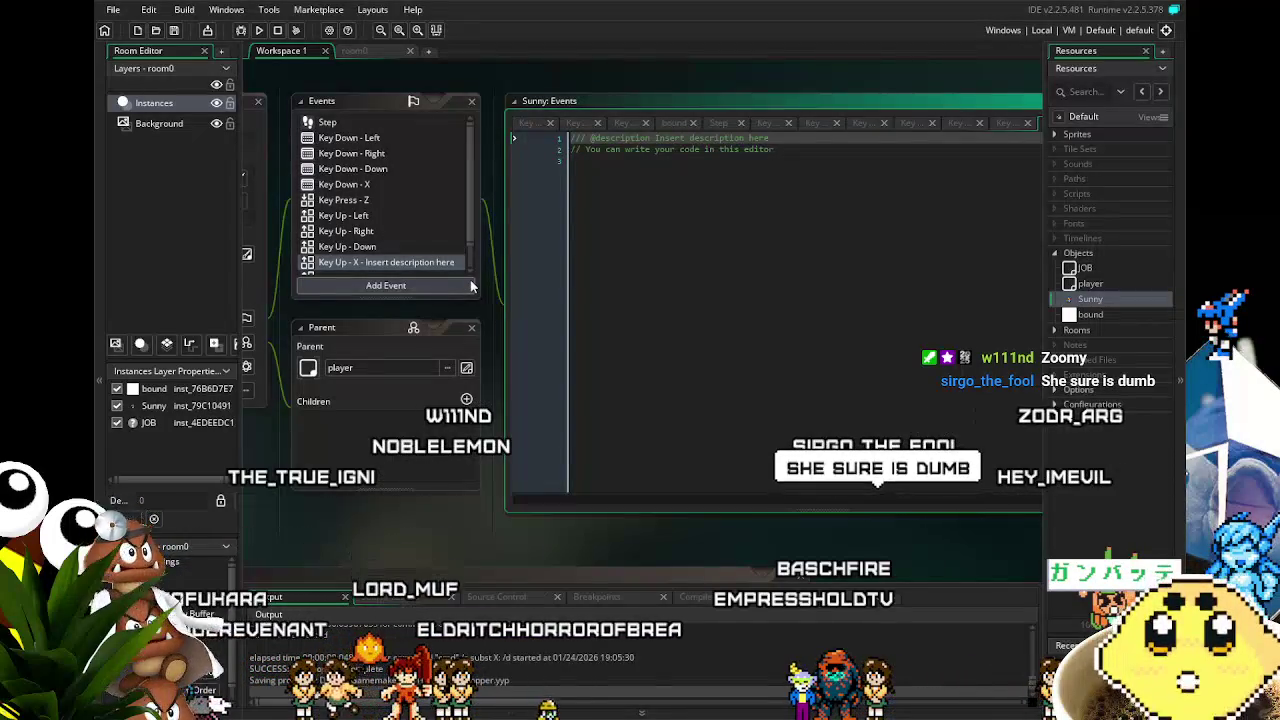
# - Replace the Key Up - X template code with JOB.speed_limit=0; and JOB.can_dash=1;
pyautogui.click(345, 186)
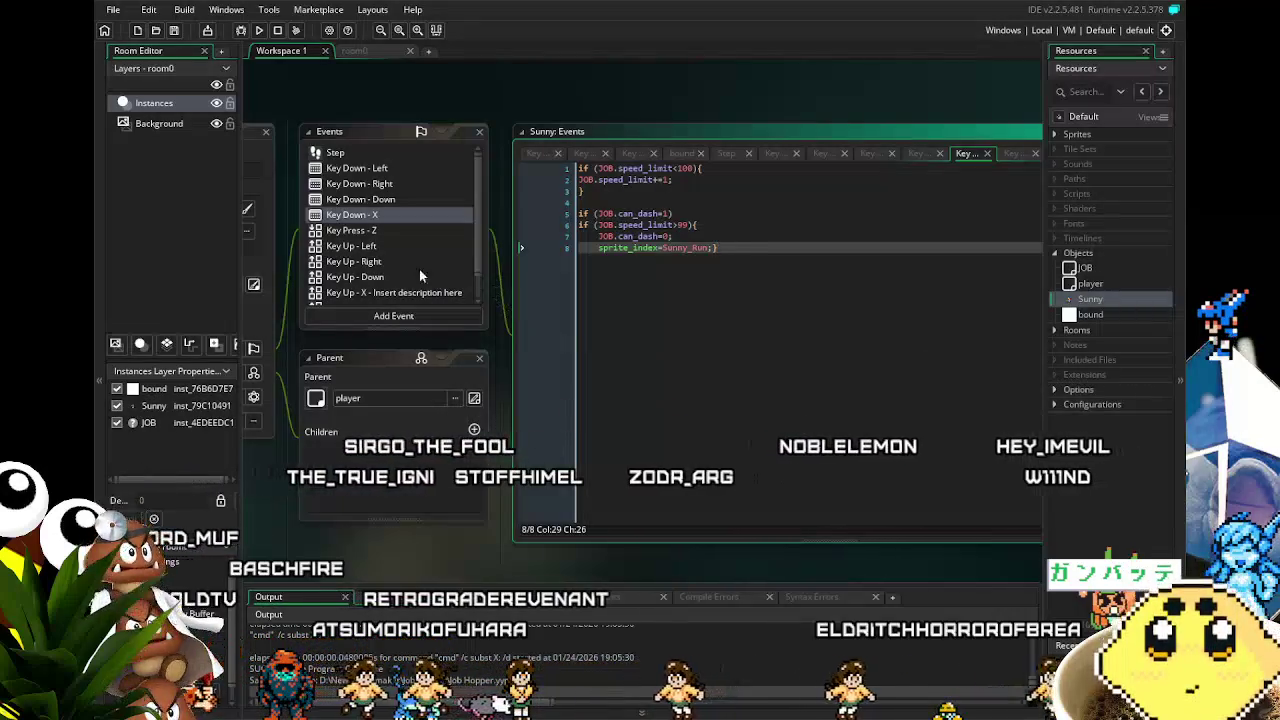
pyautogui.scroll(-1, 413, 276)
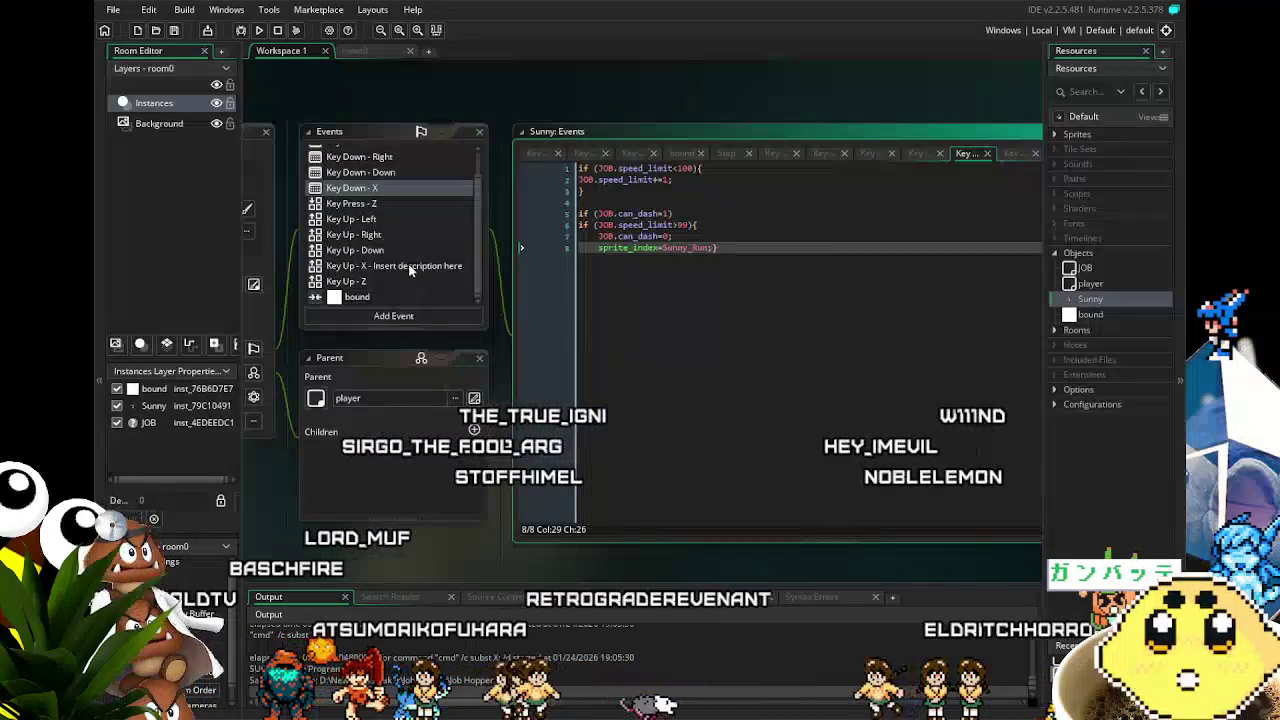
pyautogui.click(408, 265)
pyautogui.click(677, 384)
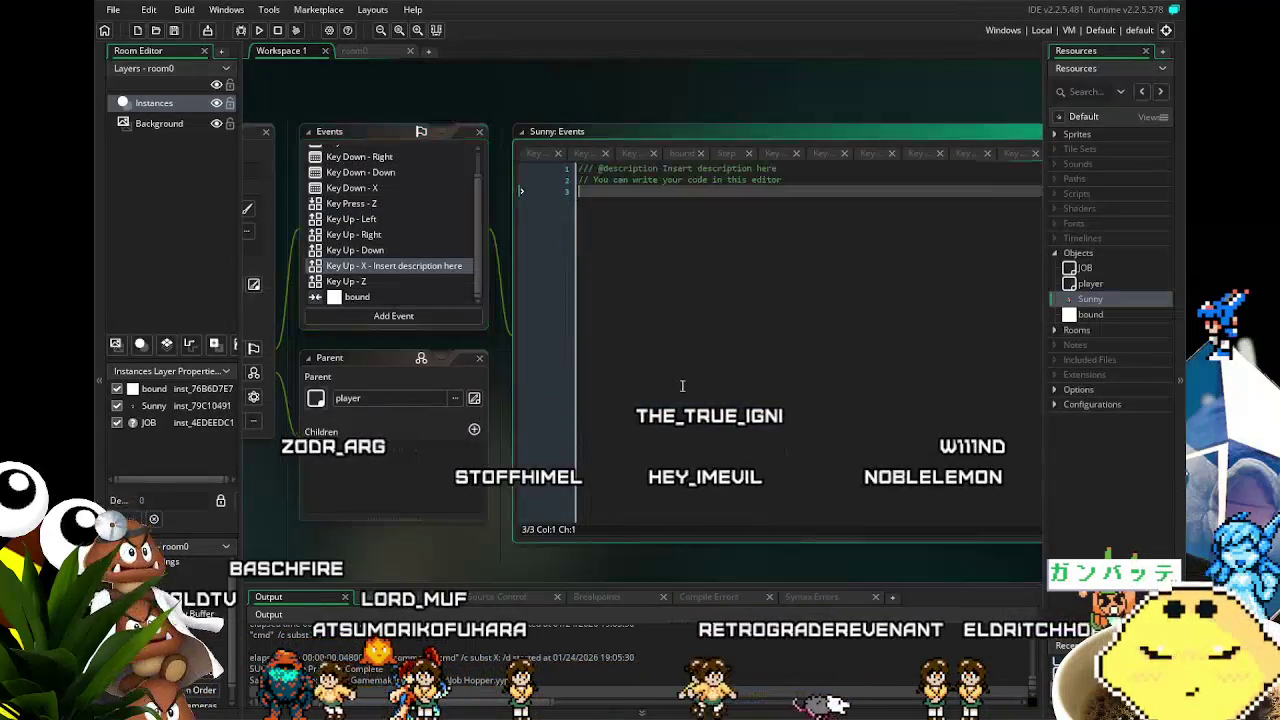
pyautogui.hotkey('ctrl', 'a')
pyautogui.write('i')
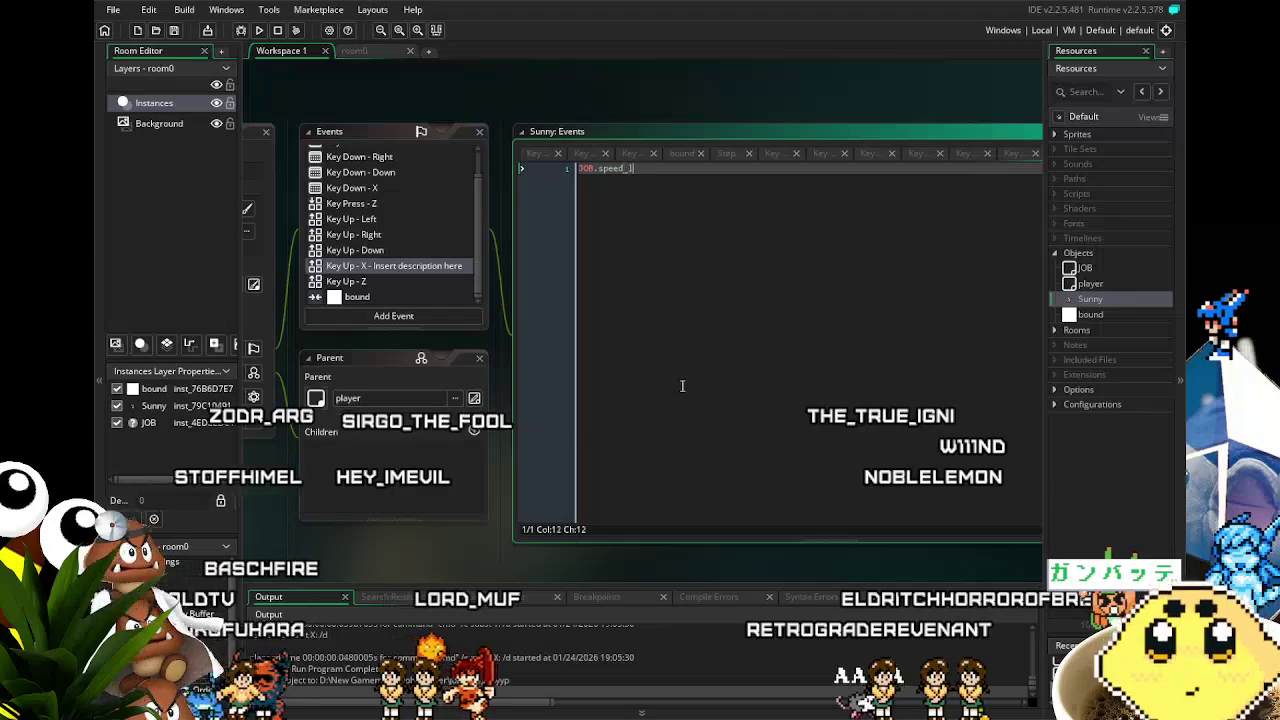
pyautogui.write('imit=0;')
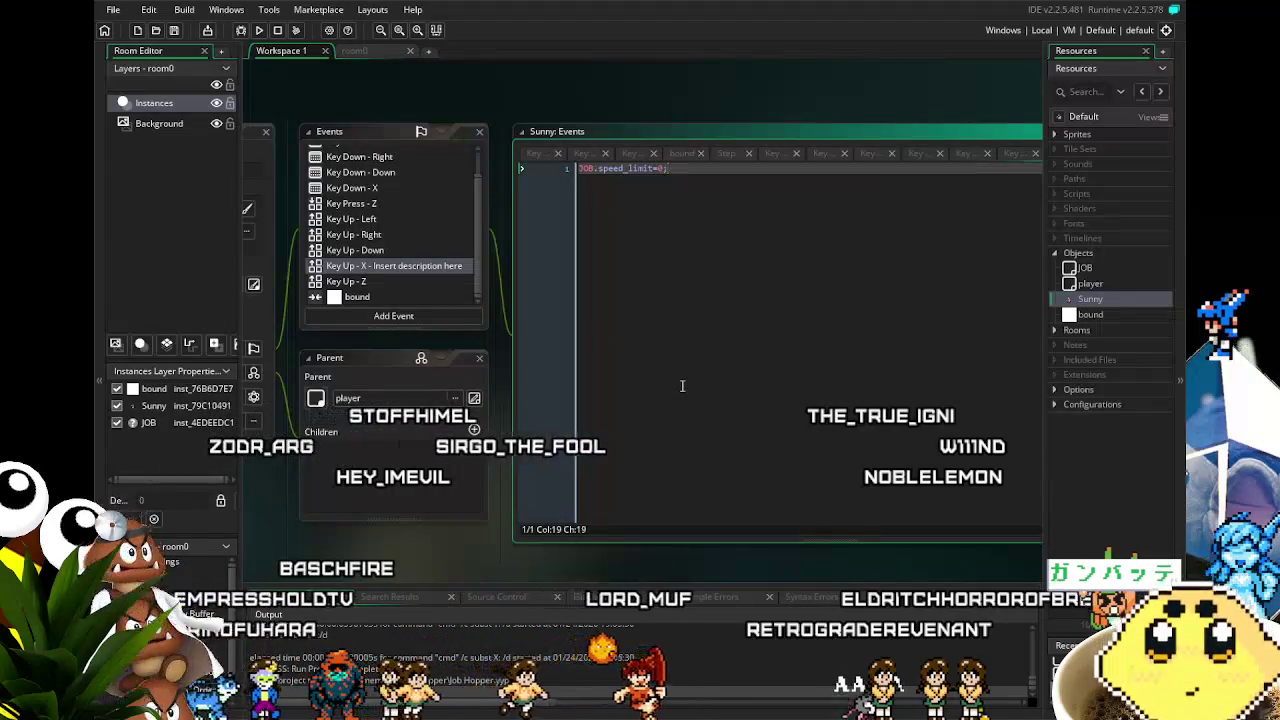
pyautogui.press('Return')
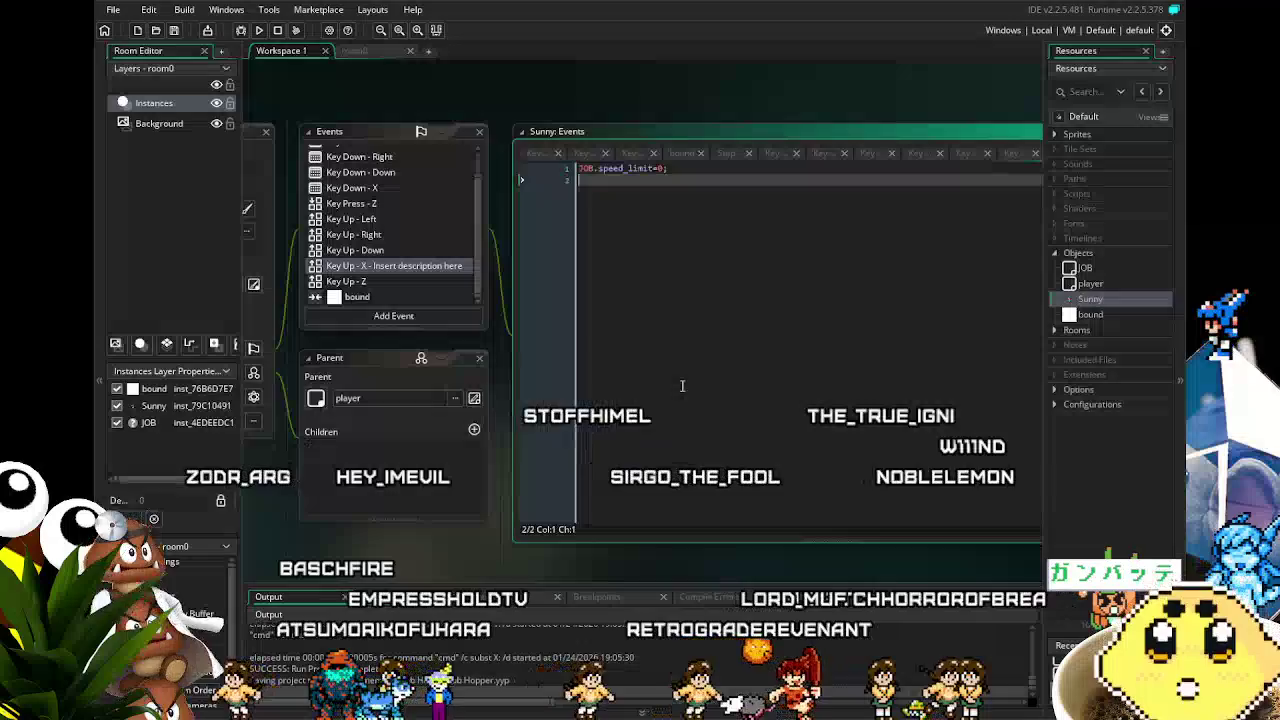
pyautogui.write('JOB.can_')
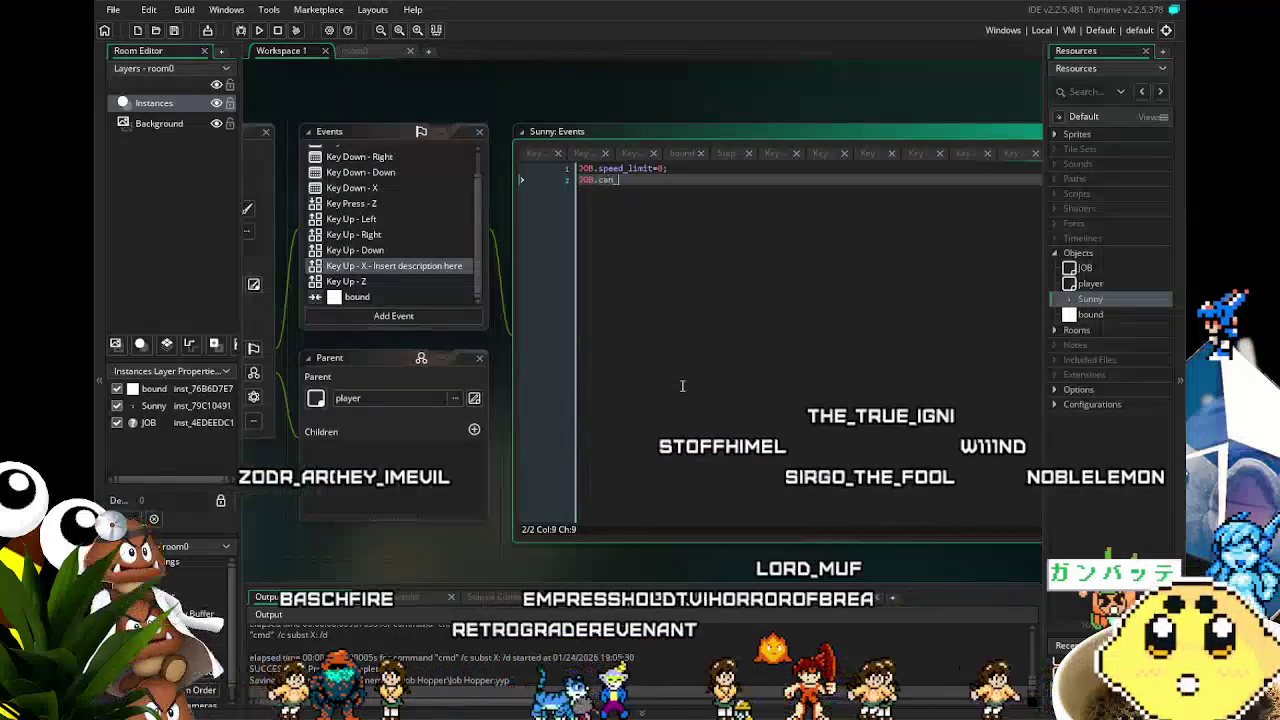
pyautogui.write('dash=1;')
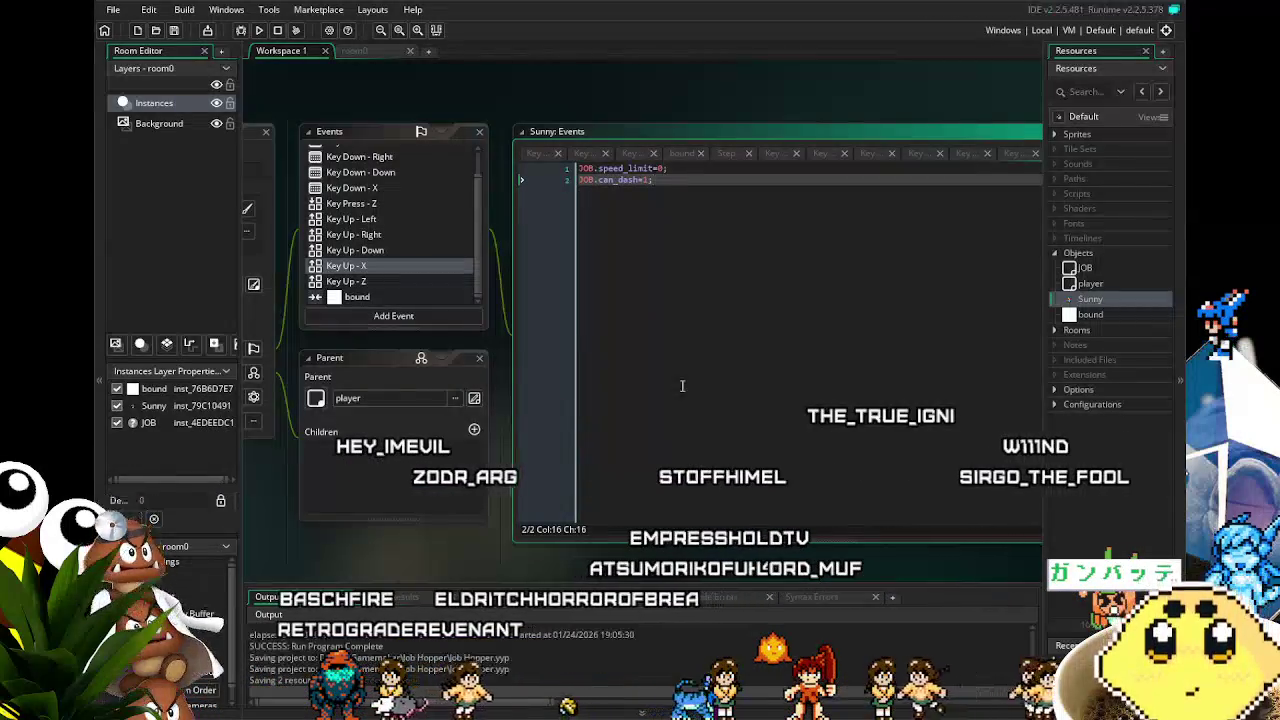
# - Go back to Sunny's Key Down - X dash code
pyautogui.moveTo(682, 386); pyautogui.dragTo(745, 382)
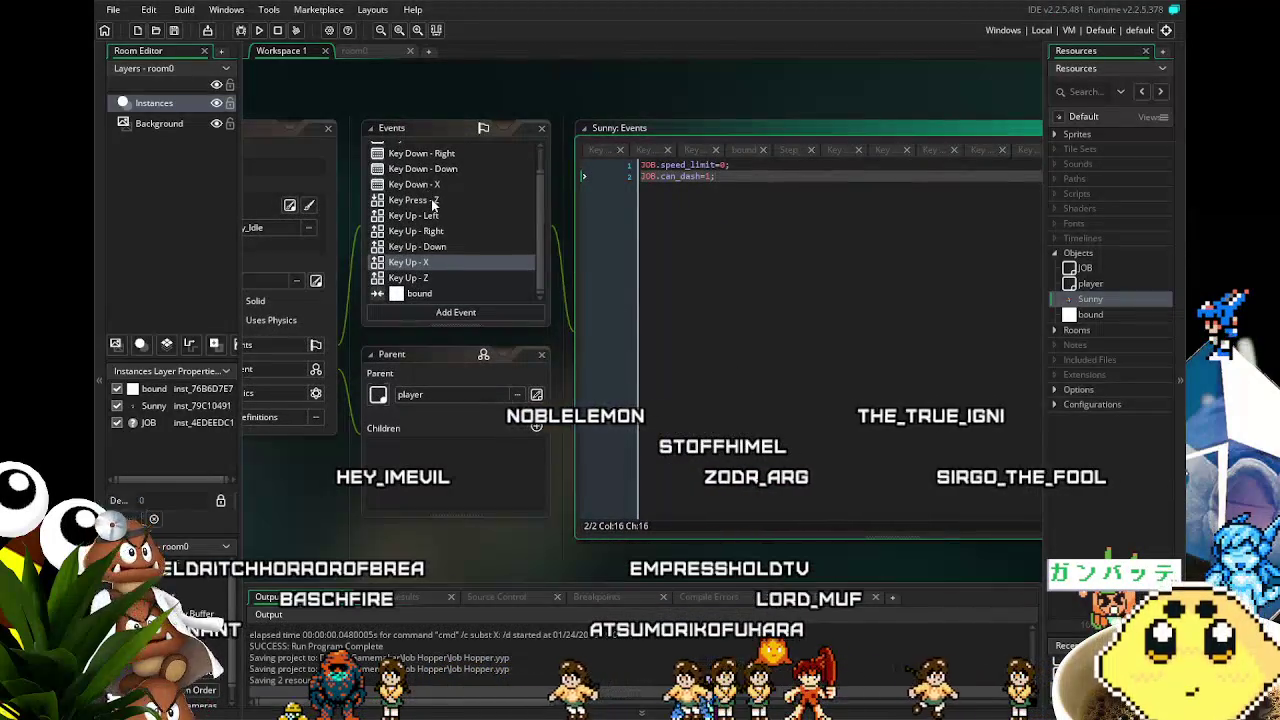
pyautogui.click(425, 168)
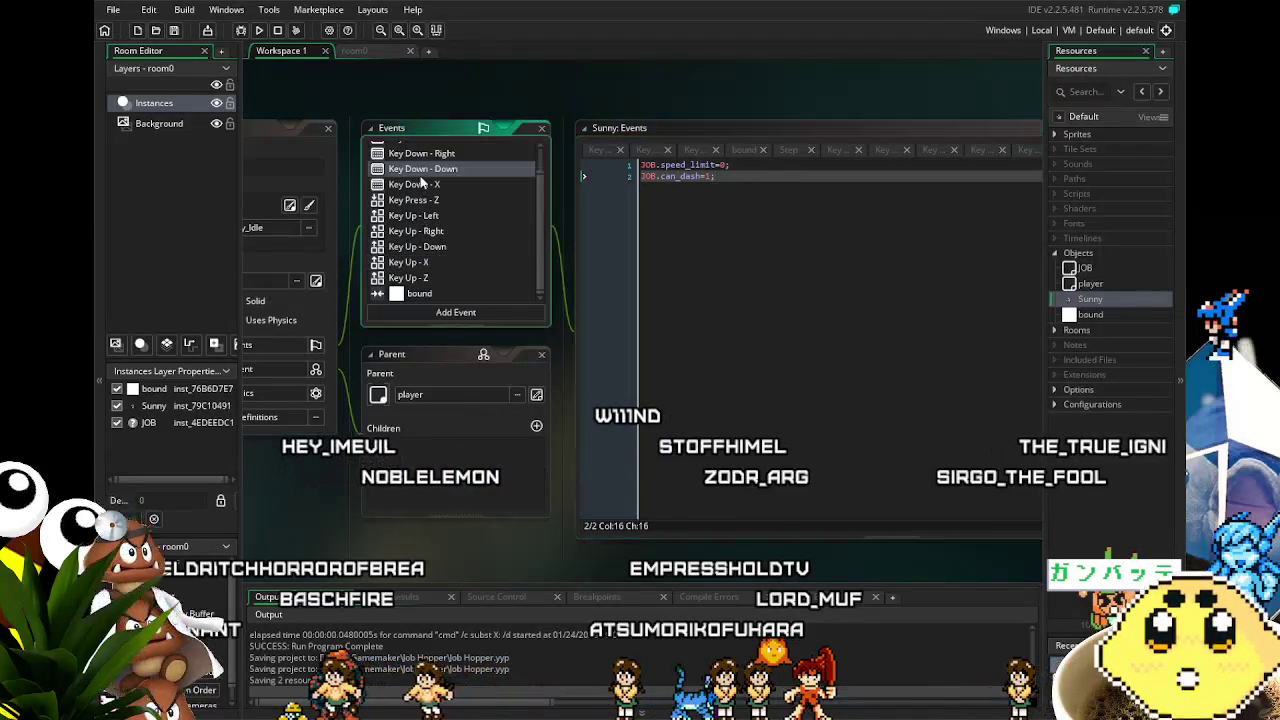
pyautogui.click(435, 185)
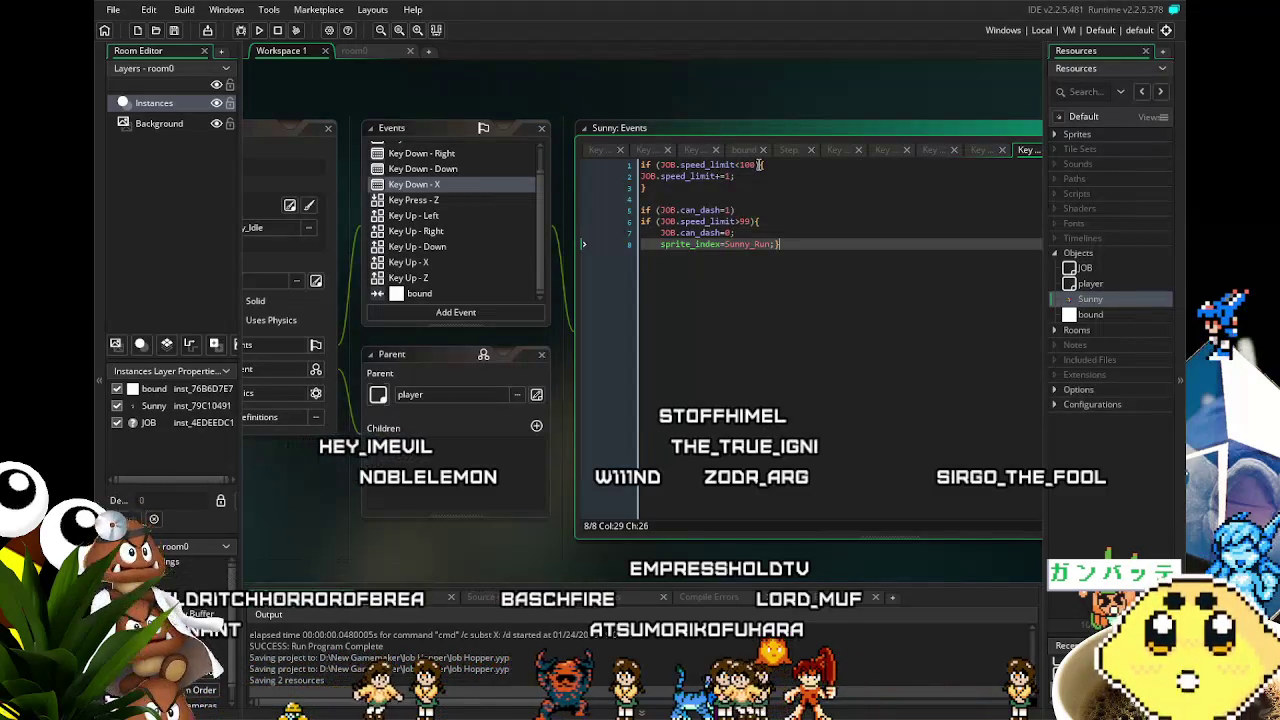
# - Change the dash speed_limit cap to 1000 and threshold to 999, then run the game
pyautogui.click(755, 166)
pyautogui.write('0')
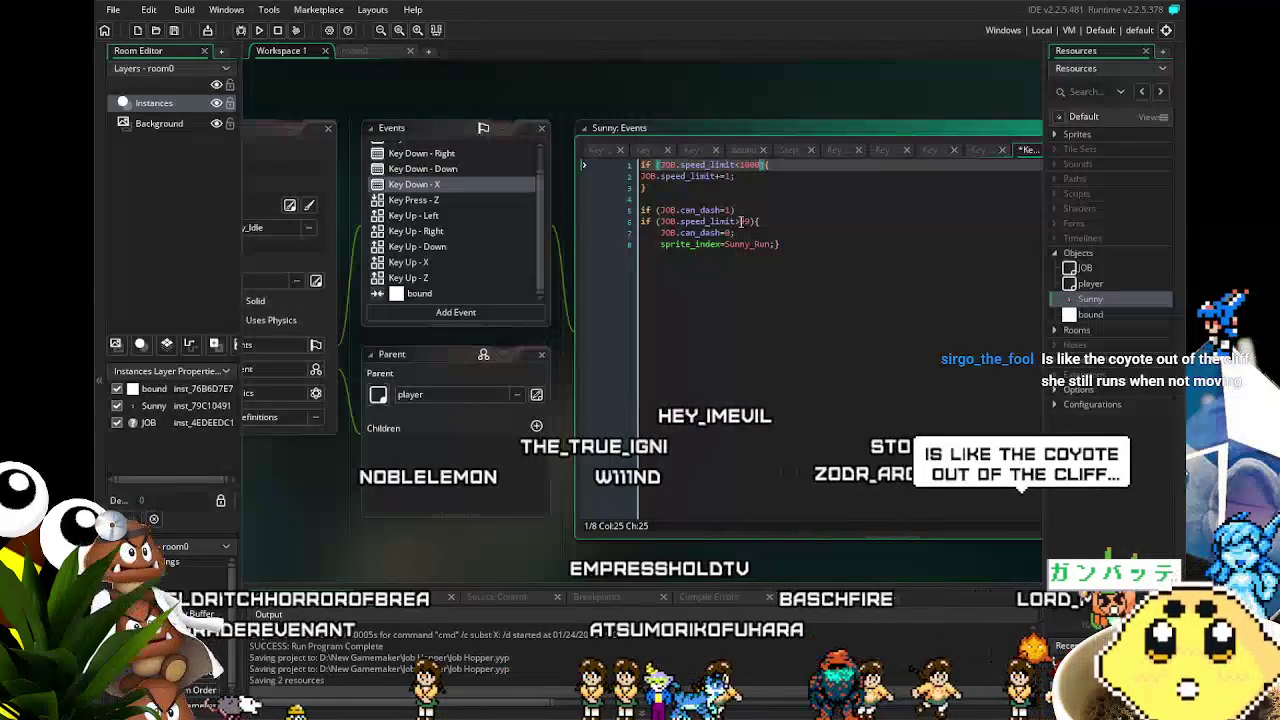
pyautogui.click(741, 221)
pyautogui.click(753, 244)
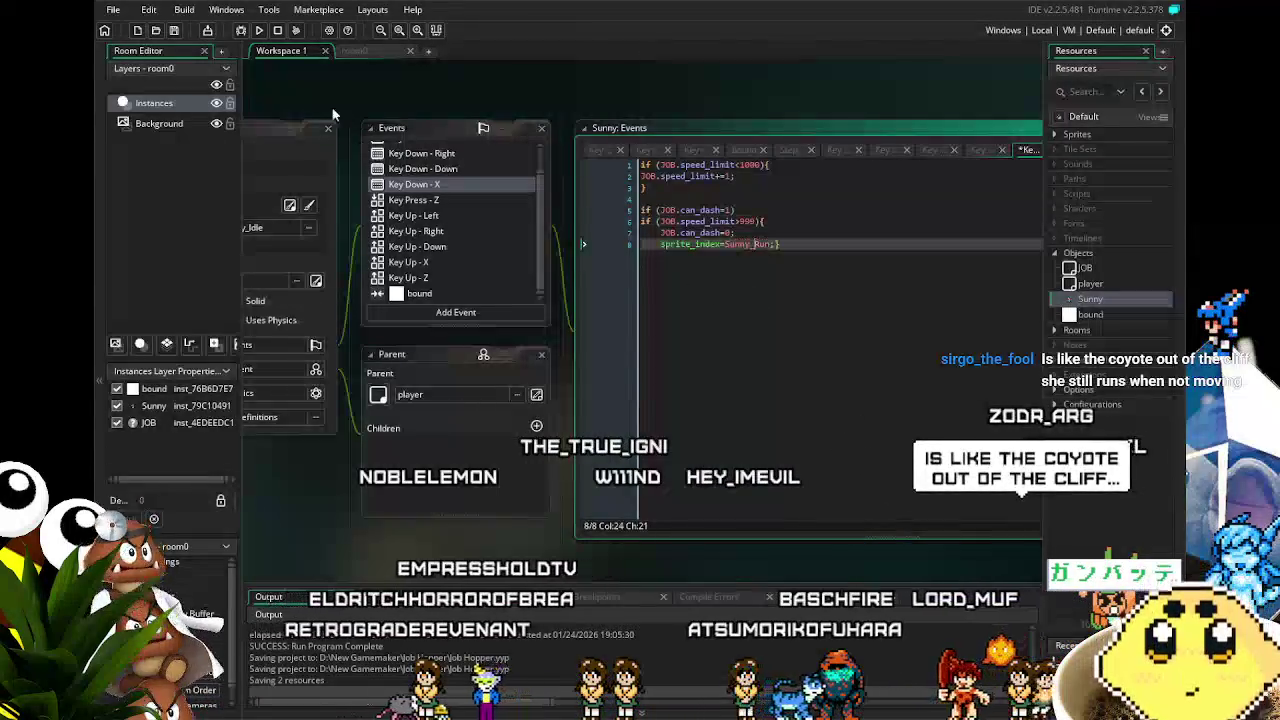
pyautogui.press('F5')
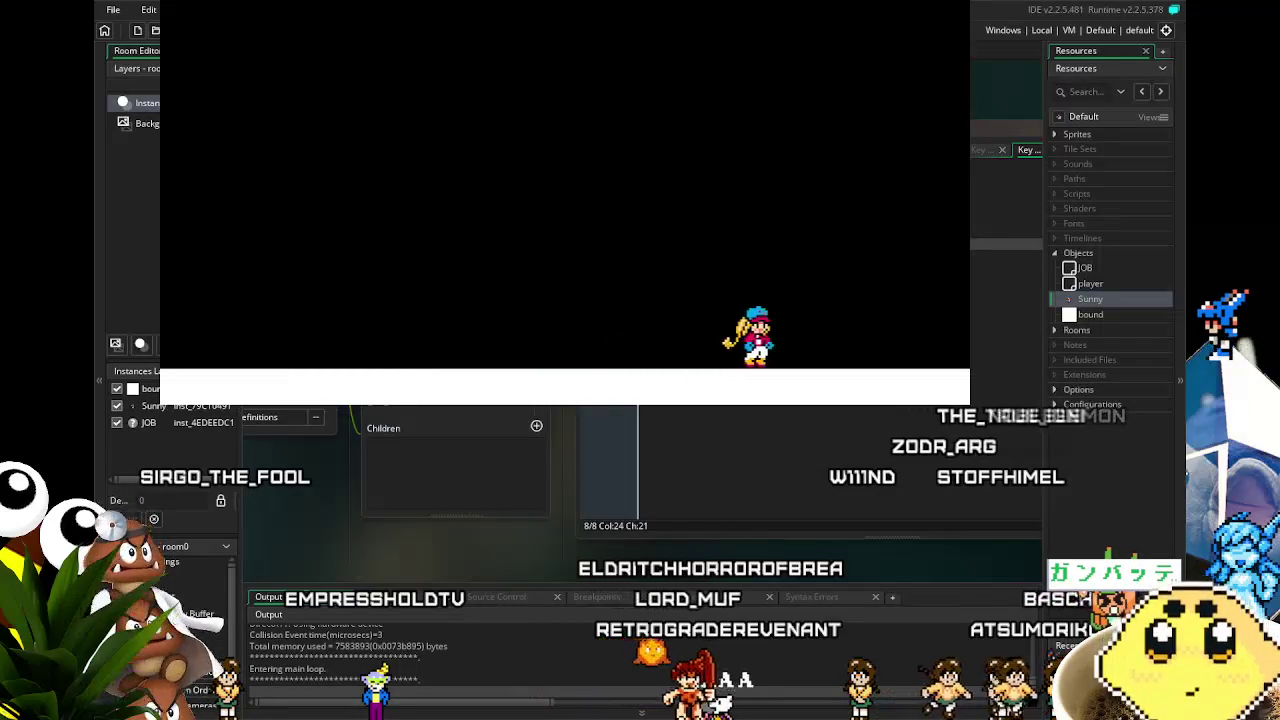
# - Run Sunny left and right across the room to test the dash, then close the game
pyautogui.press('Left')
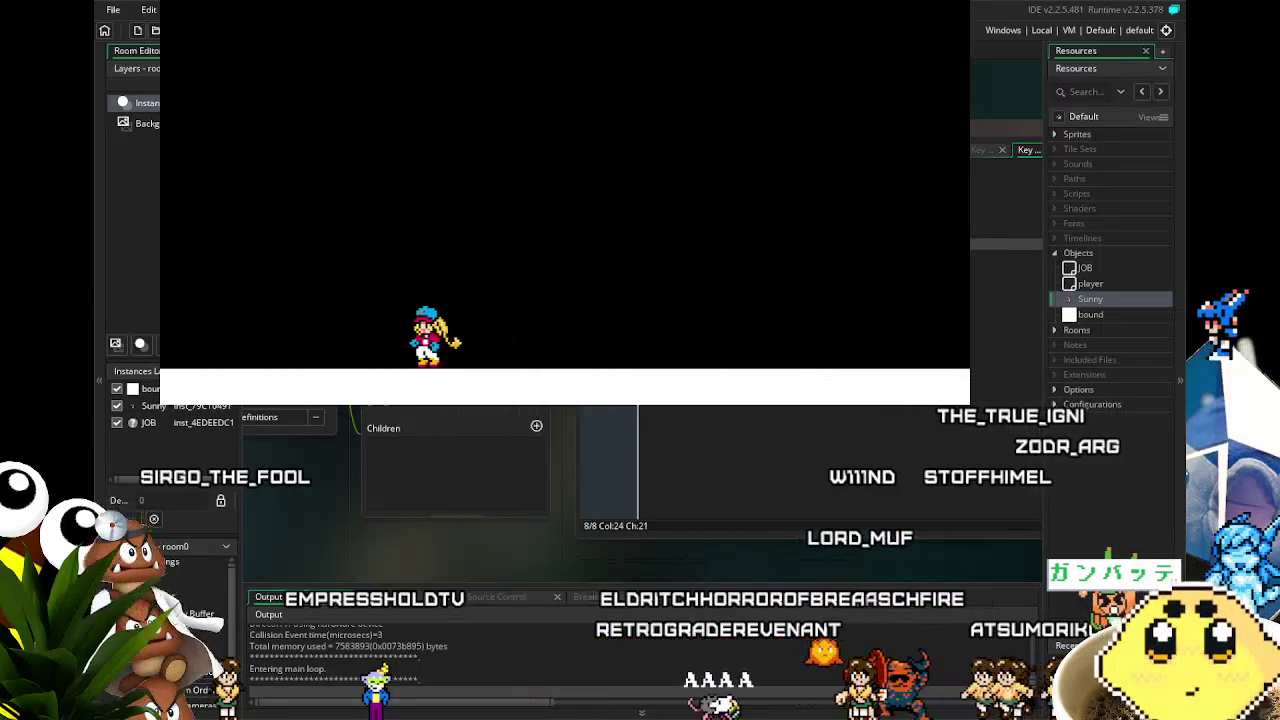
pyautogui.press('Right')
pyautogui.press('Right')
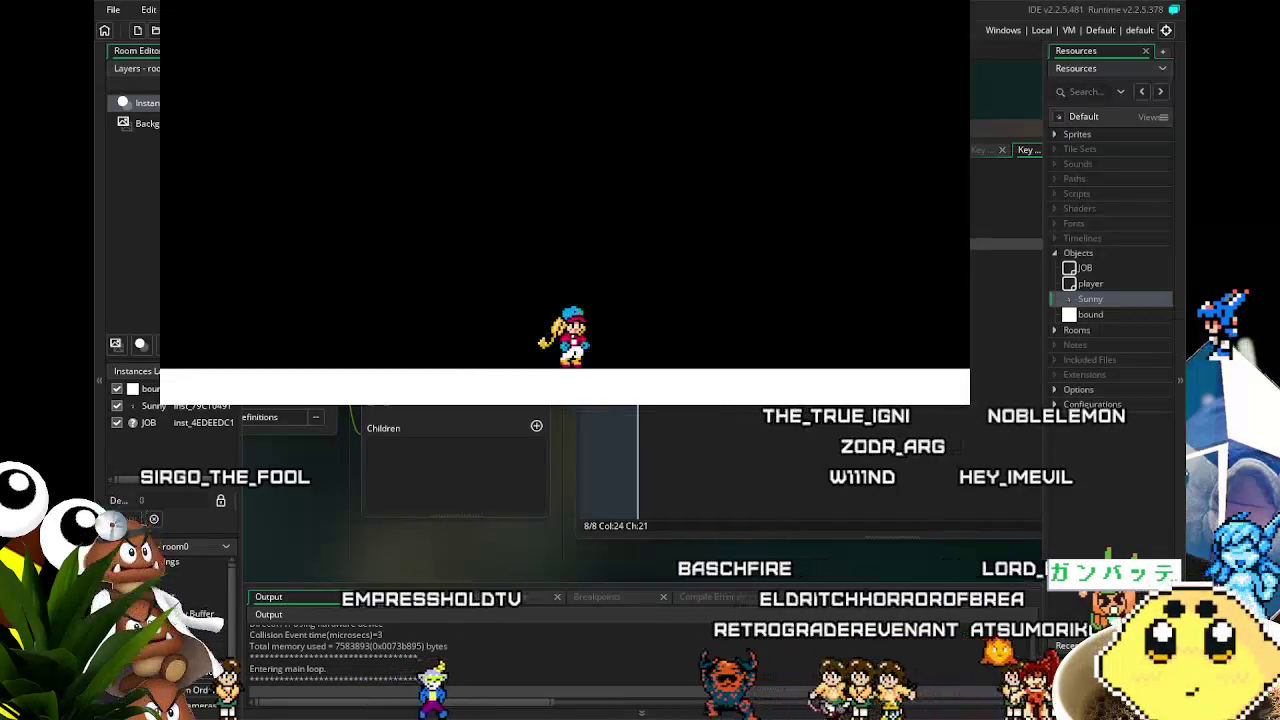
pyautogui.press('Left')
pyautogui.press('Left')
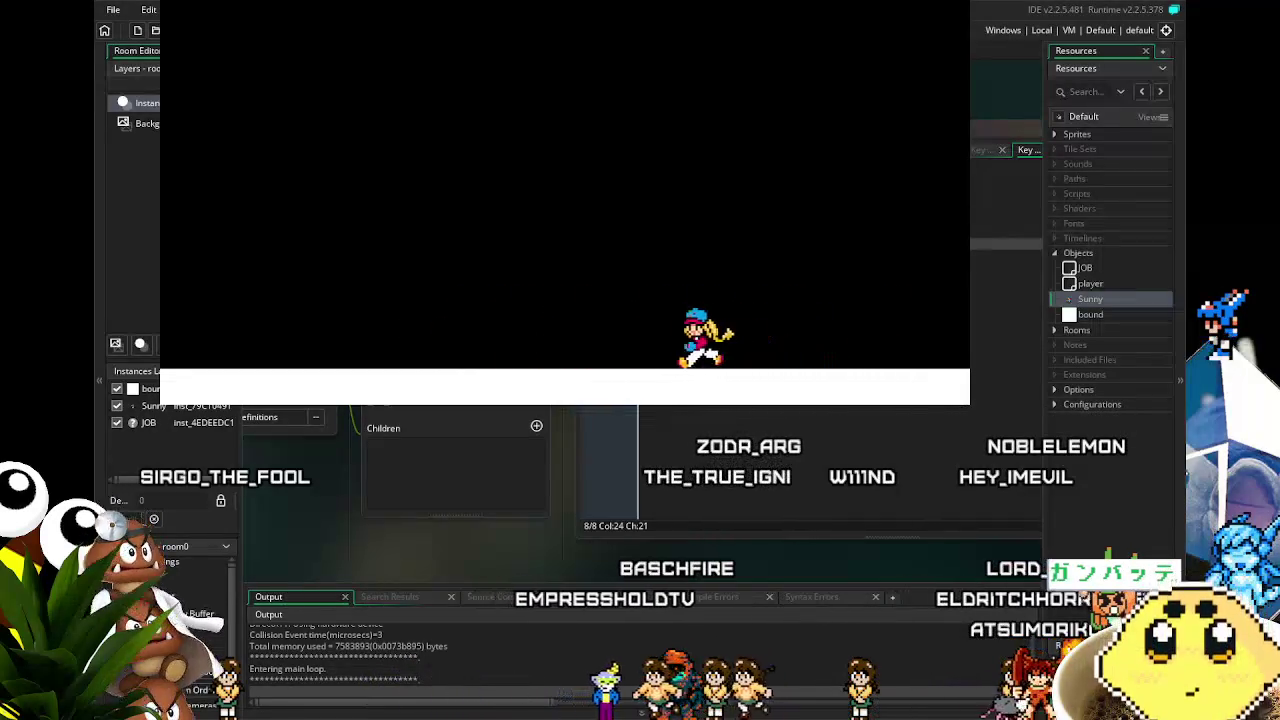
pyautogui.press('Left')
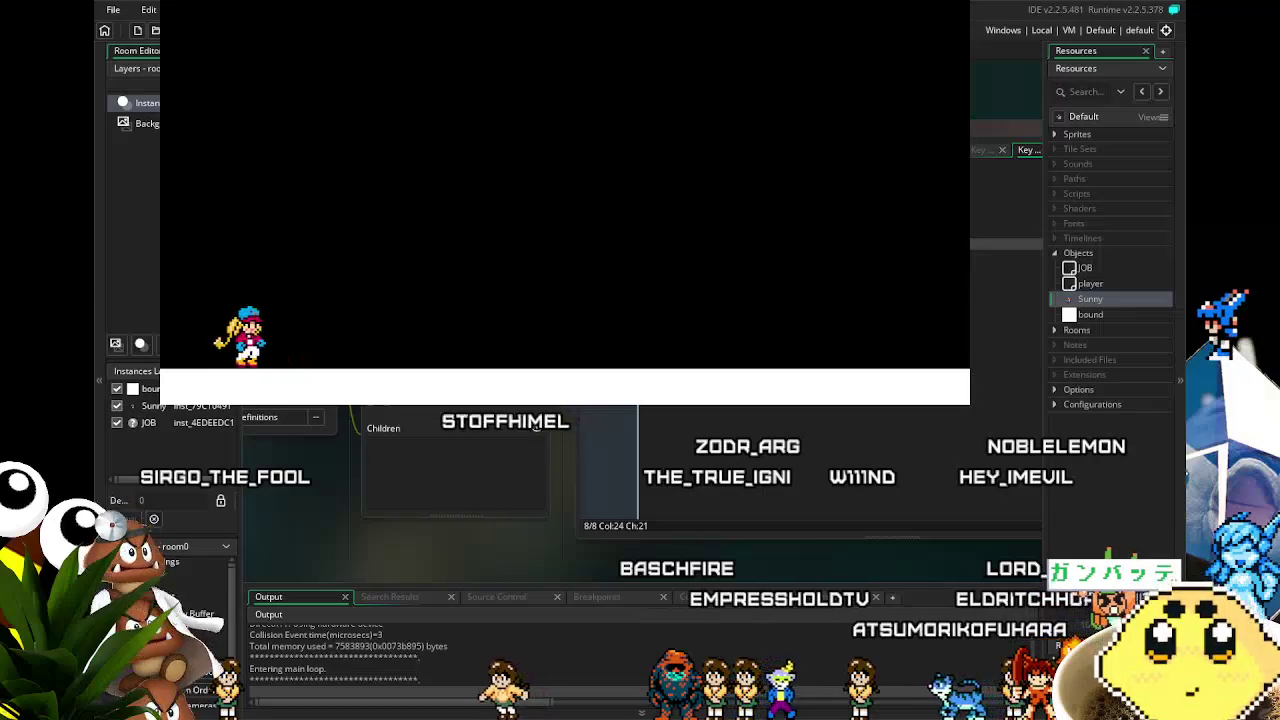
pyautogui.press('Right')
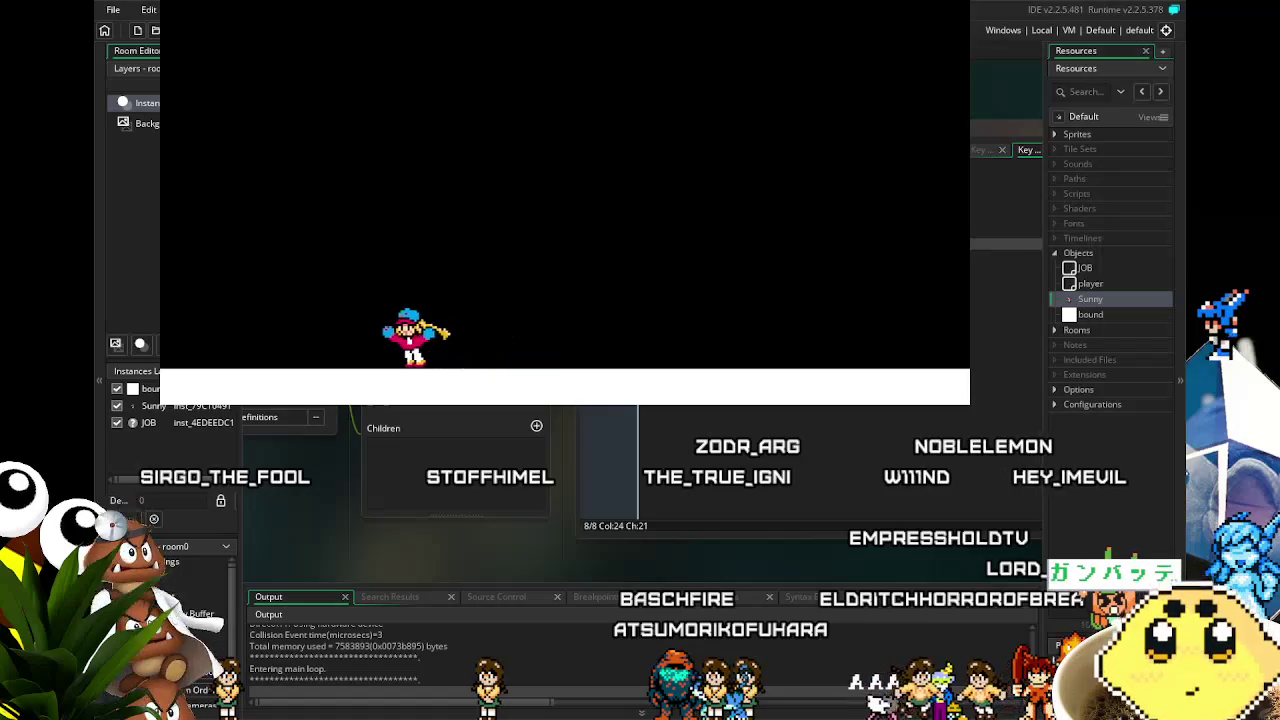
pyautogui.press('Right')
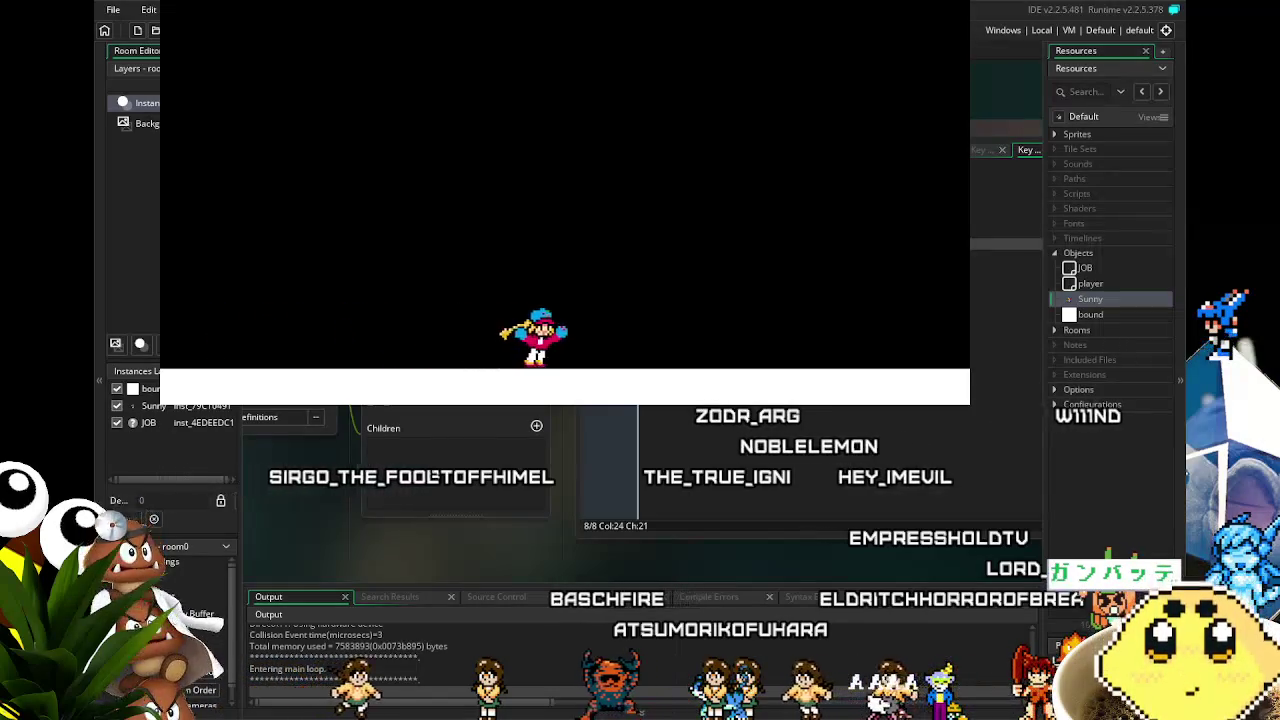
pyautogui.press('Left')
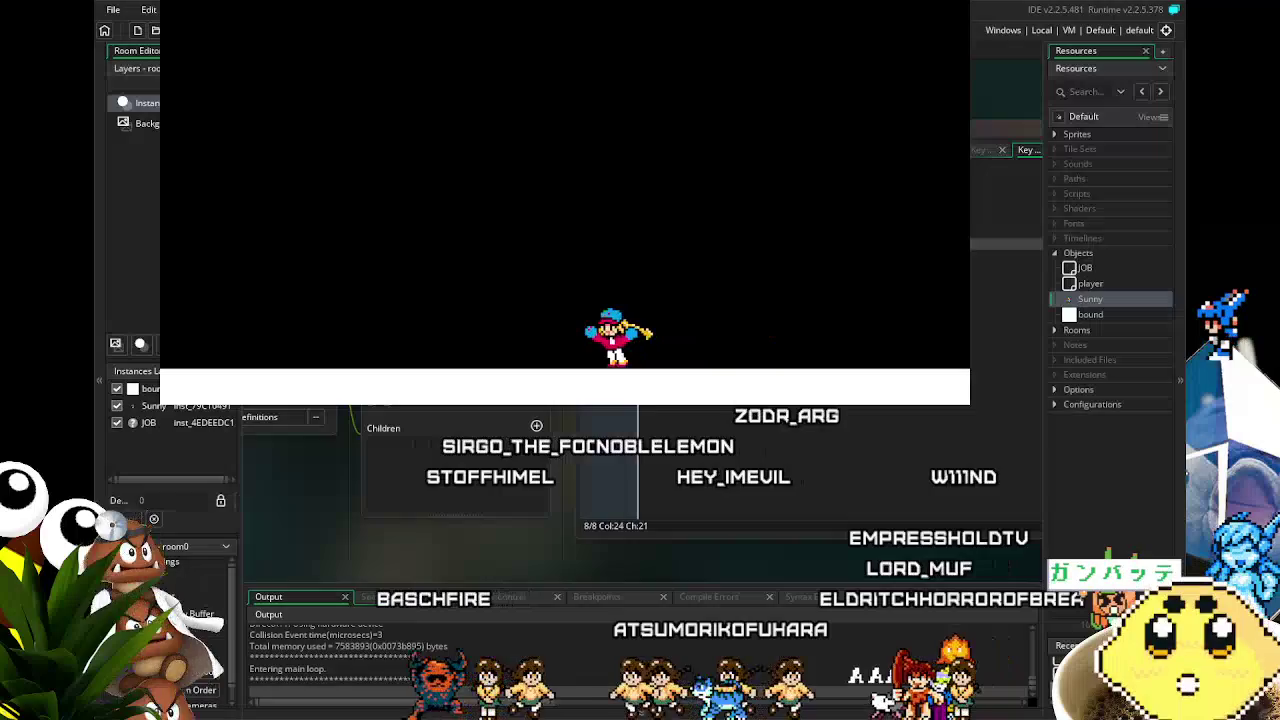
pyautogui.press('Right')
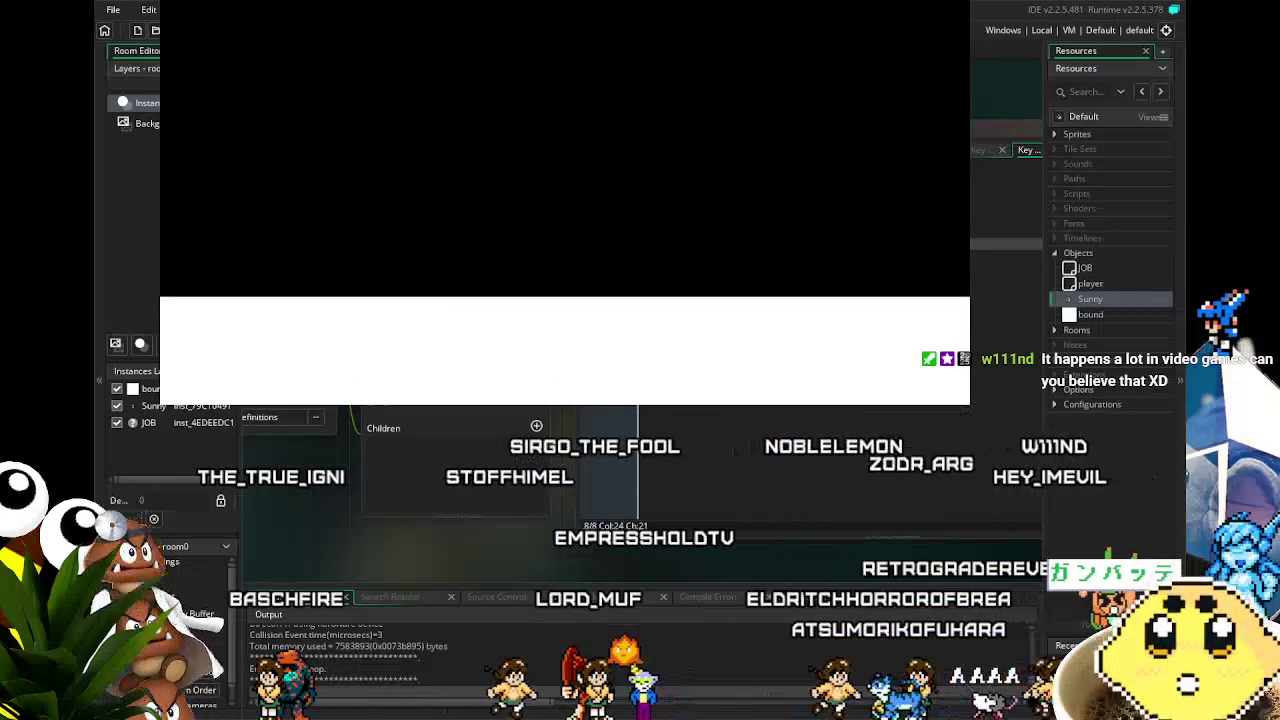
pyautogui.click(1147, 181)
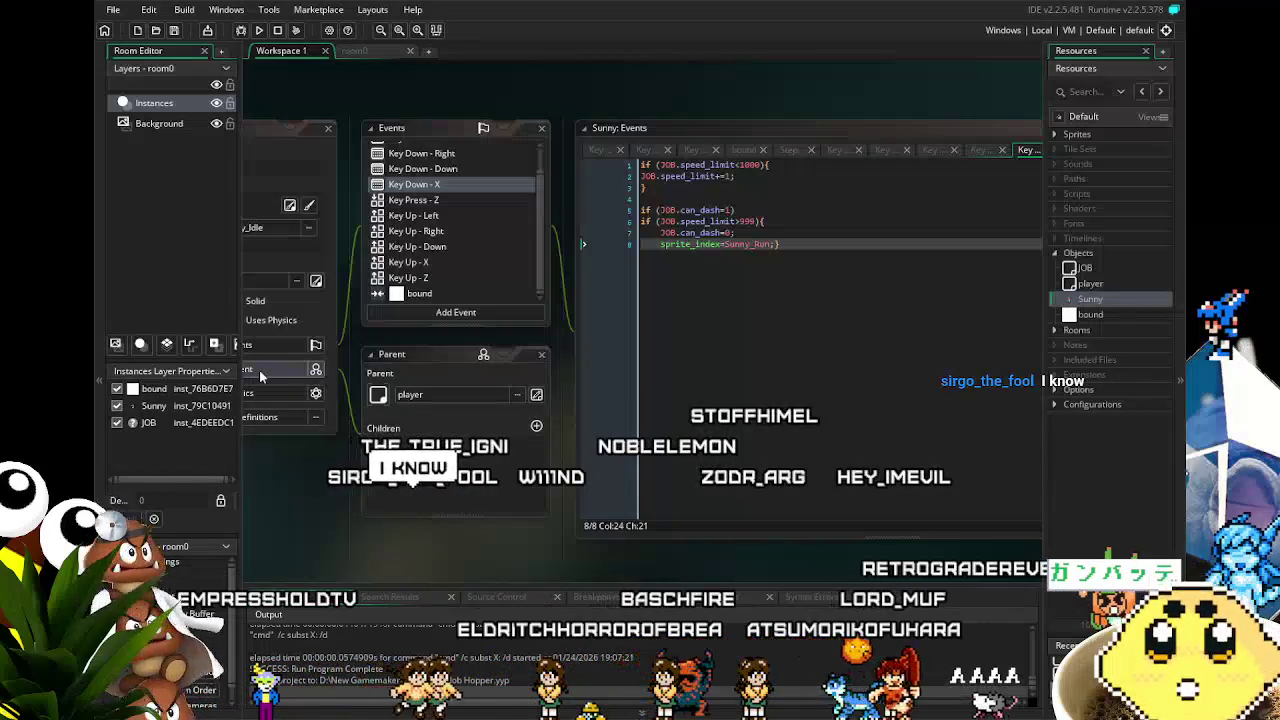
pyautogui.moveTo(268, 562); pyautogui.dragTo(355, 514)
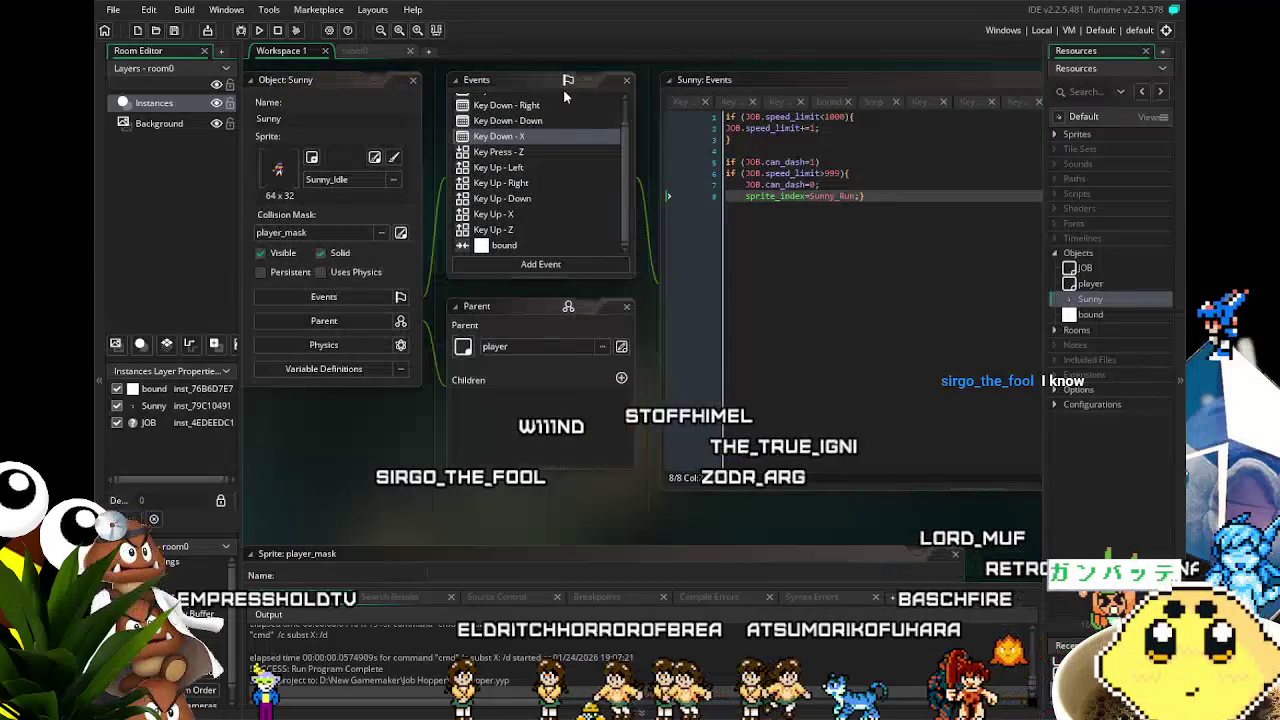
pyautogui.scroll(1, 543, 160)
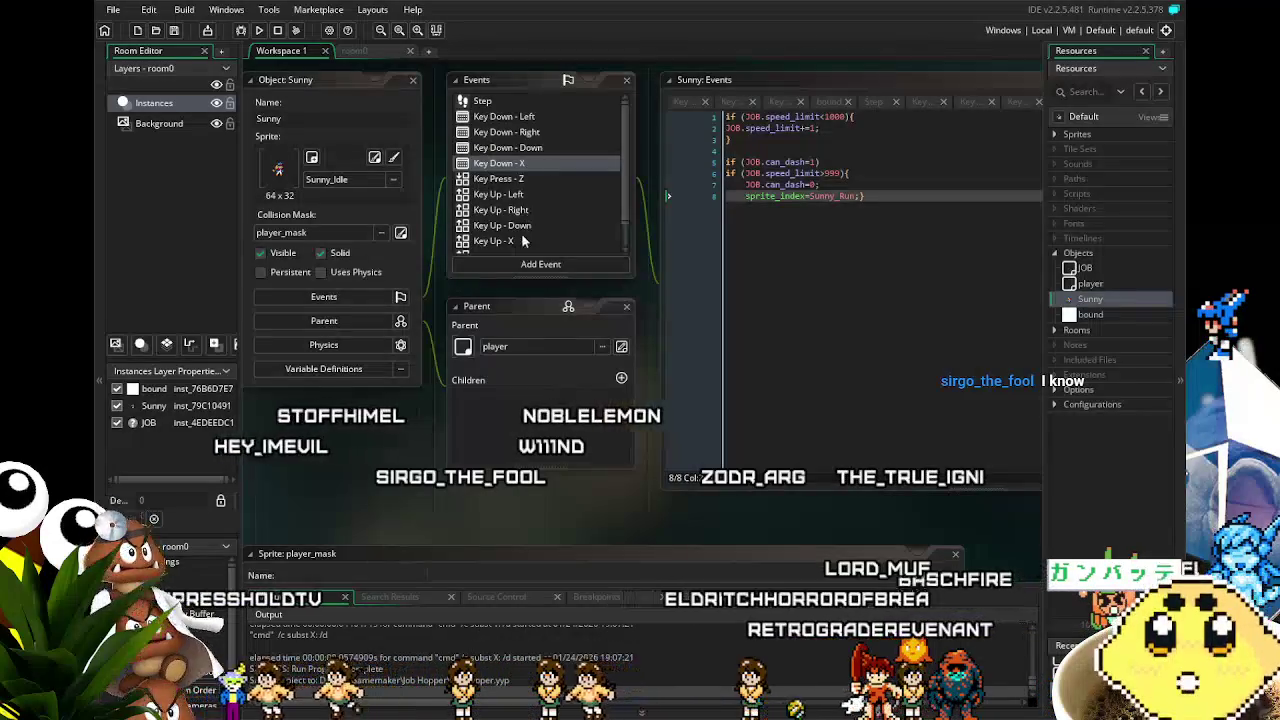
pyautogui.moveTo(514, 514); pyautogui.dragTo(482, 512)
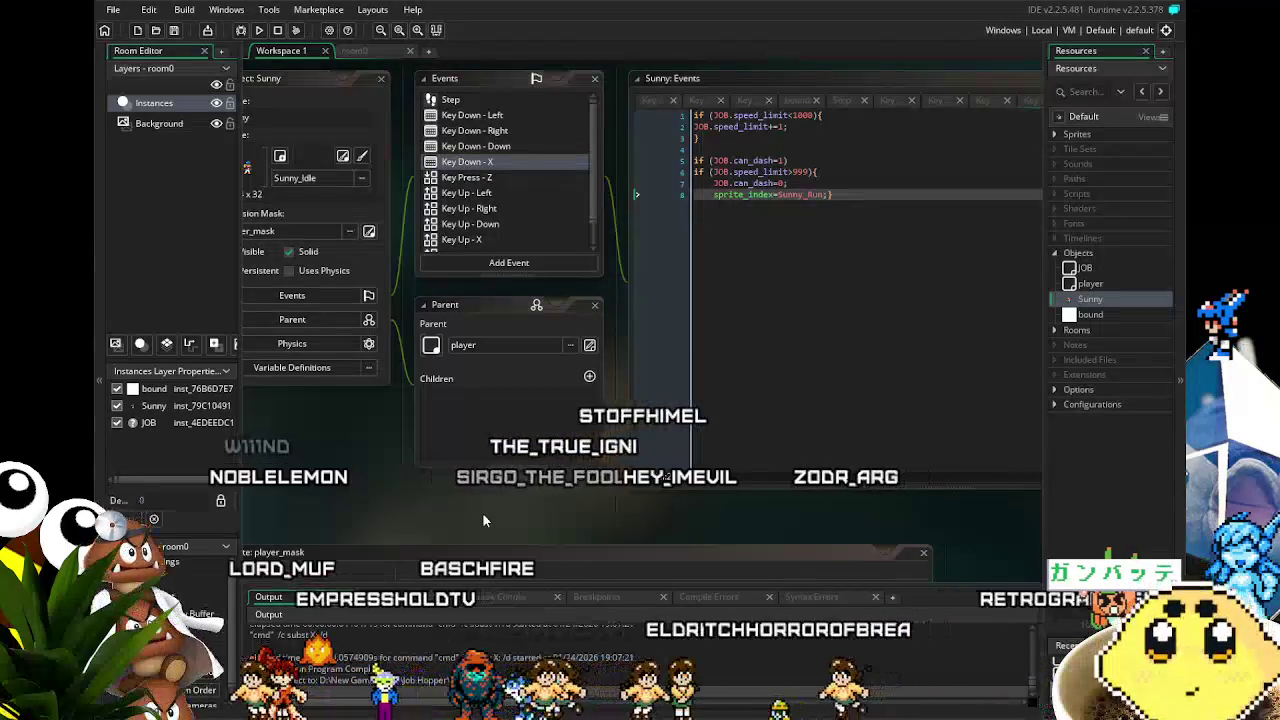
pyautogui.moveTo(482, 515)
pyautogui.mouseDown()
pyautogui.moveTo(458, 518)
pyautogui.moveTo(490, 517)
pyautogui.moveTo(480, 486)
pyautogui.mouseUp()
pyautogui.scroll(1, 490, 517)
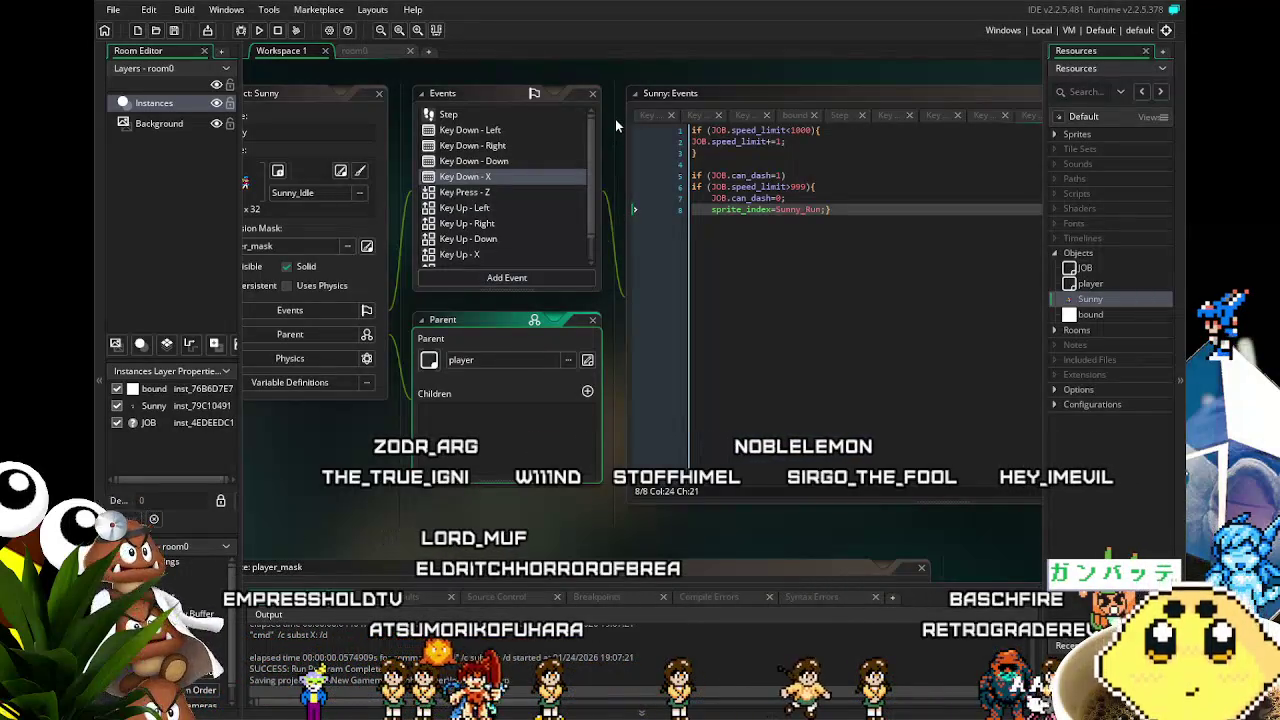
pyautogui.click(484, 190)
pyautogui.click(480, 177)
pyautogui.moveTo(577, 525); pyautogui.dragTo(522, 528)
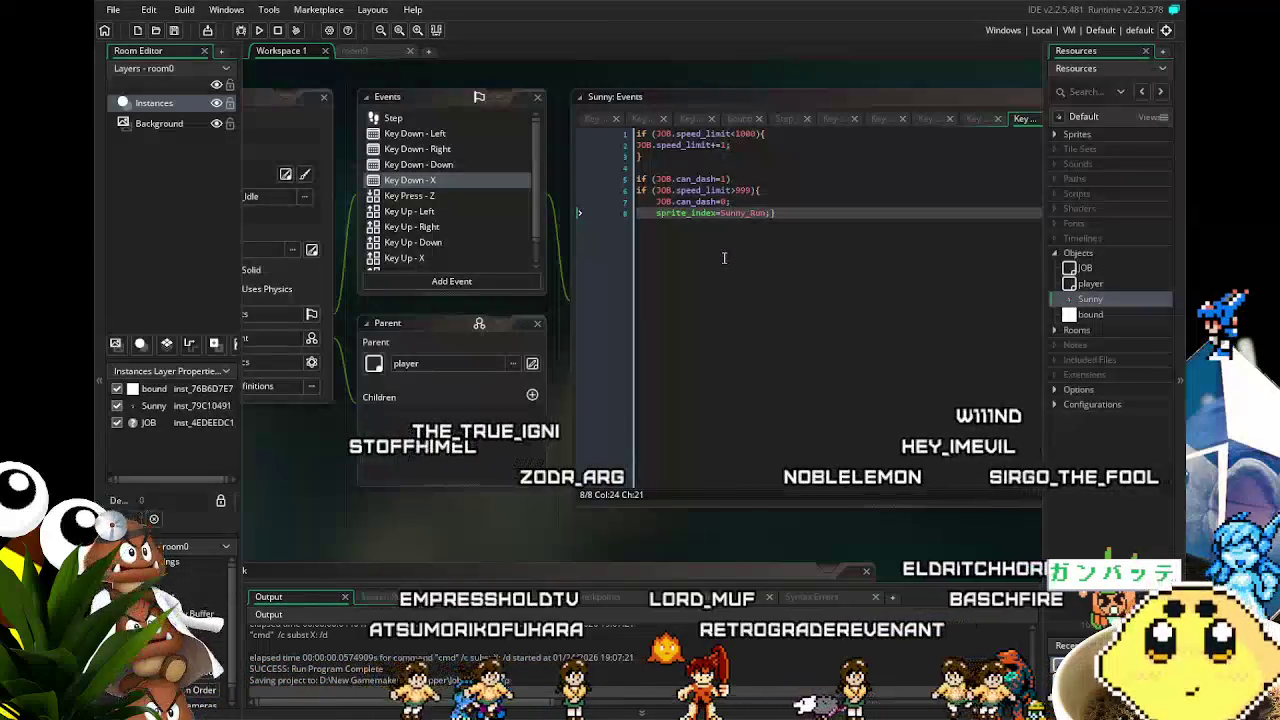
# - Lower the Key Down - X speed_limit cap to 500 and dash threshold to 499, then run
pyautogui.click(800, 230)
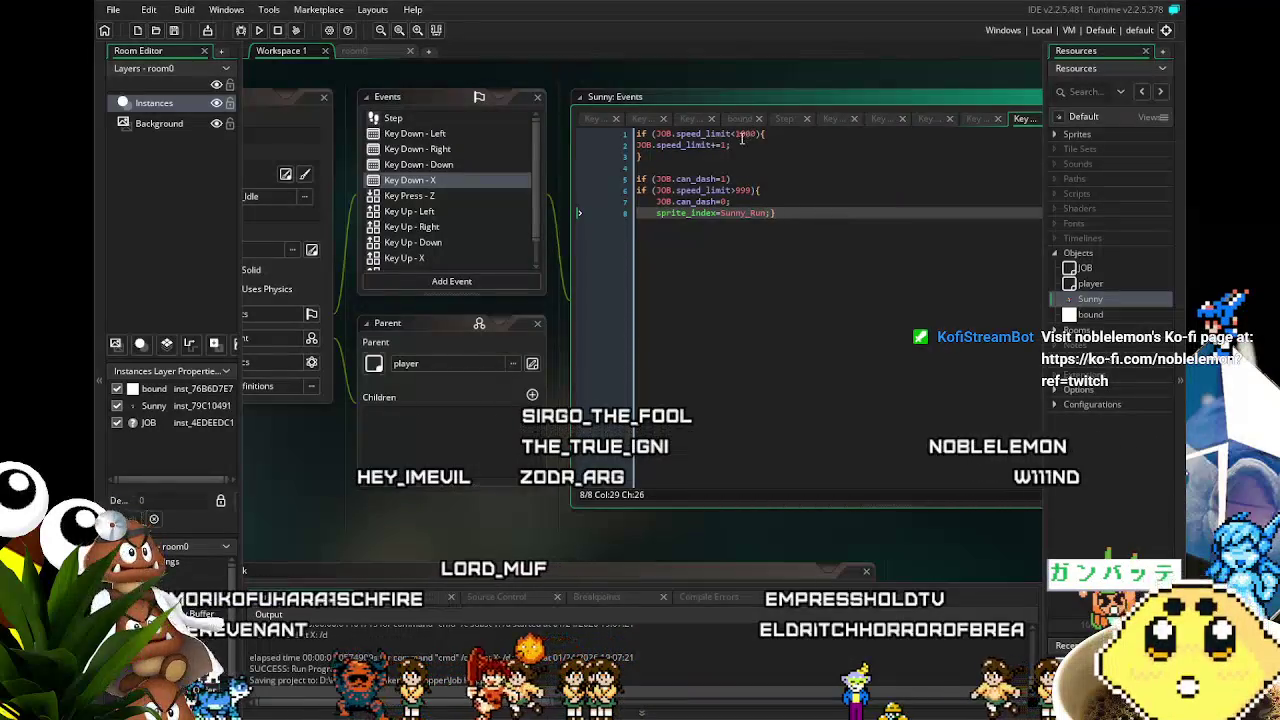
pyautogui.click(743, 135)
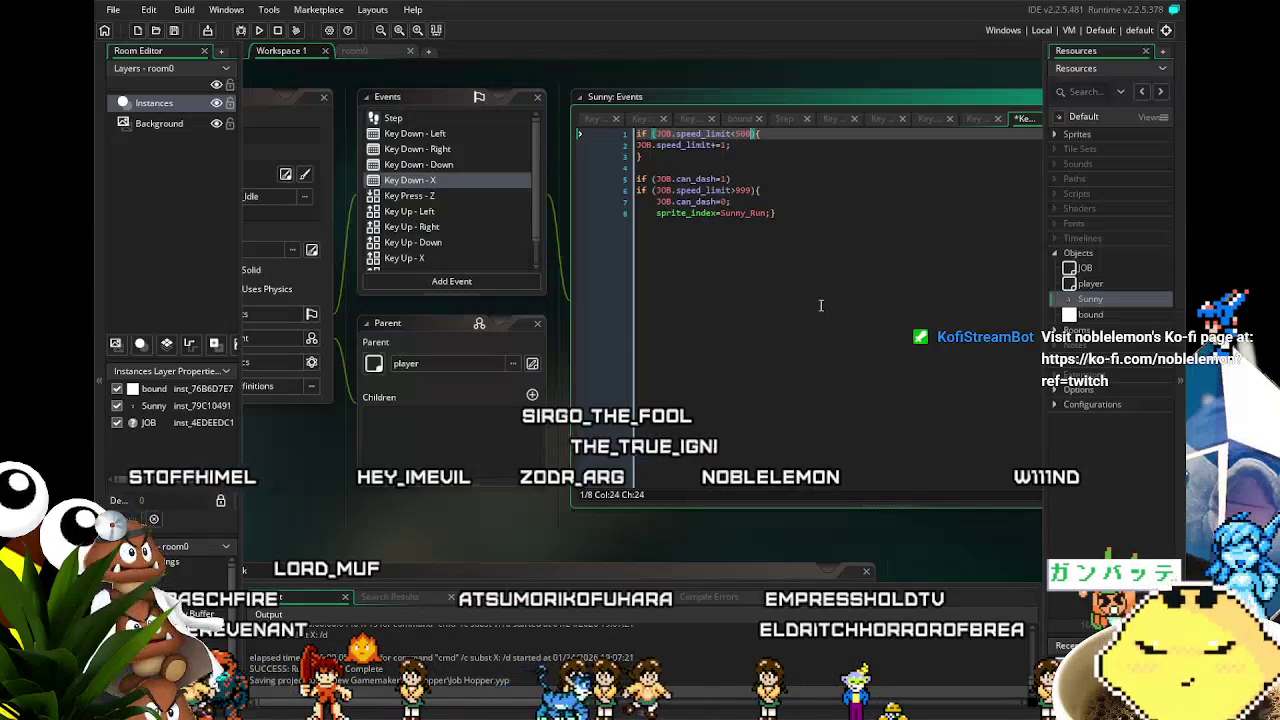
pyautogui.click(737, 189)
pyautogui.write('4')
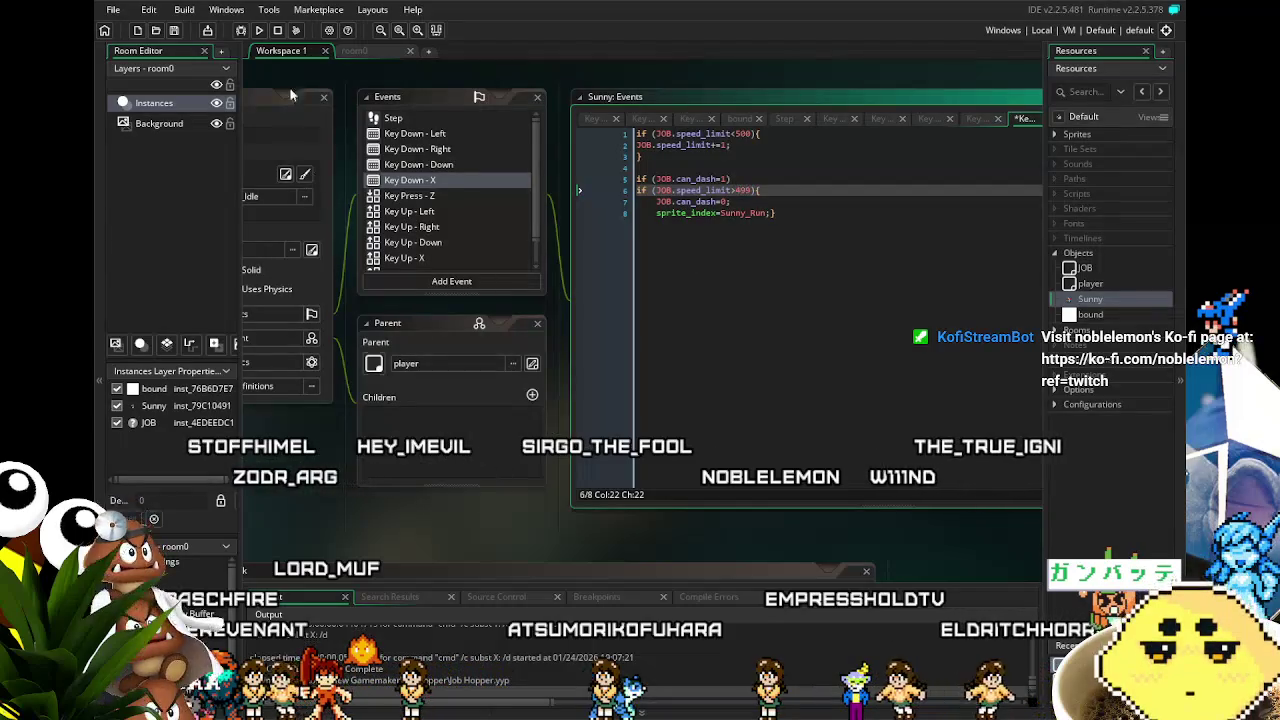
pyautogui.click(258, 31)
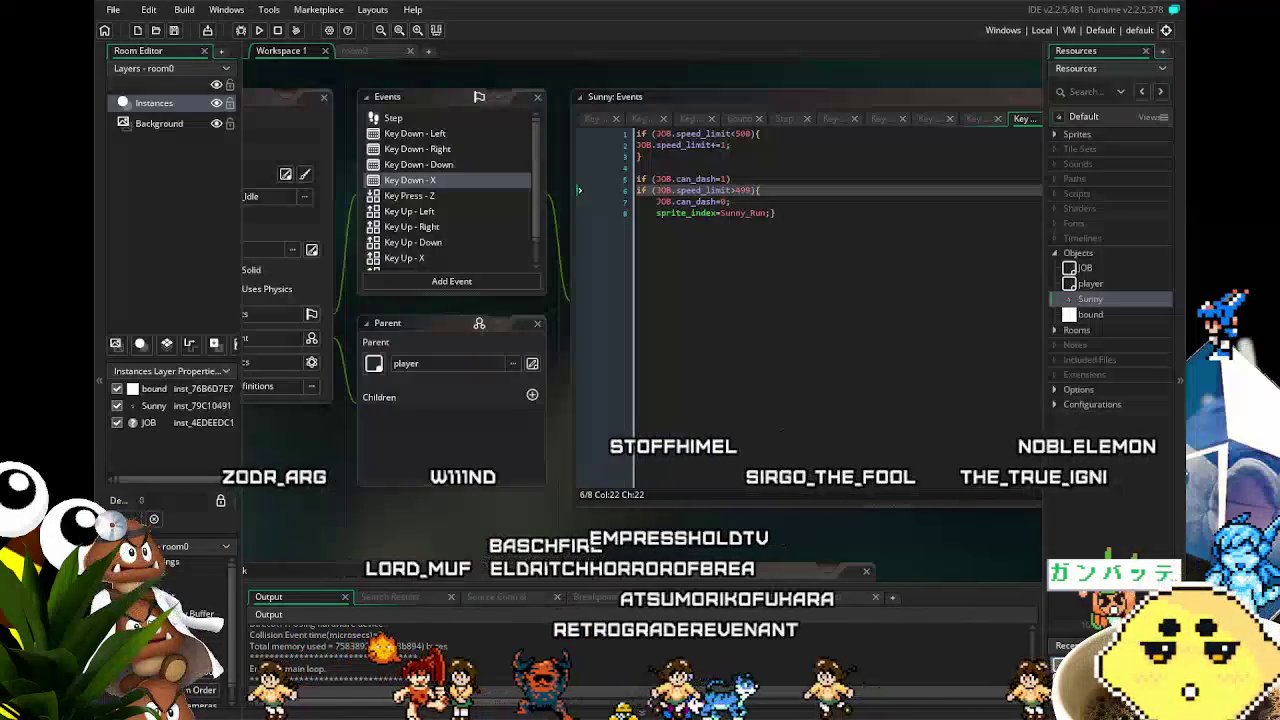
# - Test the 500/499 dash by running Sunny across the room, then close the game
pyautogui.press('Right')
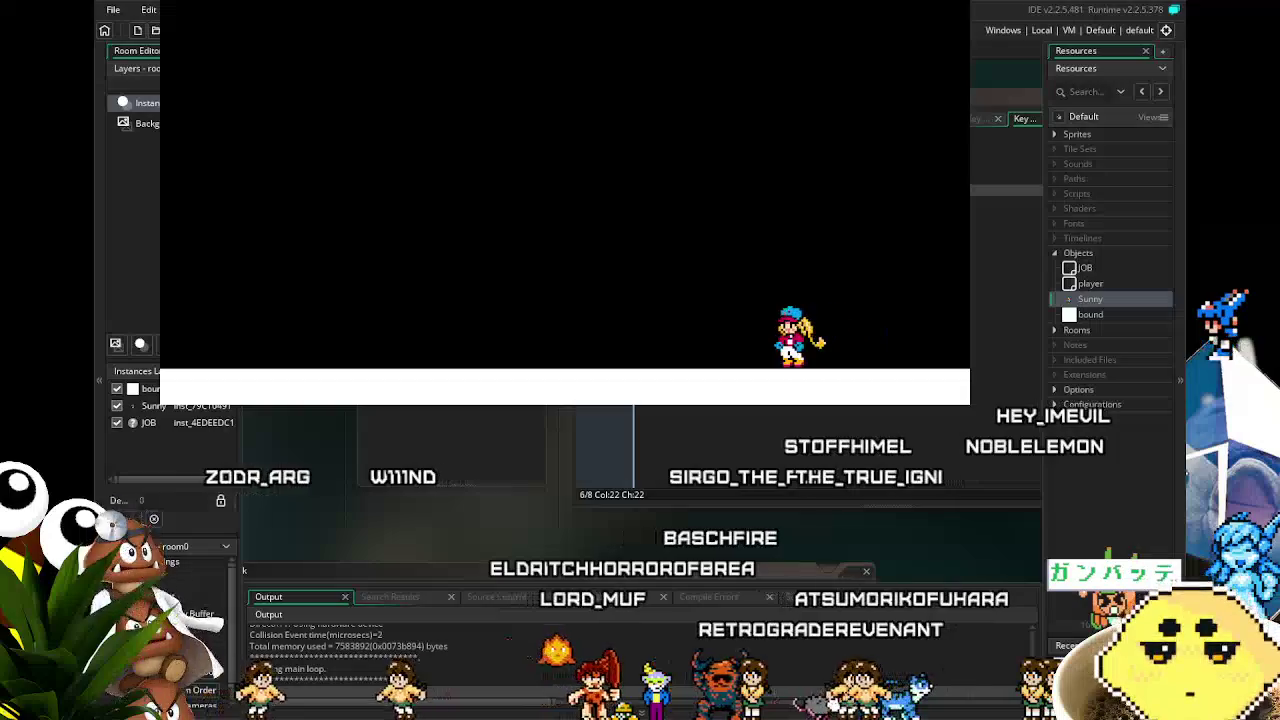
pyautogui.press('Left')
pyautogui.press('Left')
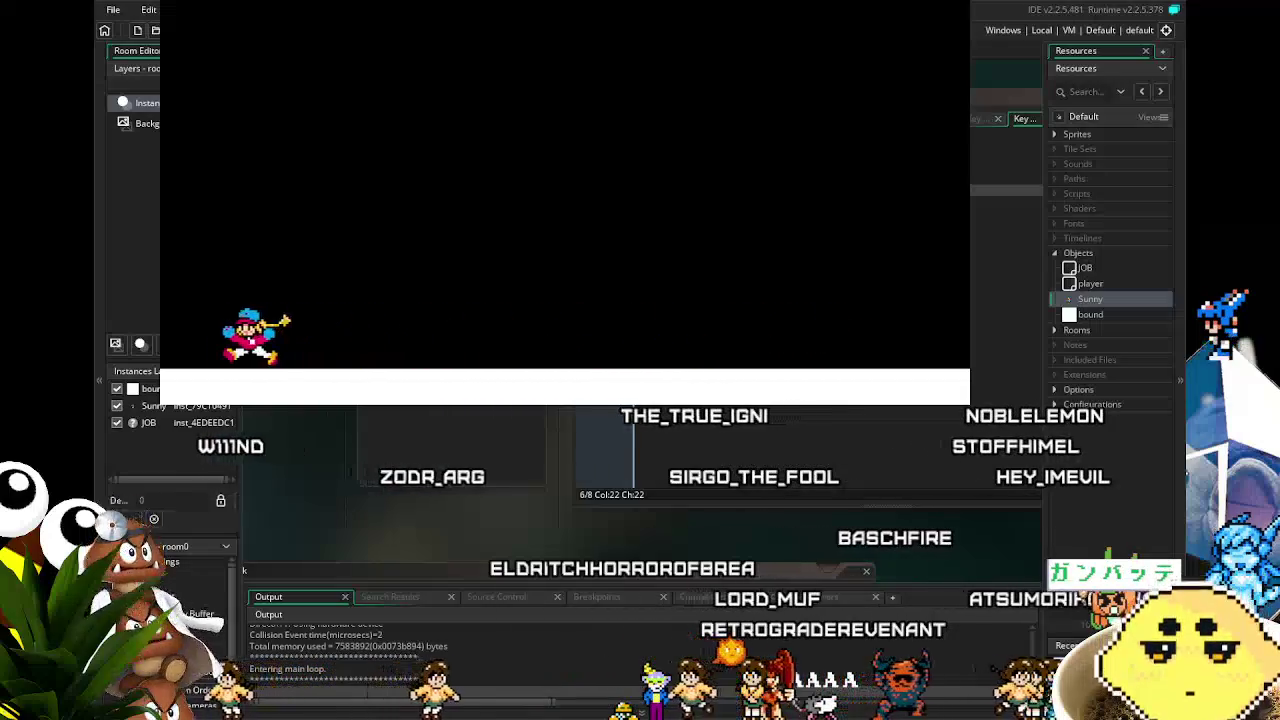
pyautogui.press('Right')
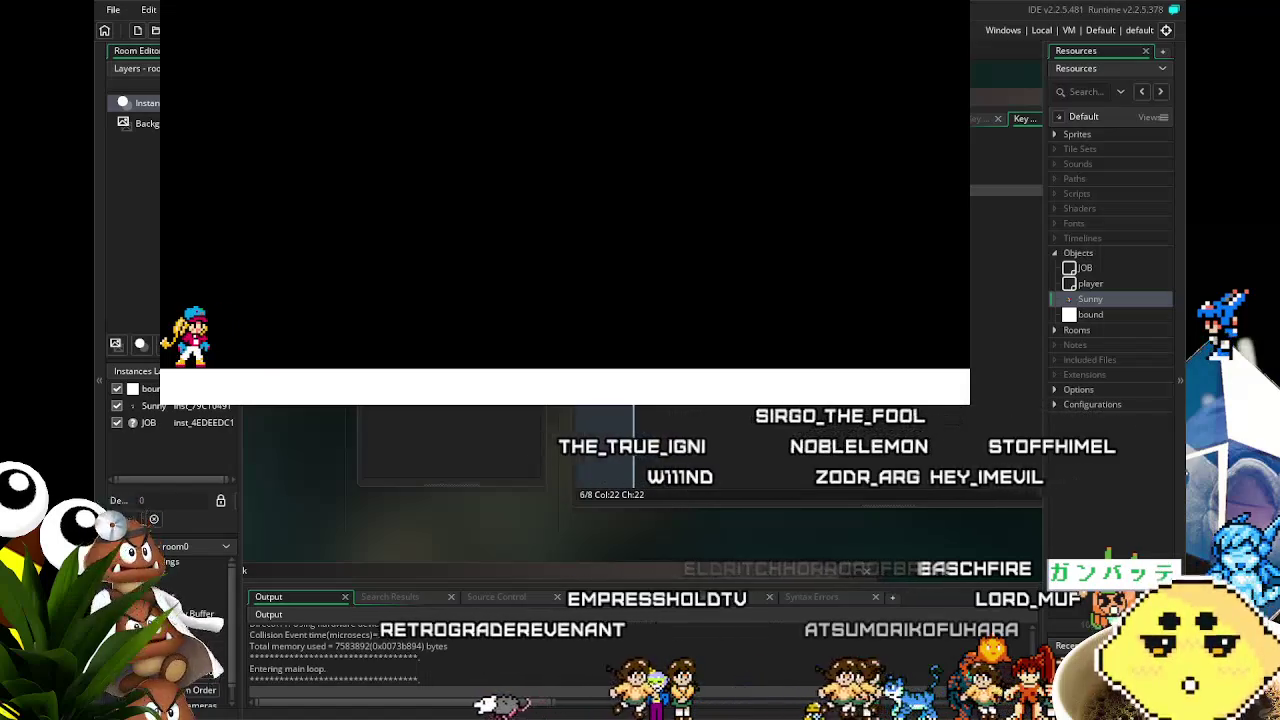
pyautogui.press('Right')
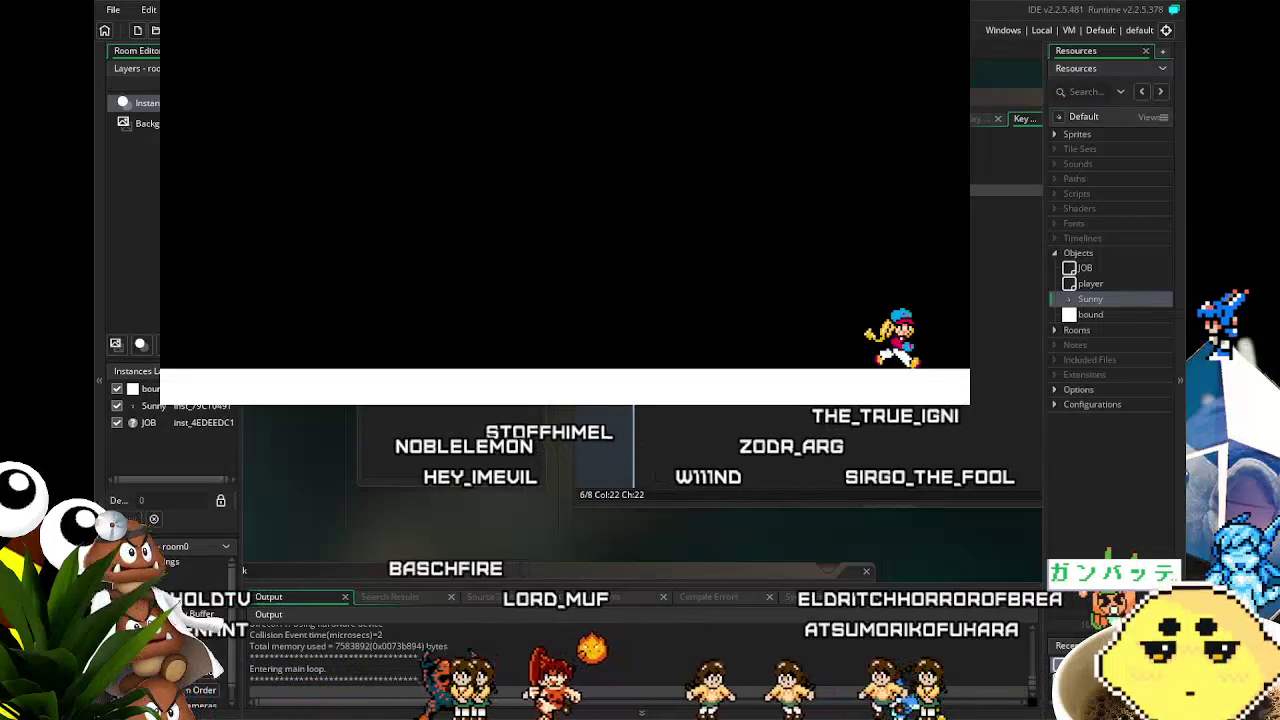
pyautogui.press('Right')
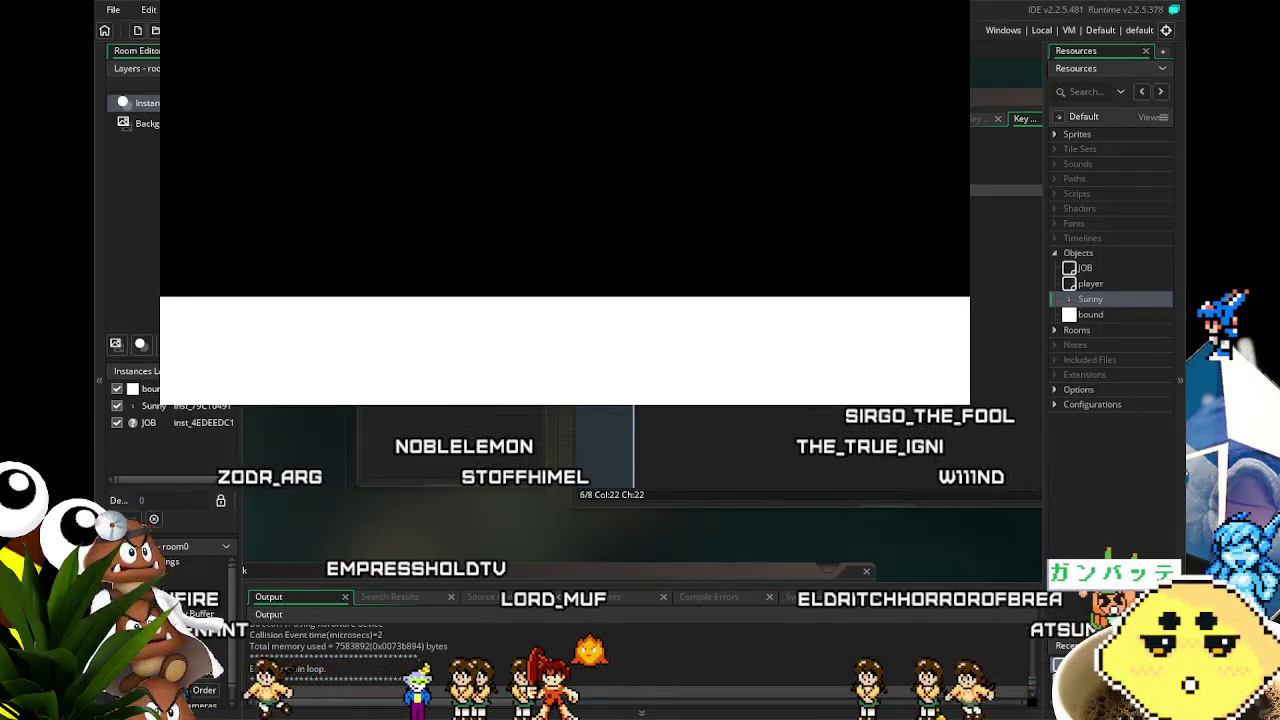
pyautogui.press('Escape')
pyautogui.click(749, 133)
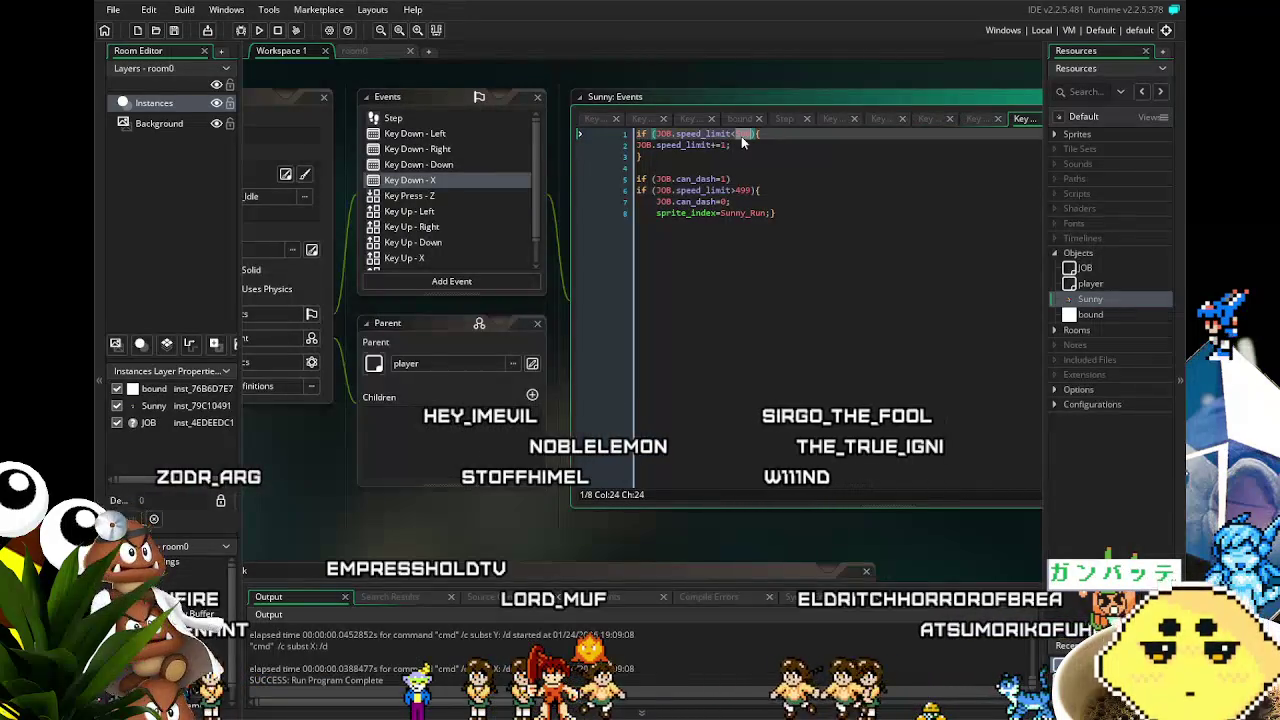
# - Set the line 6 dash threshold to 249 and run the new build
pyautogui.click(741, 190)
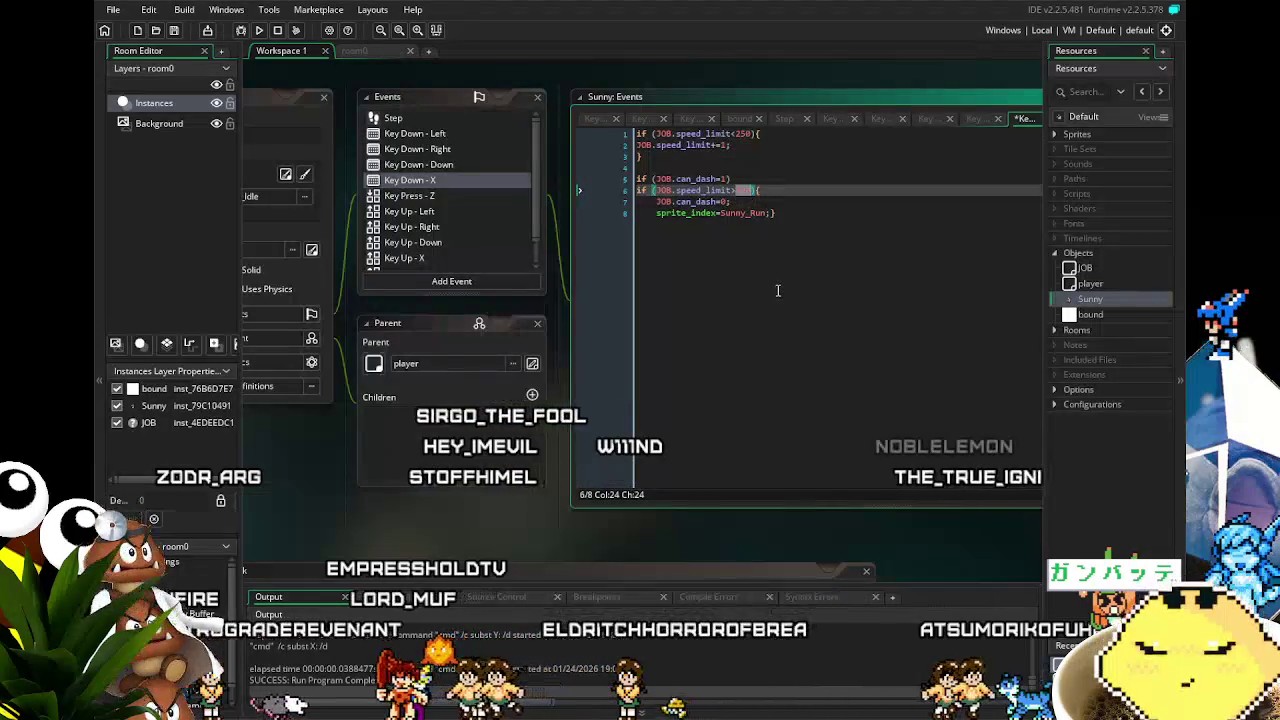
pyautogui.write('249')
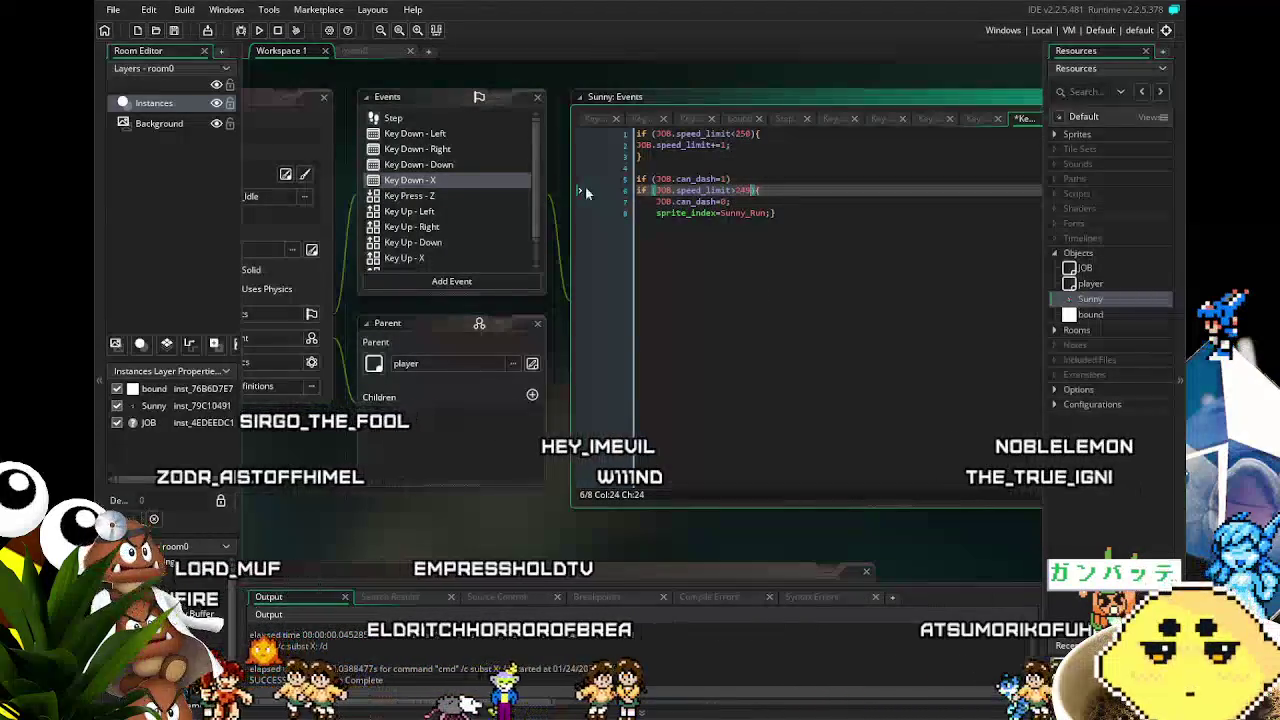
pyautogui.press('F5')
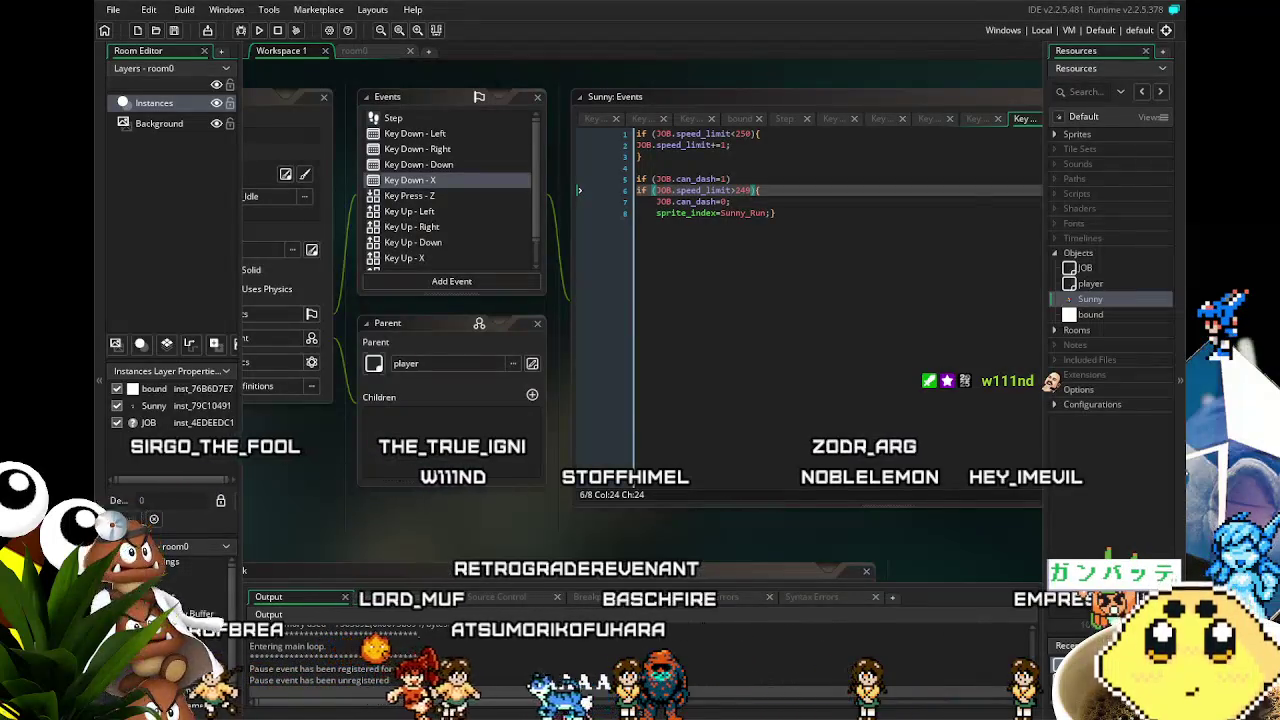
# - Walk and dash Sunny right across the room with the 250/249 values, then close the game
pyautogui.hotkey('alt', 'Tab')
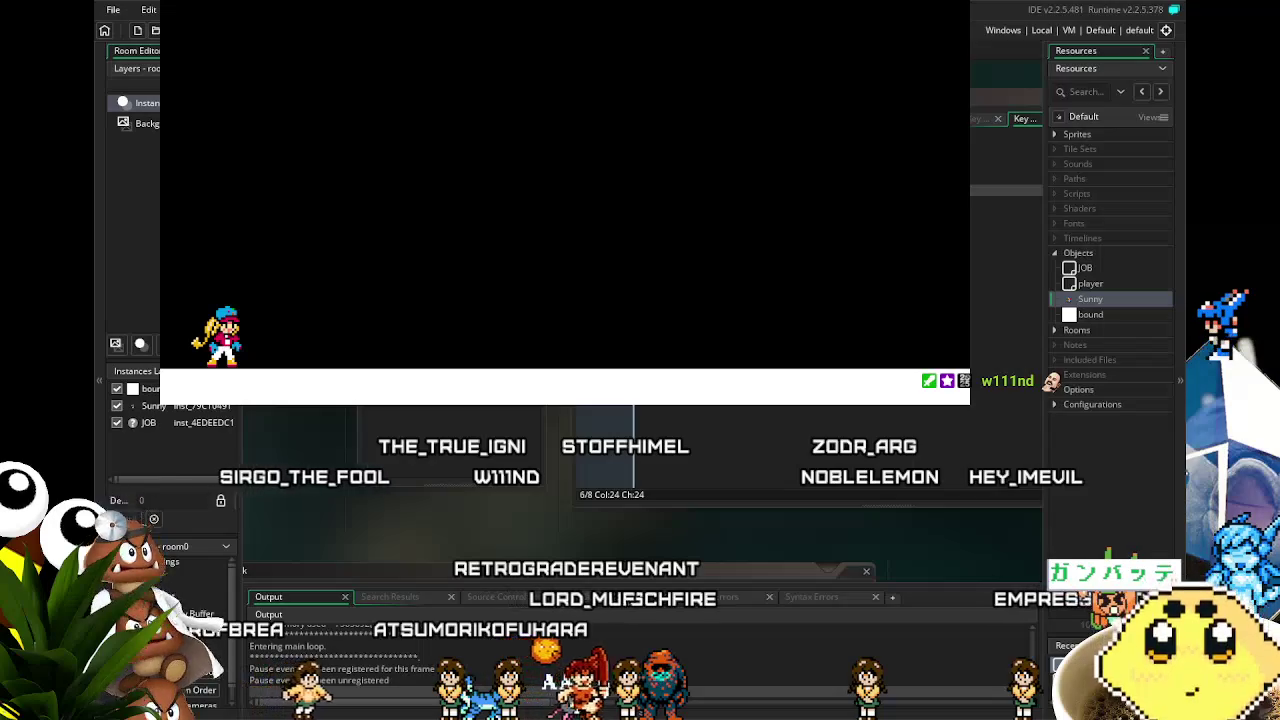
pyautogui.press('Right')
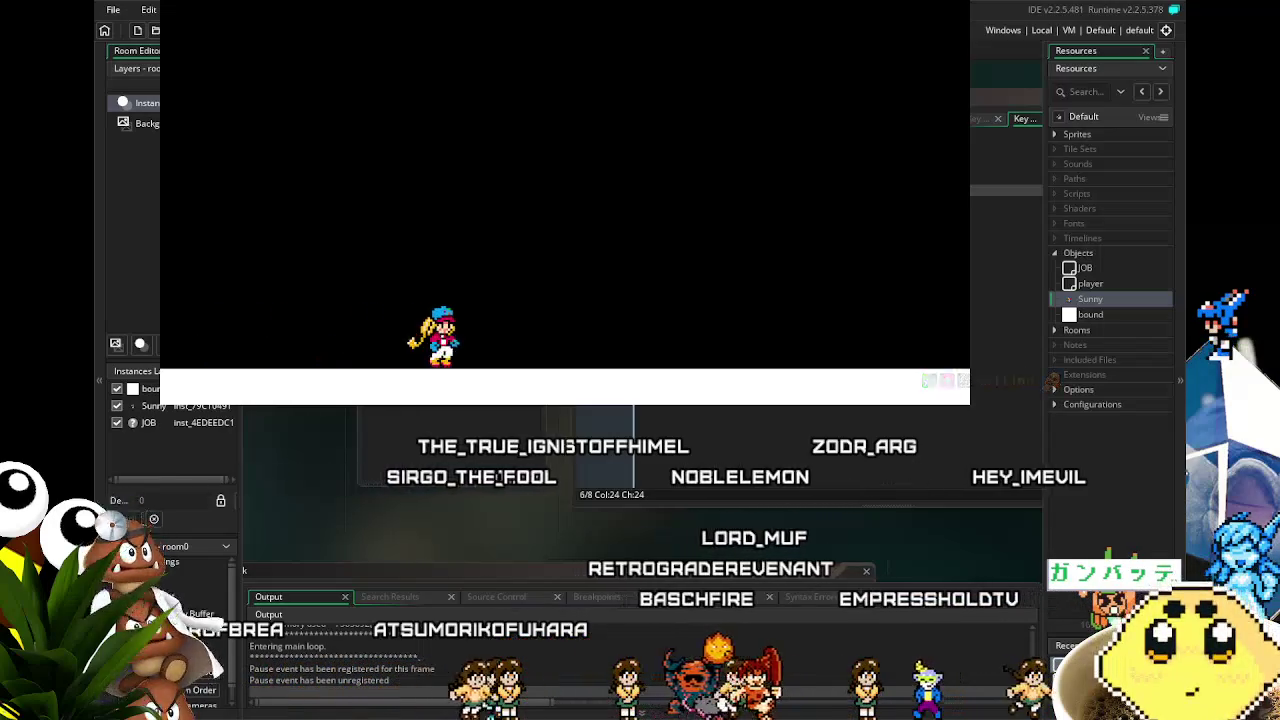
pyautogui.press('Right')
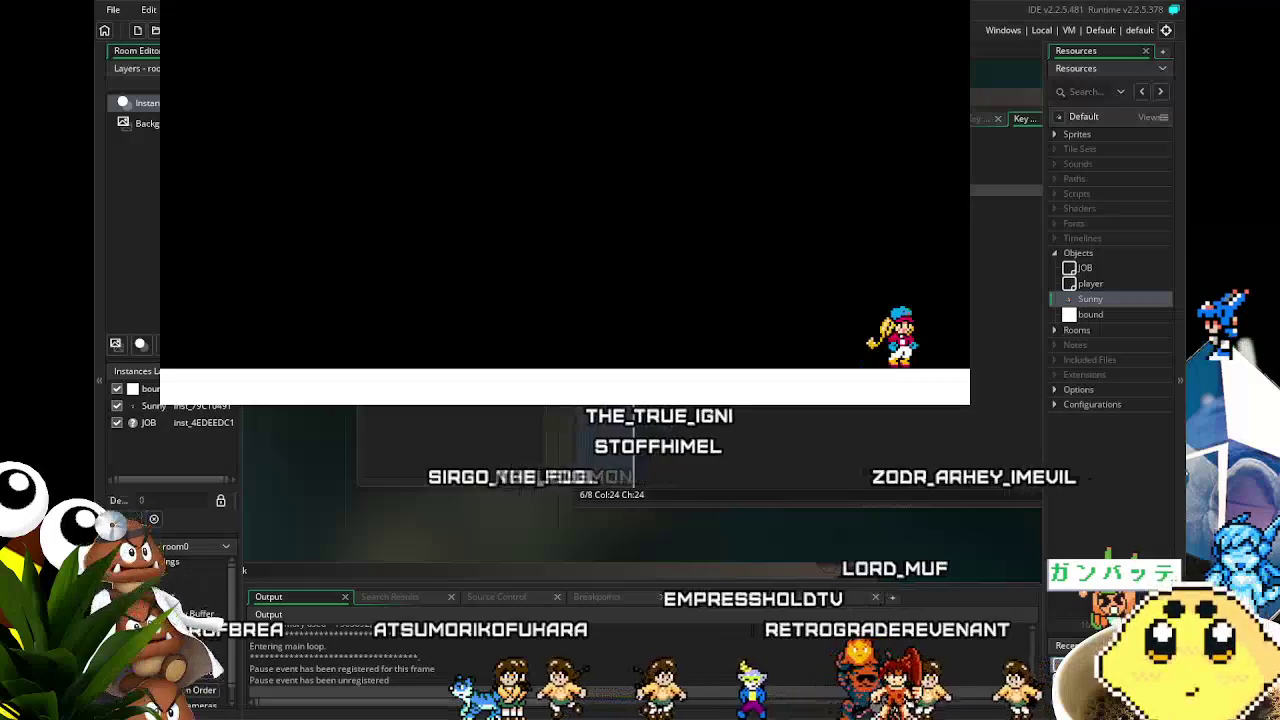
pyautogui.press('Left')
pyautogui.press('Right')
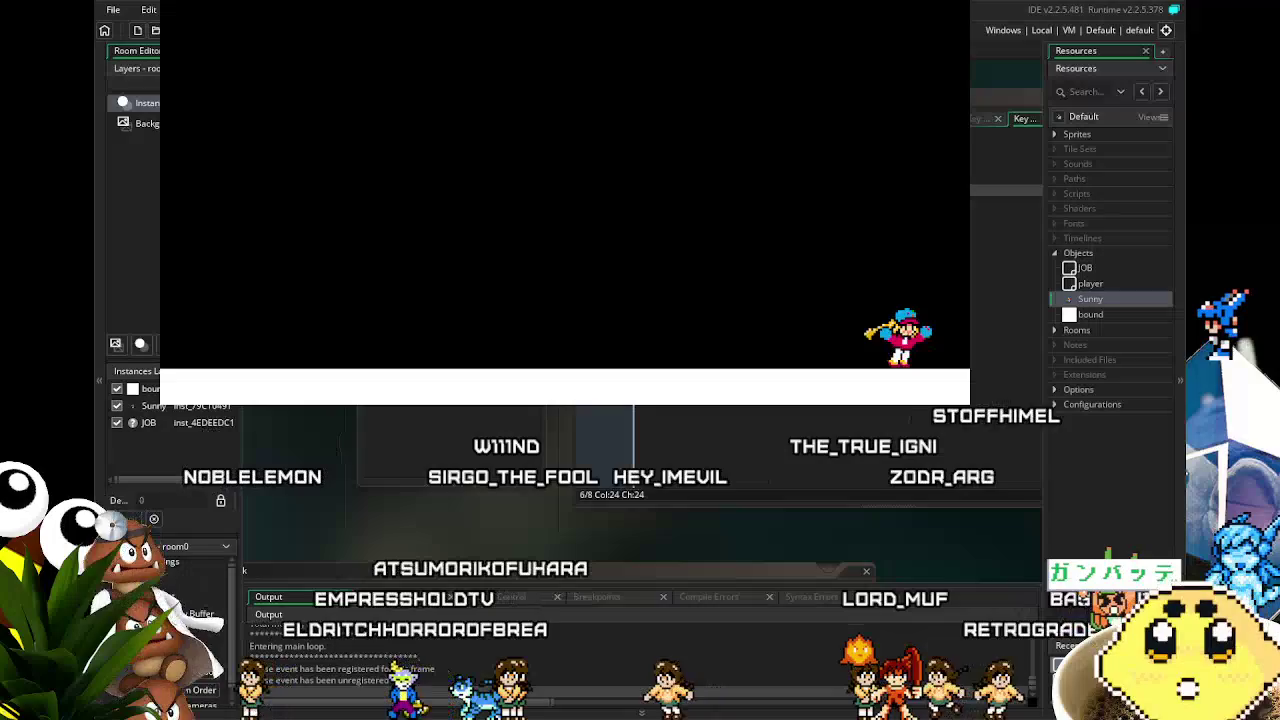
pyautogui.press('Right')
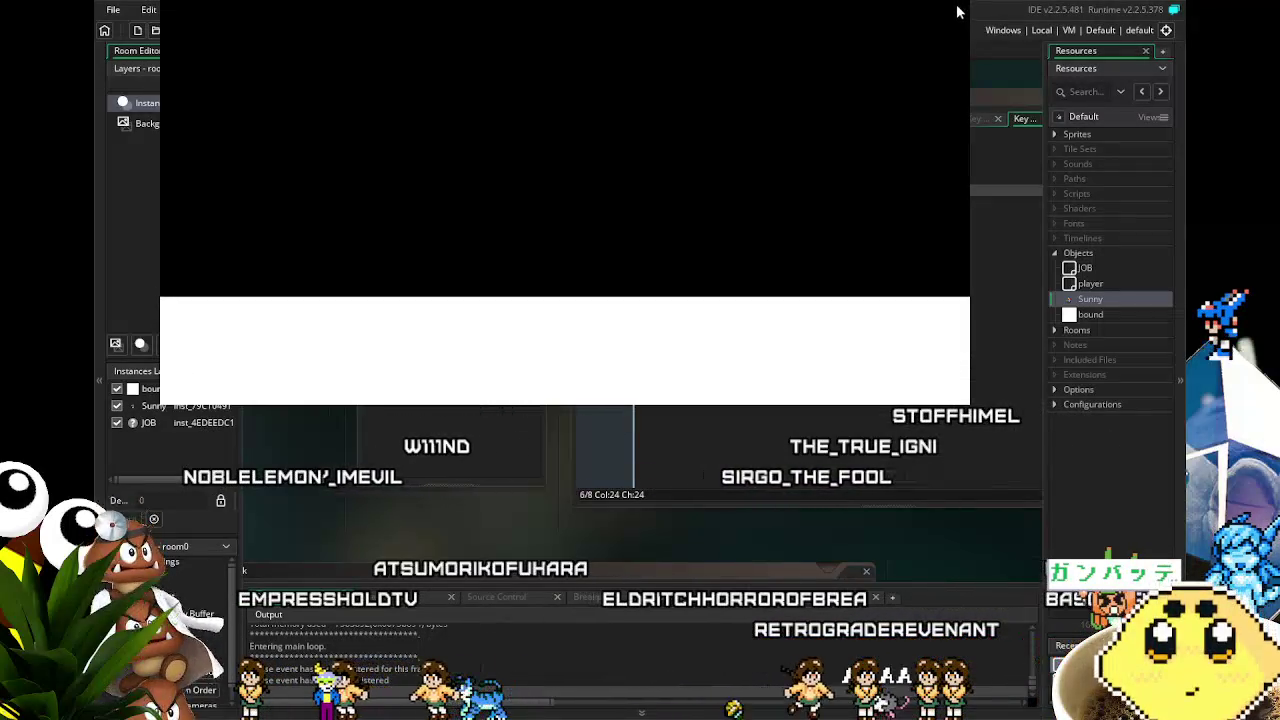
pyautogui.press('Escape')
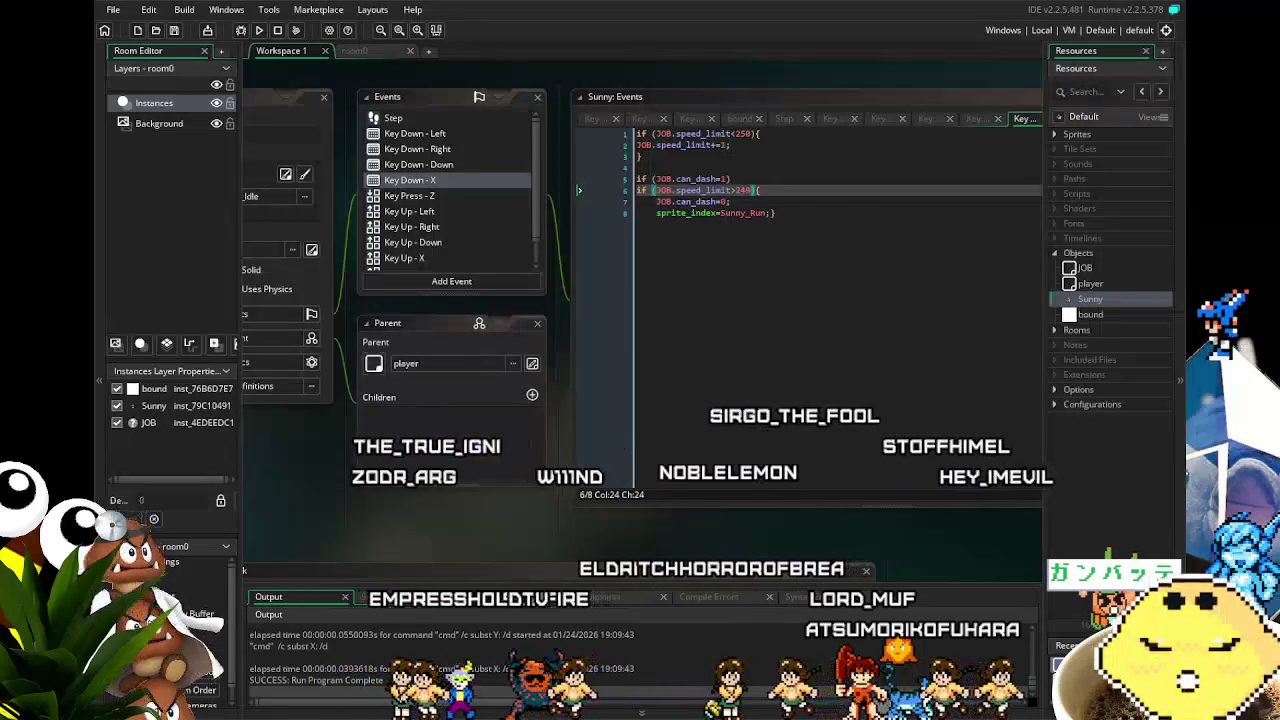
# - Halve the speed cap to 125 and the dash threshold to 124, then run the game
pyautogui.doubleClick(747, 133)
pyautogui.write('125')
pyautogui.doubleClick(743, 190)
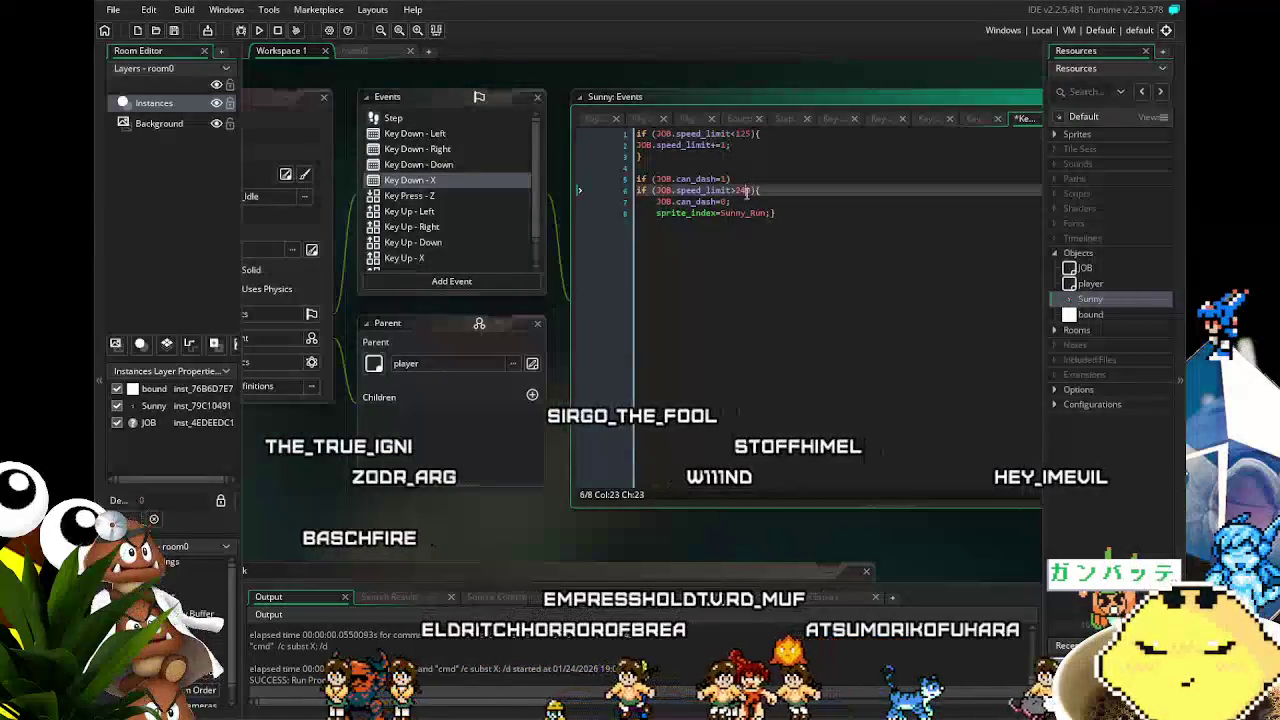
pyautogui.write('124')
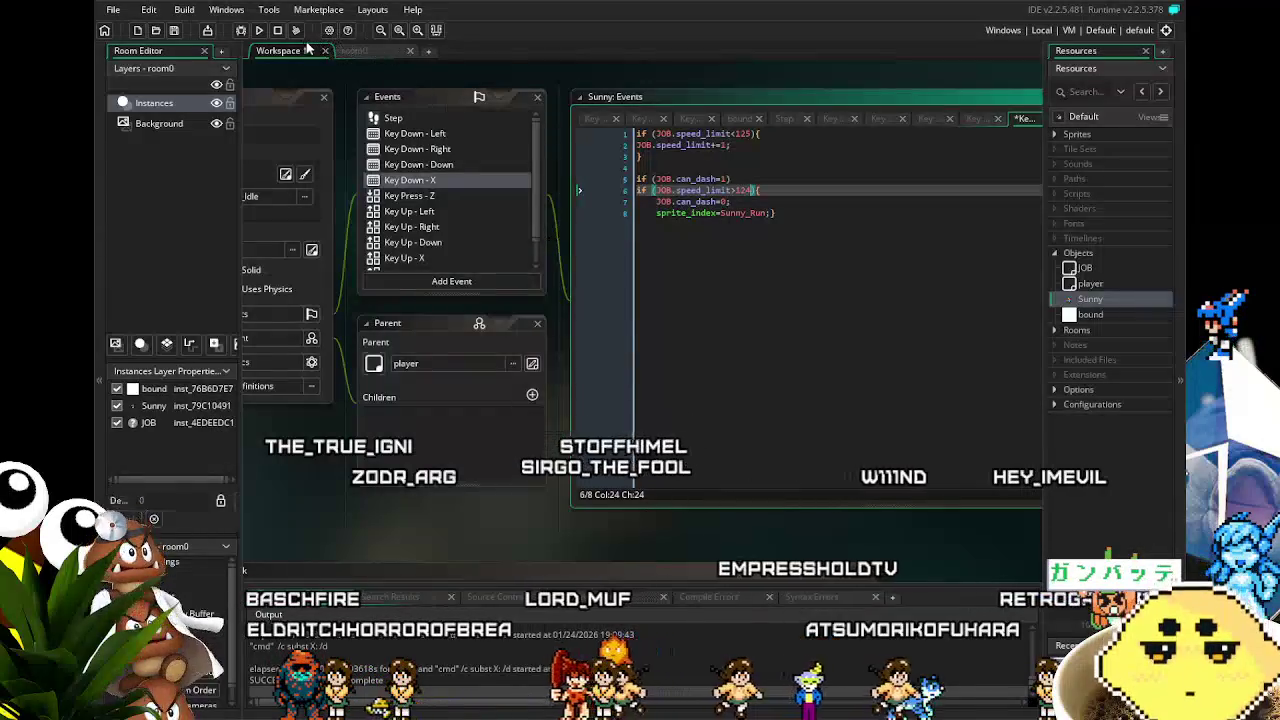
pyautogui.click(260, 30)
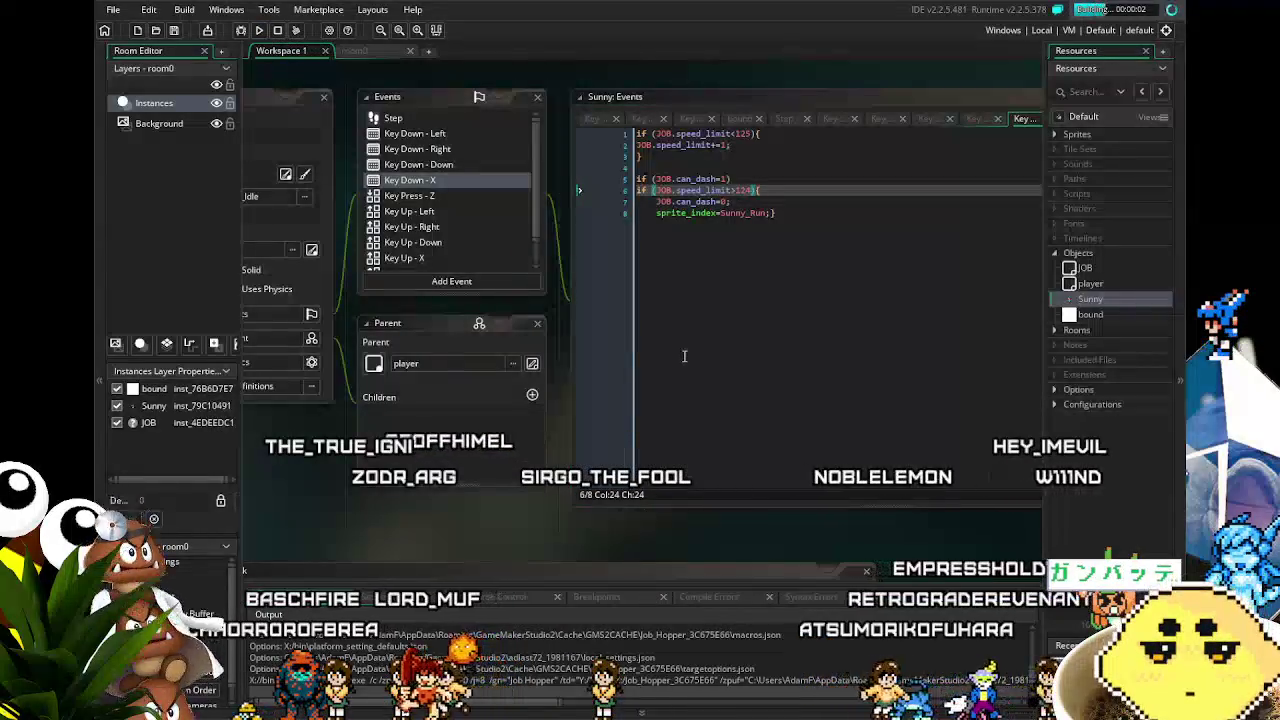
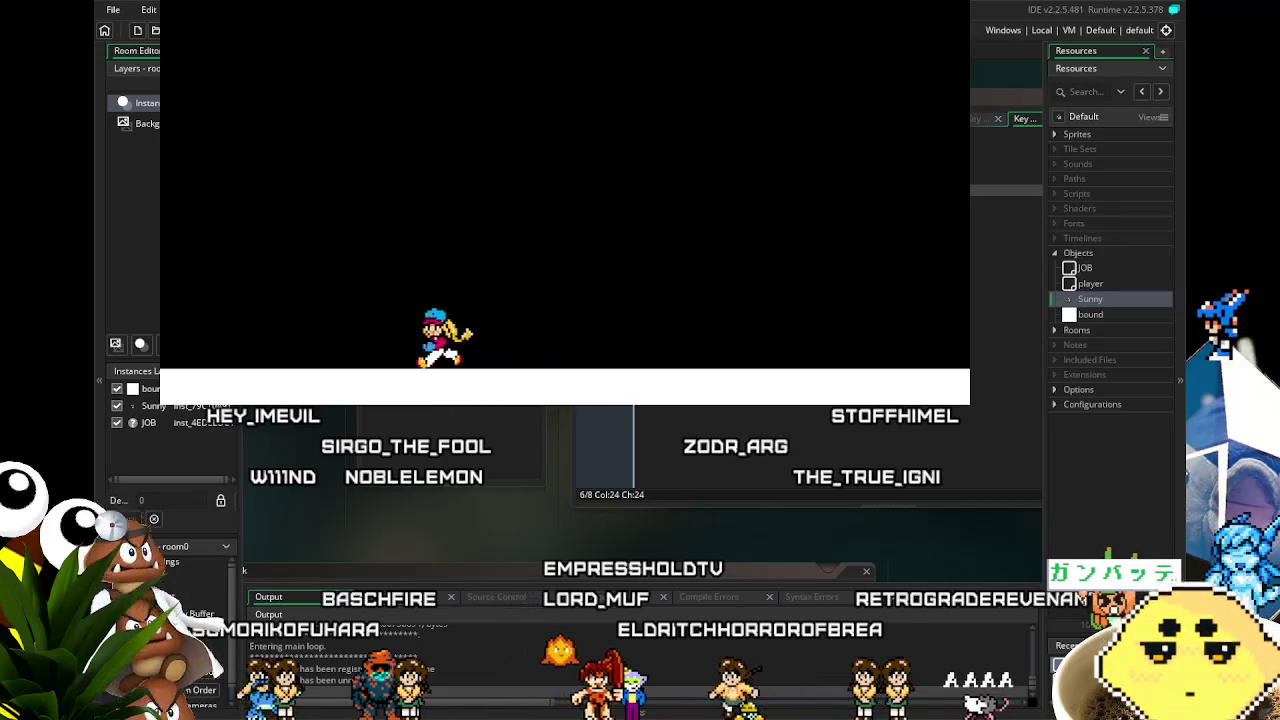
# - Walk and run Sunny left and right across the room with the arrow keys
pyautogui.press('Left')
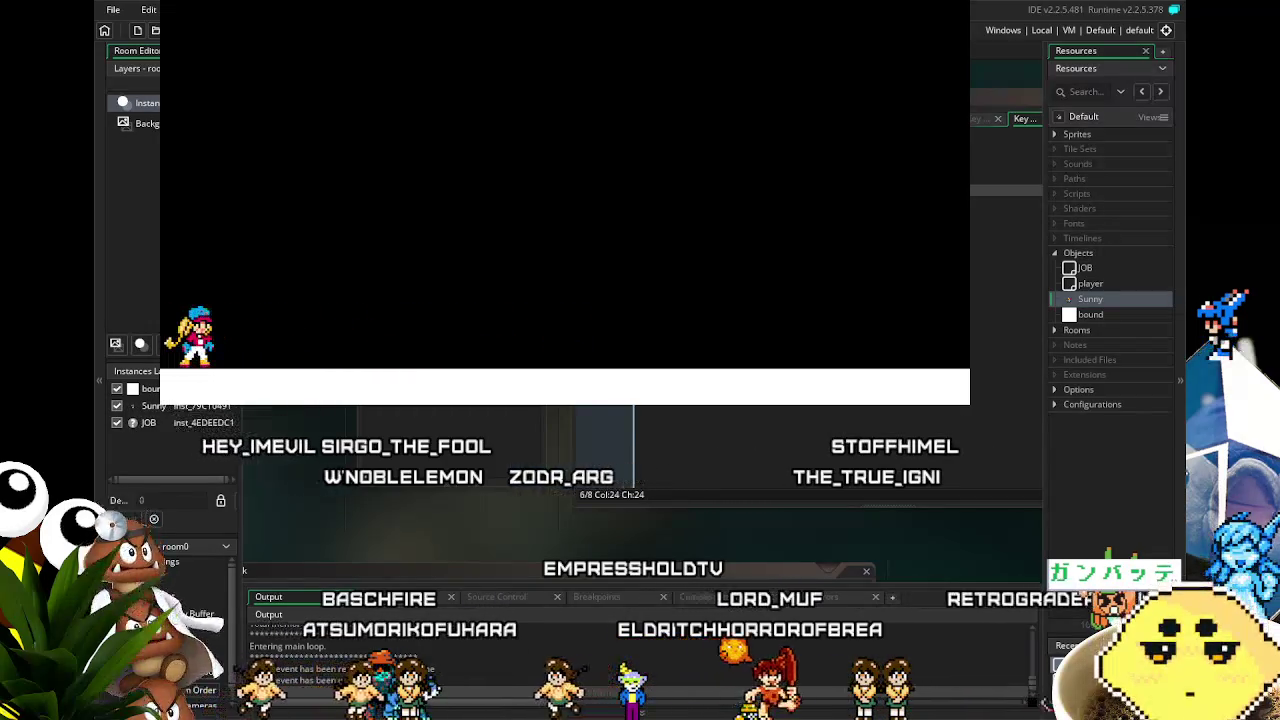
pyautogui.press('Right')
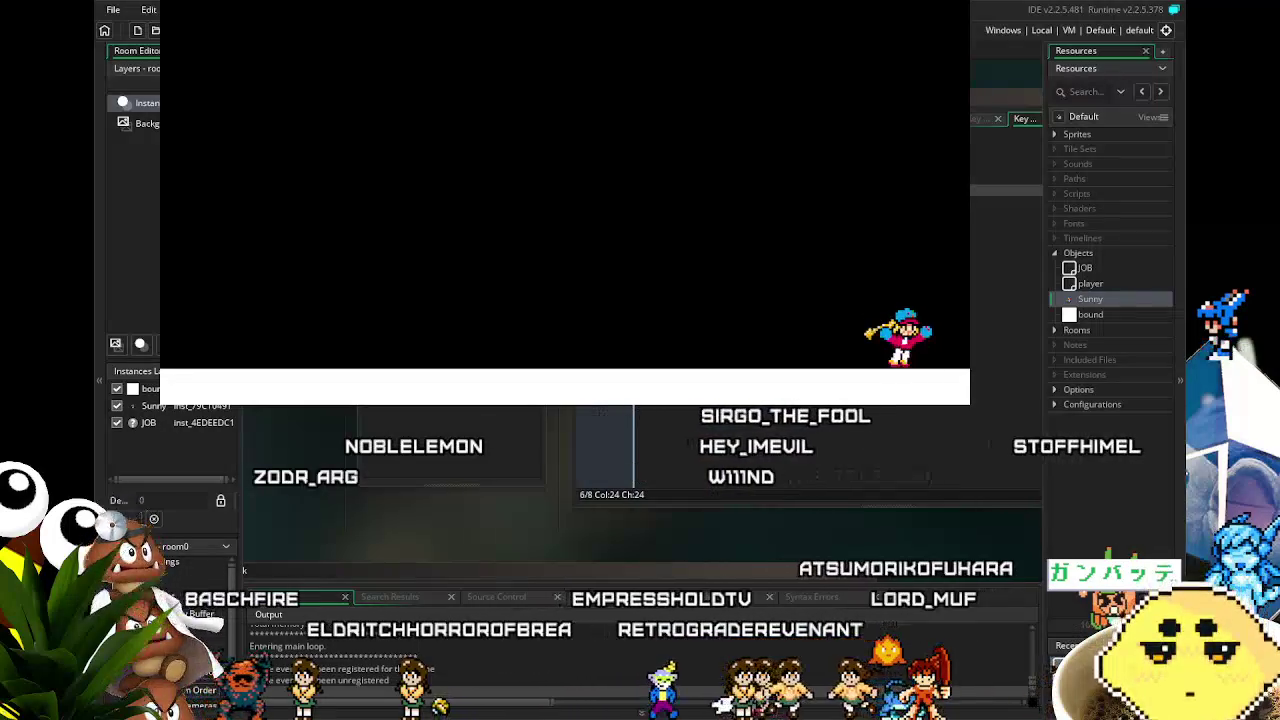
pyautogui.press('Left')
pyautogui.press('Right')
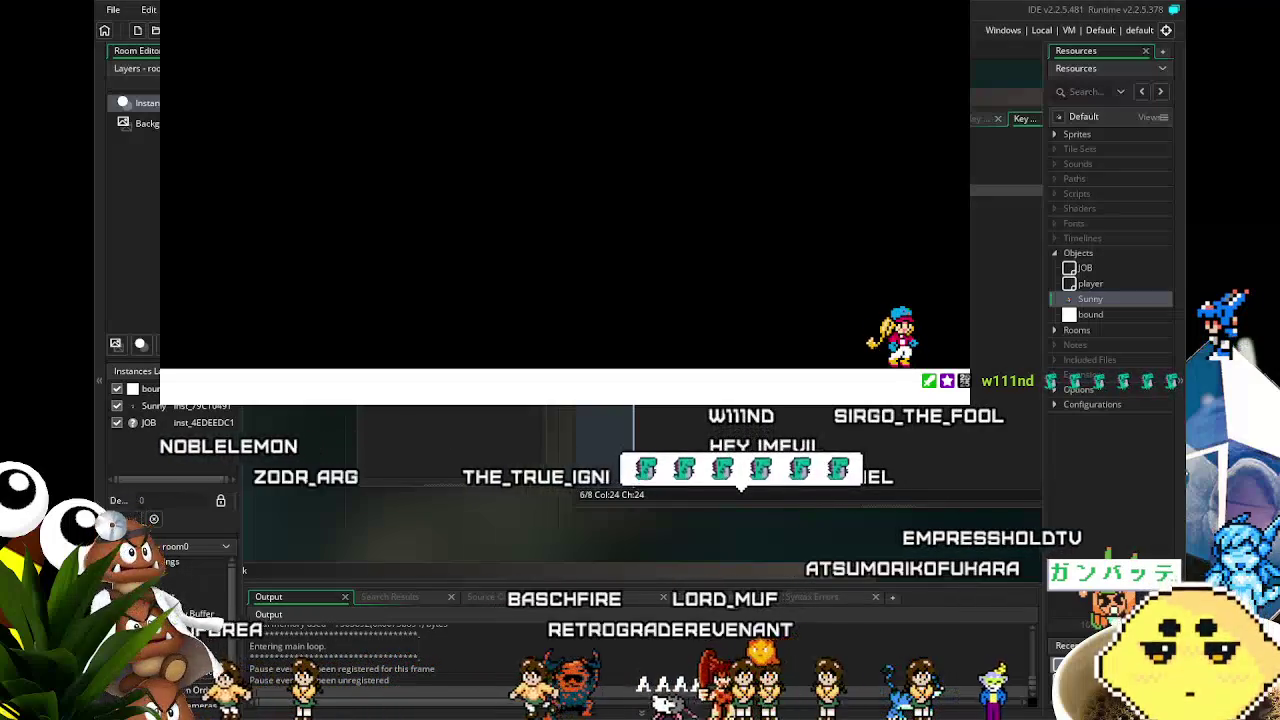
pyautogui.press('Right')
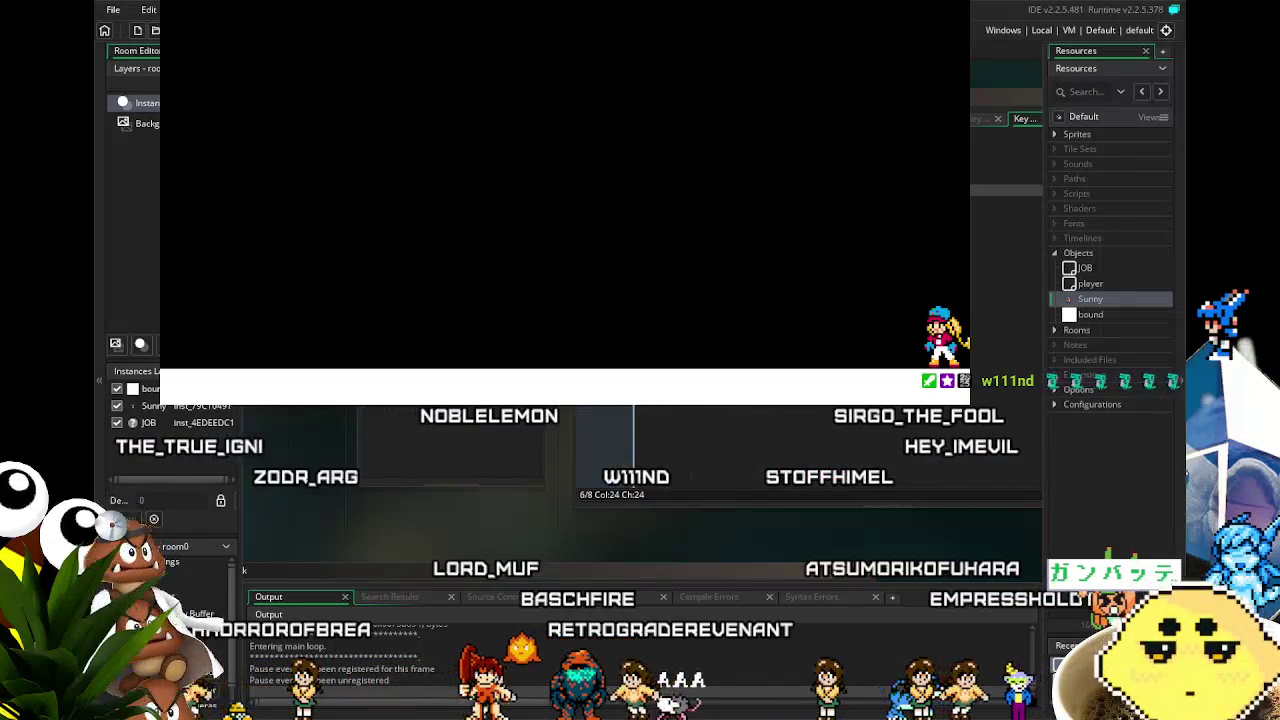
pyautogui.press('Left')
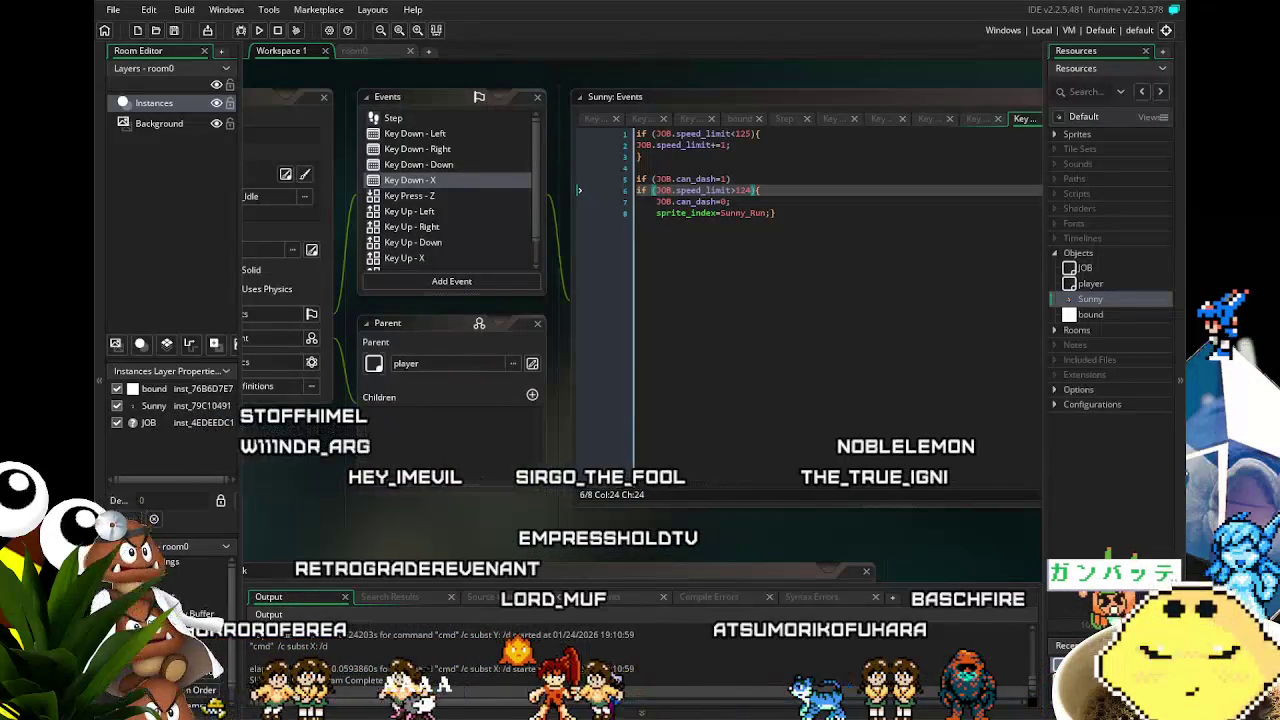
# - Save the project and open Sunny's Key Down - Left event code
pyautogui.moveTo(364, 516)
pyautogui.mouseDown()
pyautogui.moveTo(456, 532)
pyautogui.moveTo(383, 541)
pyautogui.mouseUp()
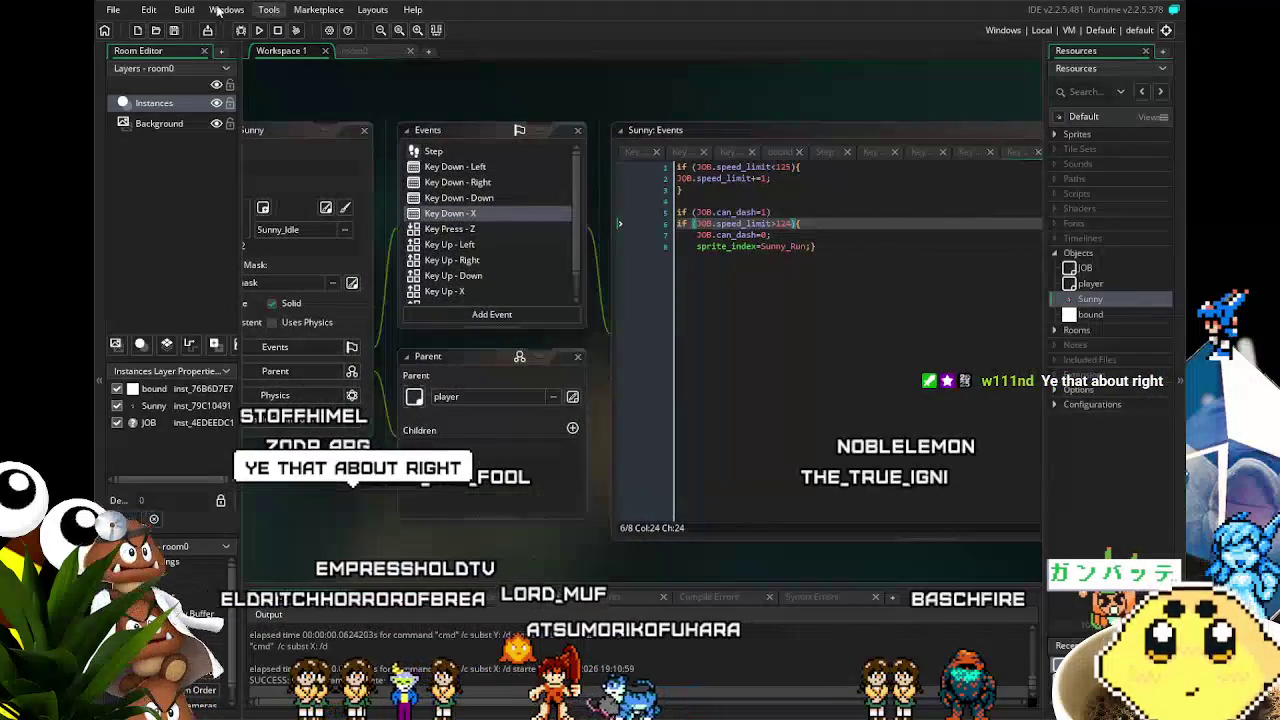
pyautogui.click(178, 29)
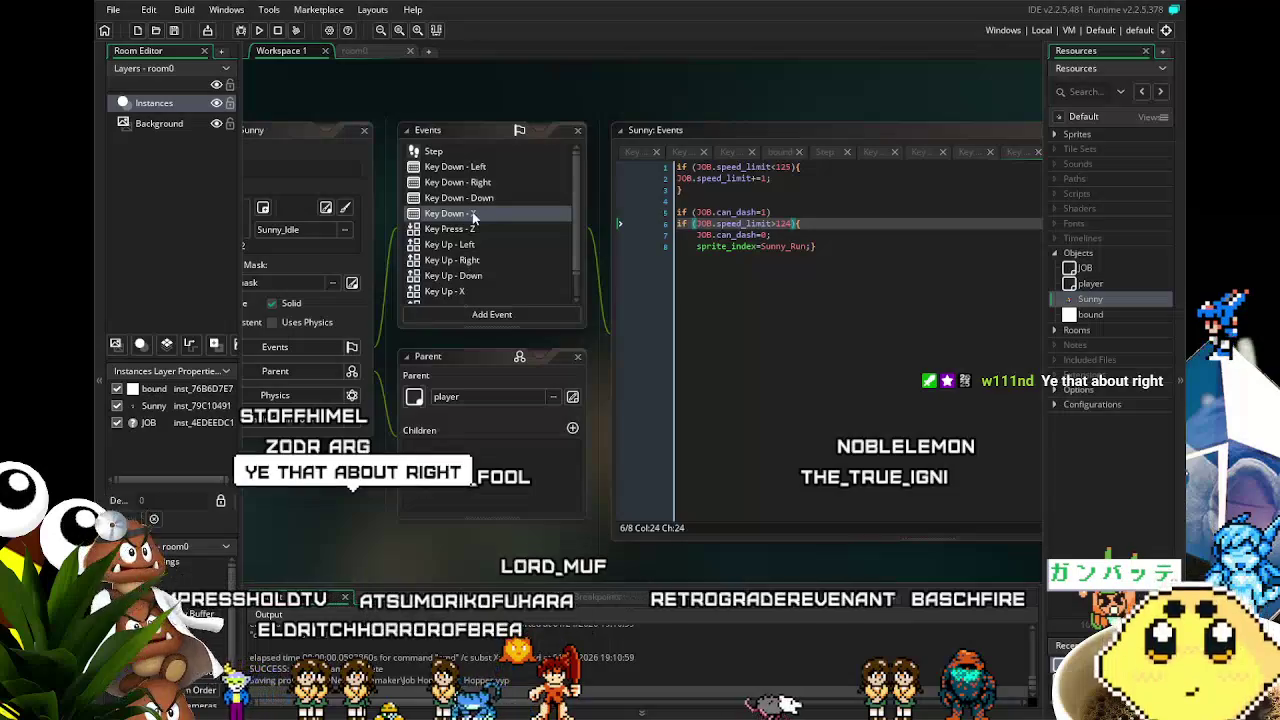
pyautogui.click(470, 170)
pyautogui.doubleClick(470, 170)
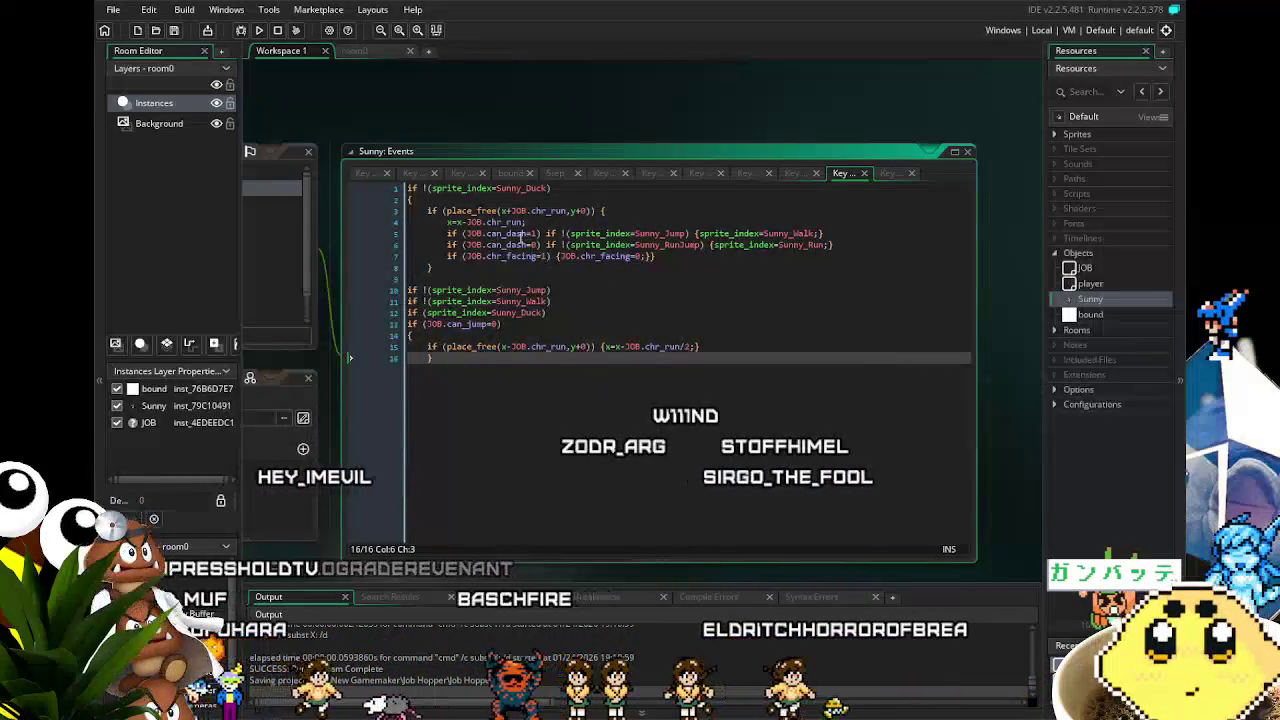
# - Move the standalone x=x-JOB.chr_run; line into the Sunny_Walk branch
pyautogui.moveTo(542, 220); pyautogui.dragTo(349, 218)
pyautogui.press('Delete')
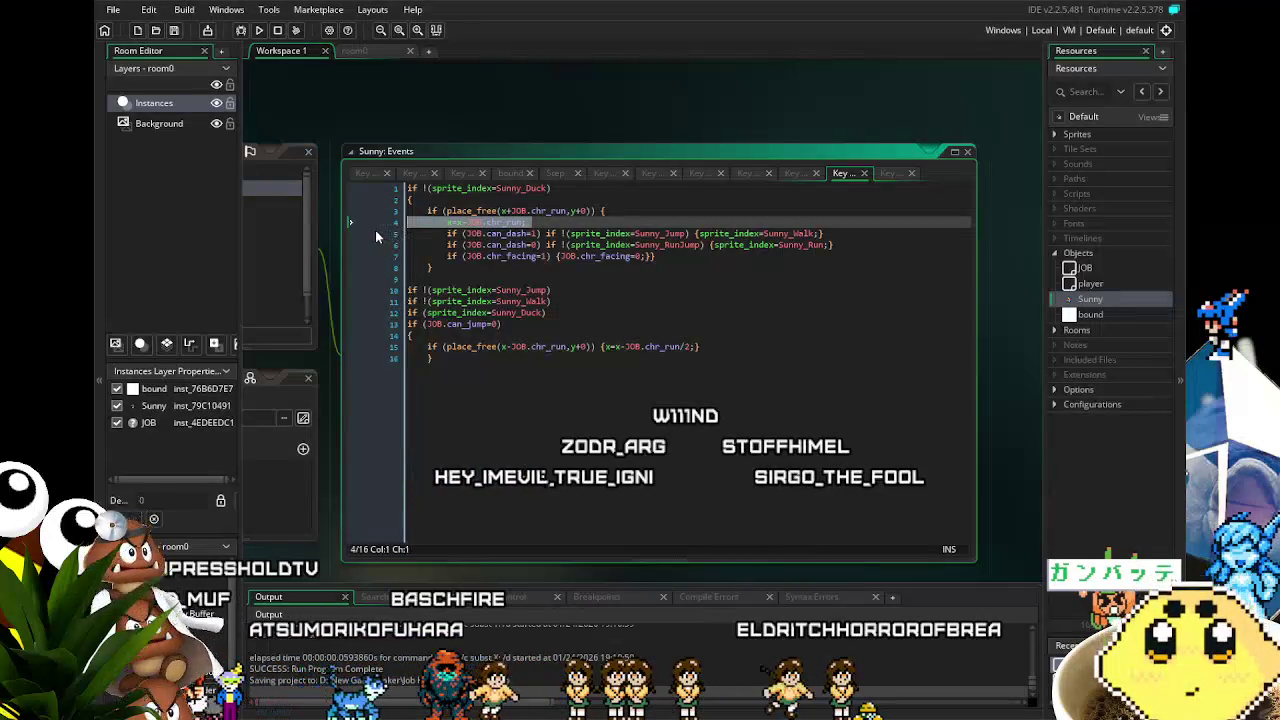
pyautogui.press('BackSpace')
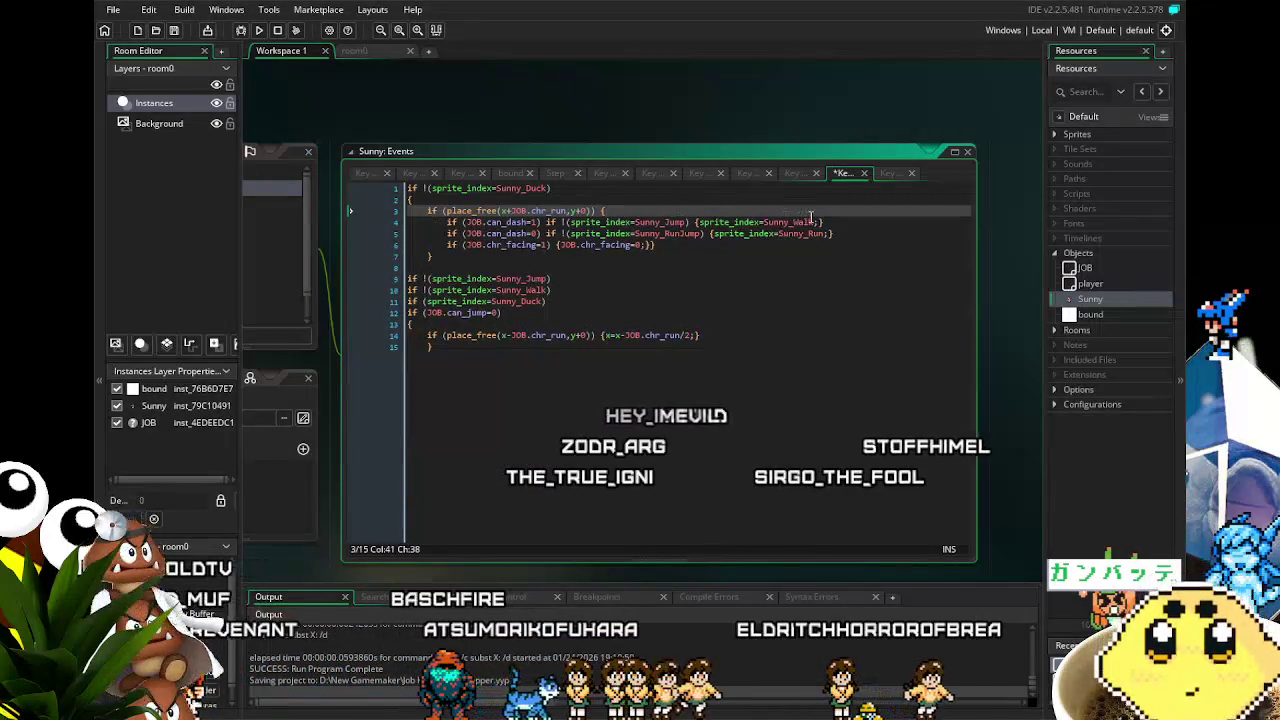
pyautogui.click(818, 222)
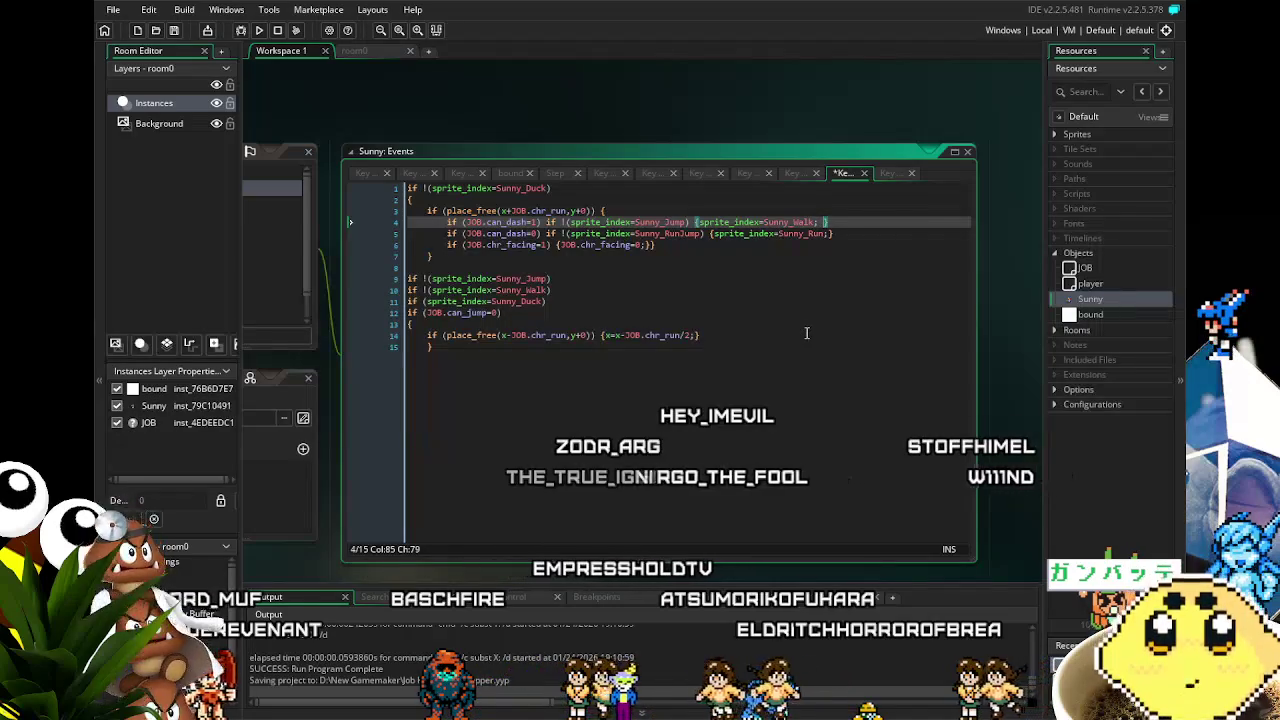
pyautogui.press('Delete')
pyautogui.press('Return')
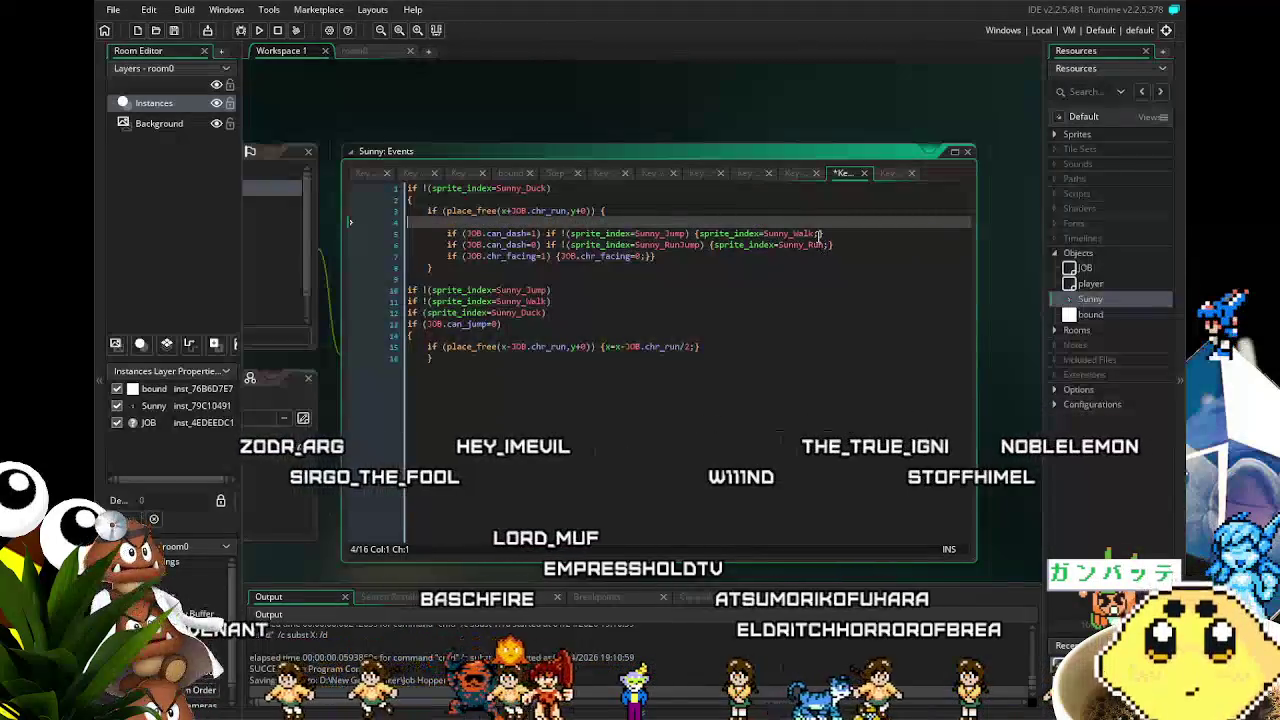
pyautogui.press('Down')
pyautogui.press('End')
pyautogui.hotkey('ctrl', 'v')
pyautogui.click(843, 233)
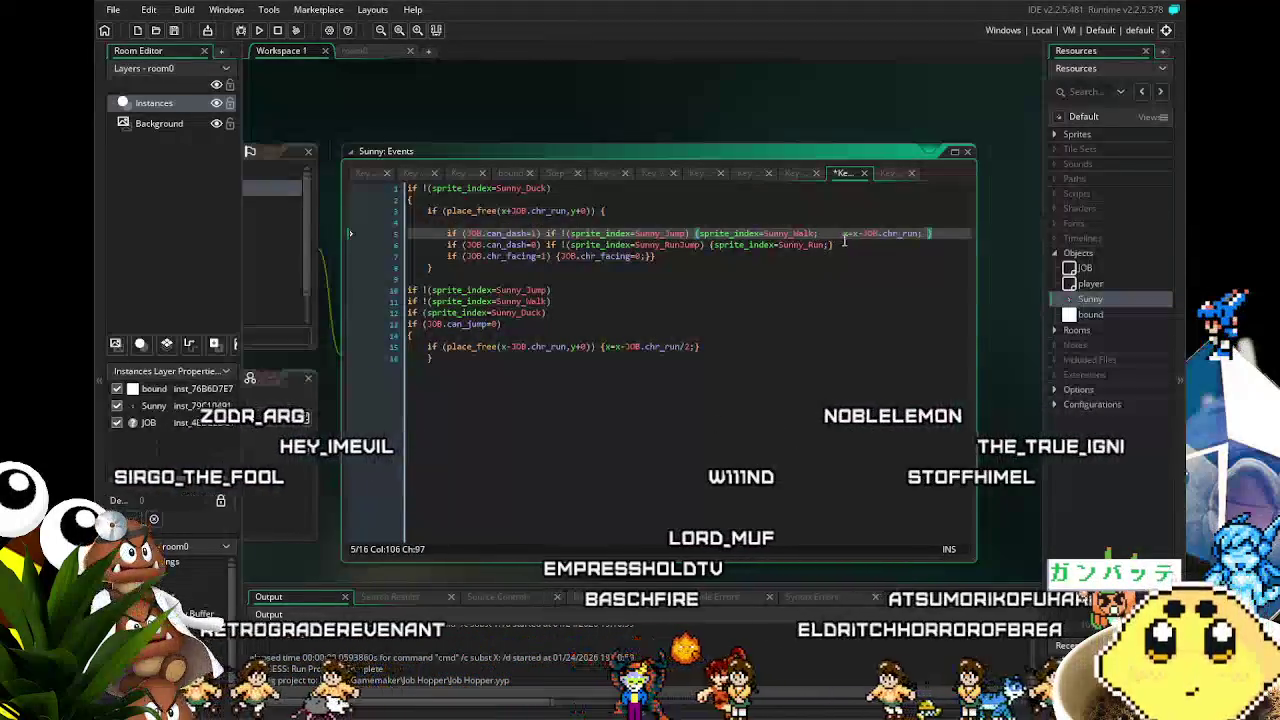
pyautogui.press('BackSpace')
pyautogui.press('End')
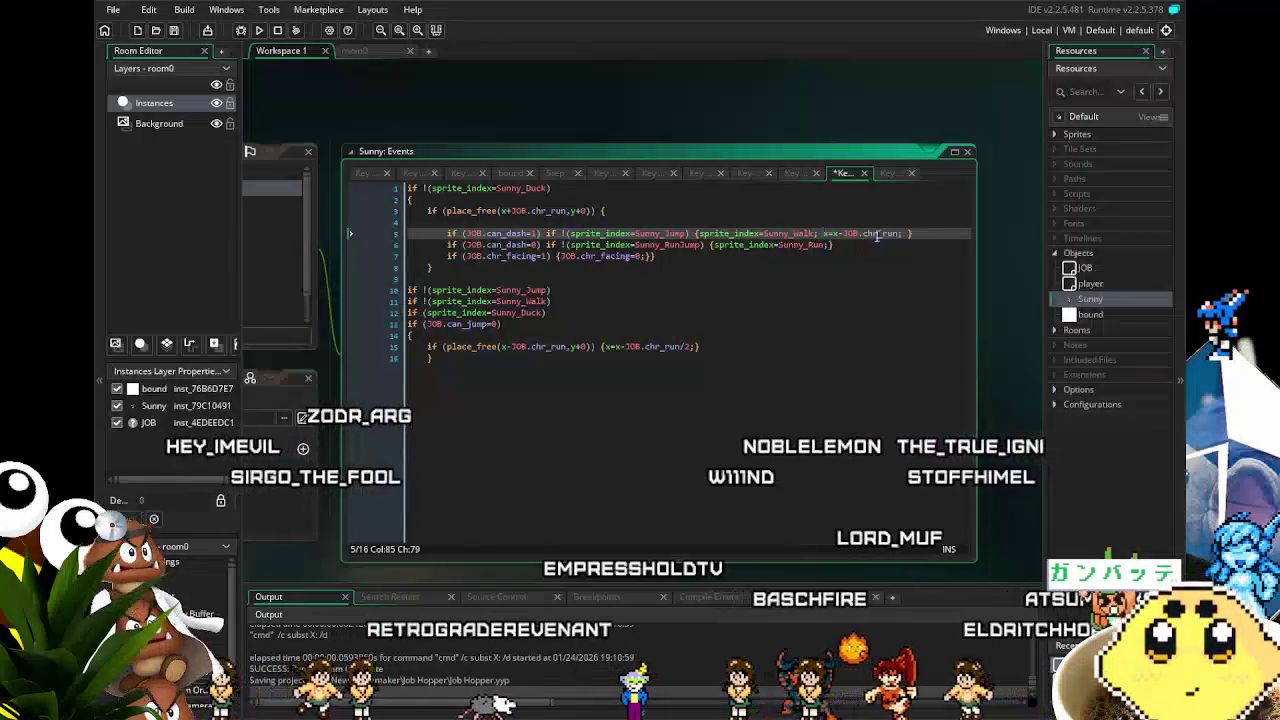
pyautogui.press('Left')
pyautogui.press('BackSpace')
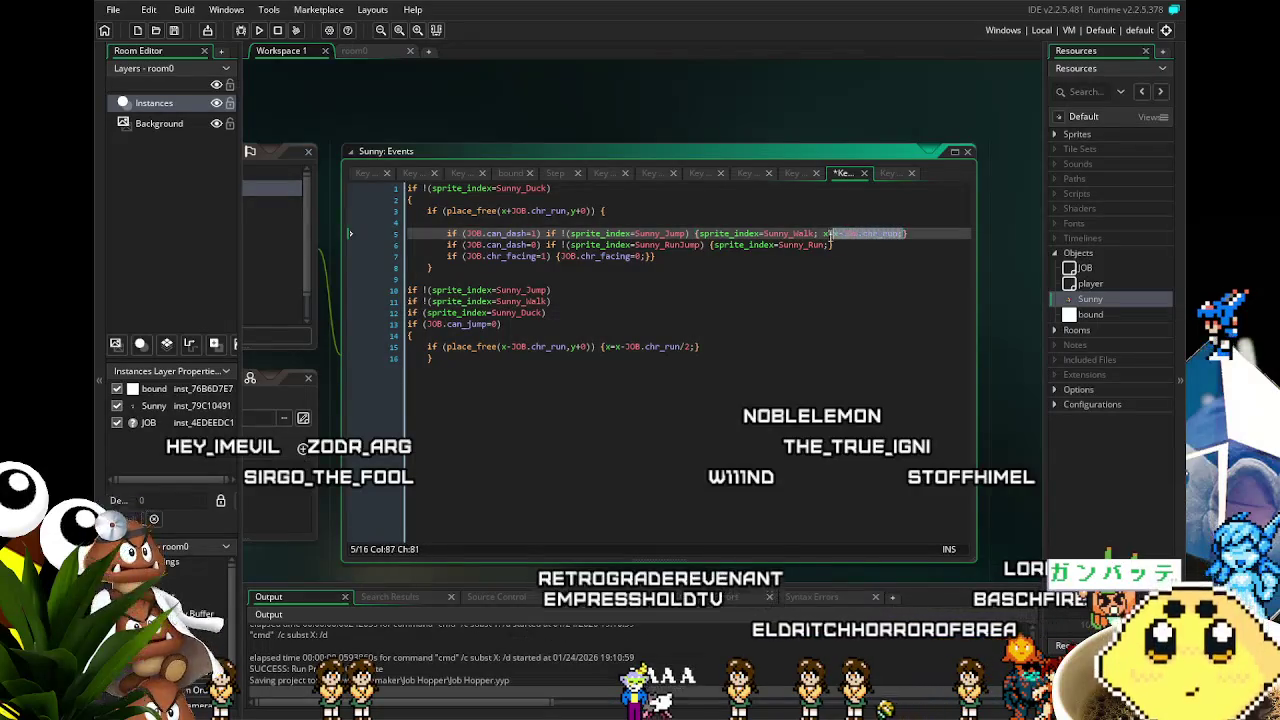
# - Make the Sunny_Run branch move left by JOB.chr_run*1.5
pyautogui.click(829, 245)
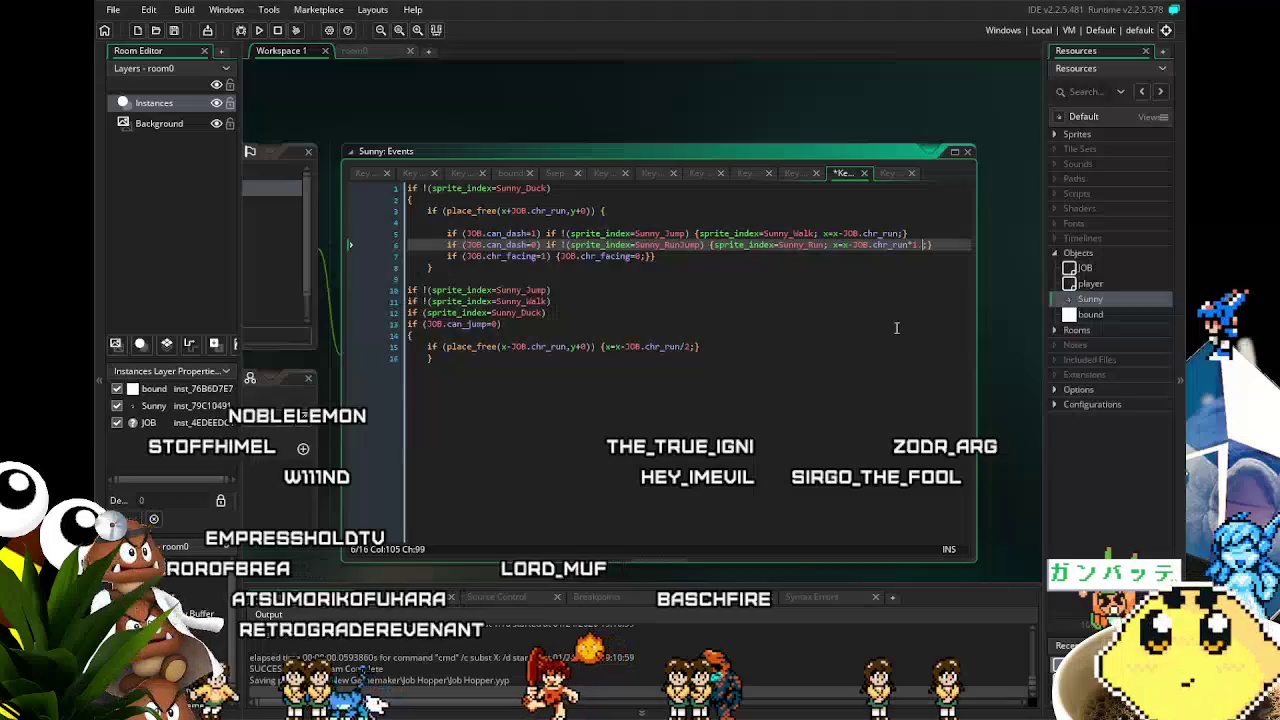
pyautogui.write('5')
pyautogui.click(896, 327)
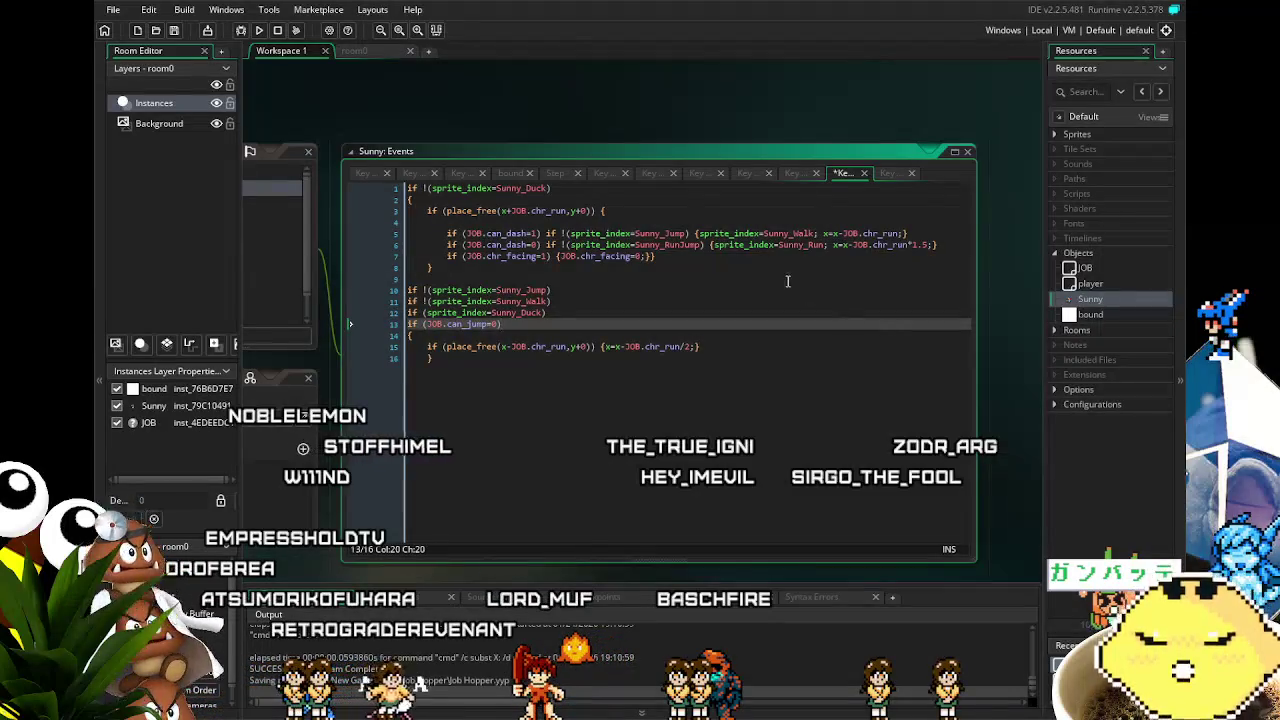
pyautogui.click(954, 246)
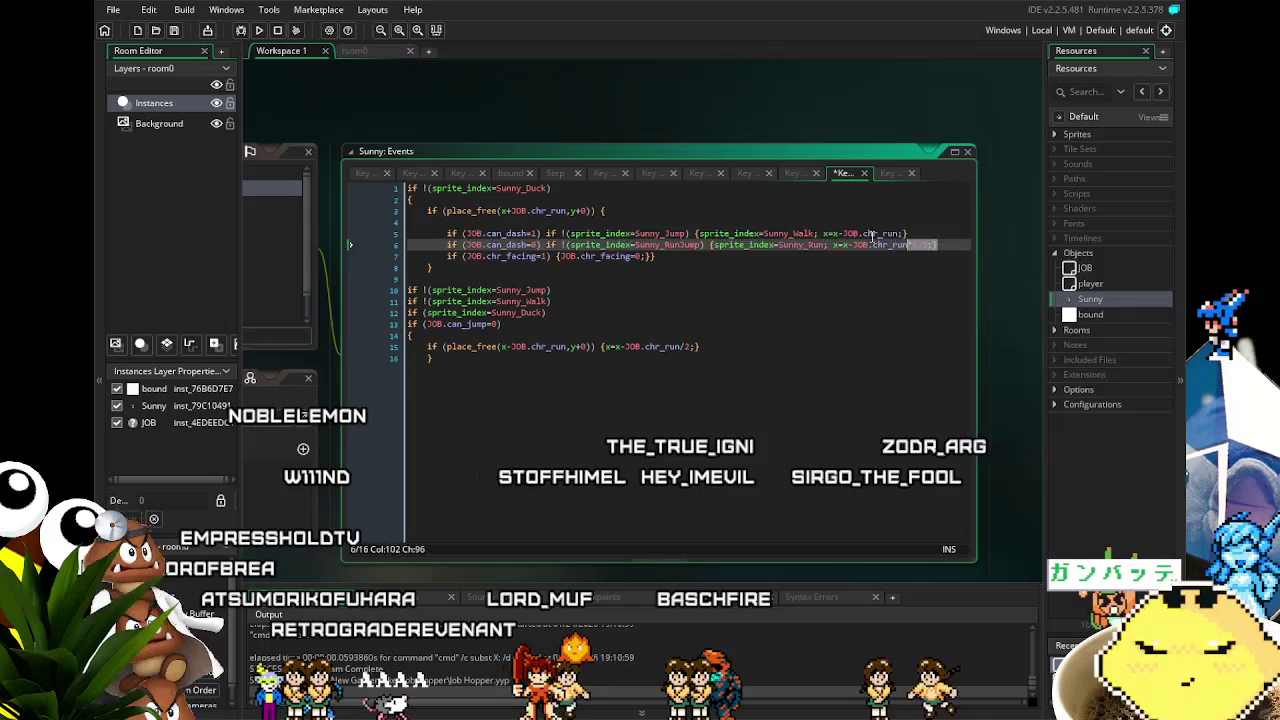
pyautogui.write('*1.5')
pyautogui.click(737, 273)
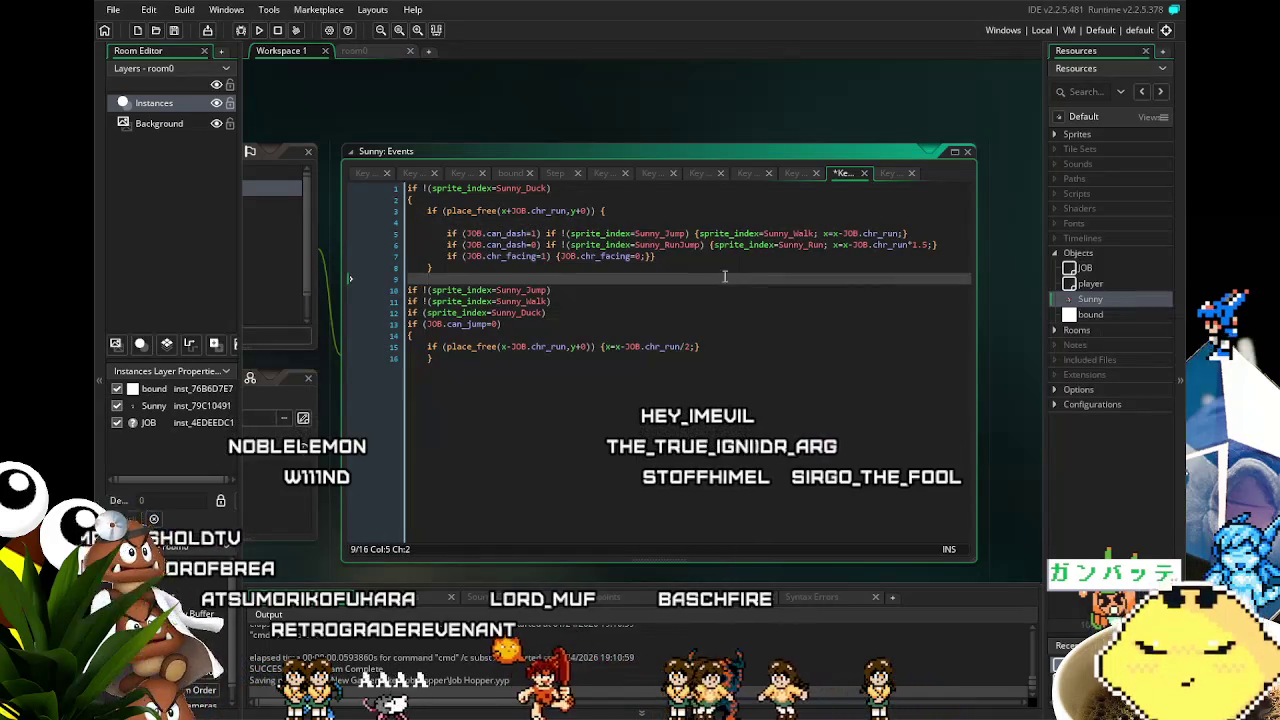
pyautogui.click(562, 423)
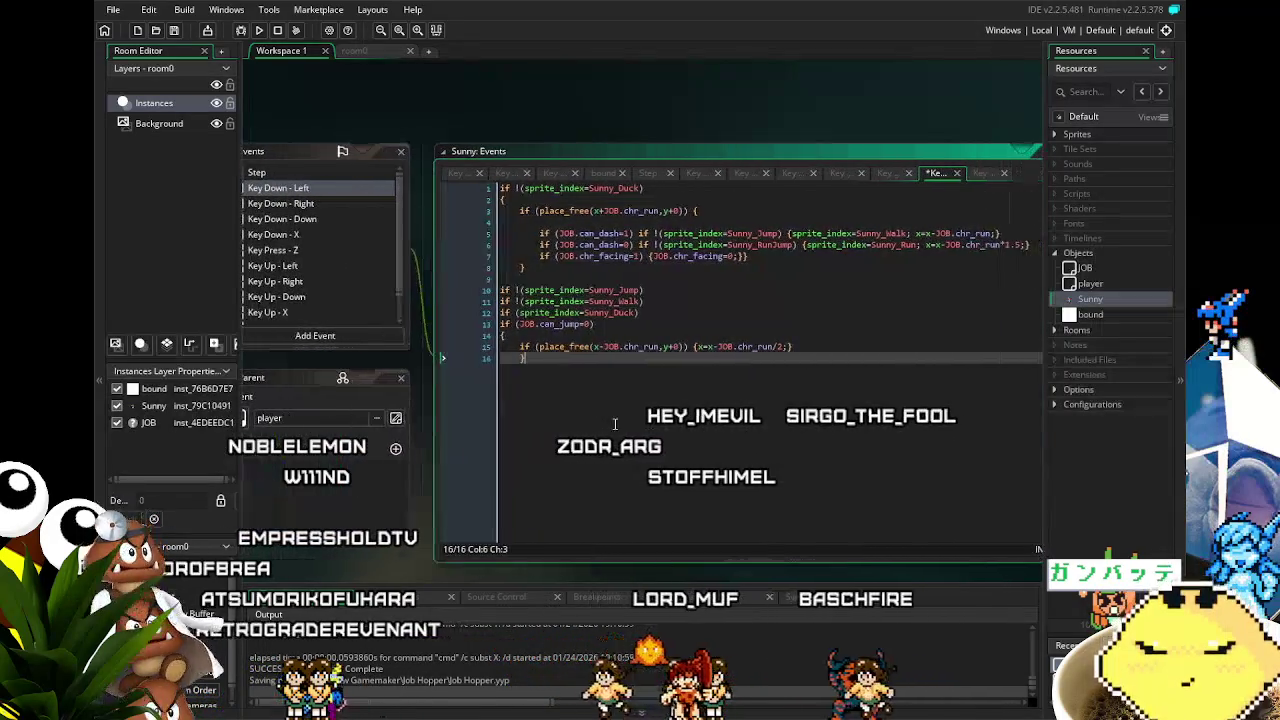
# - In Key Down - Right, move x=x+JOB.chr_run; into the Sunny_Walk branch
pyautogui.click(299, 204)
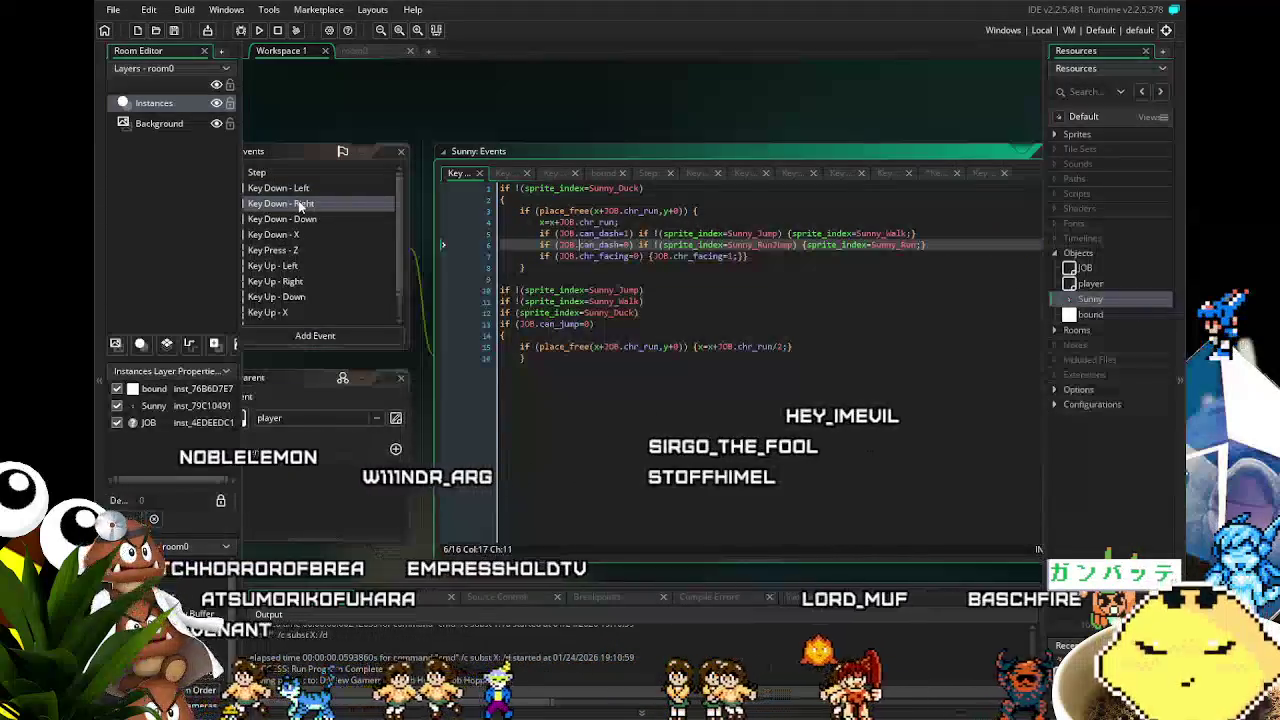
pyautogui.moveTo(623, 222); pyautogui.dragTo(541, 224)
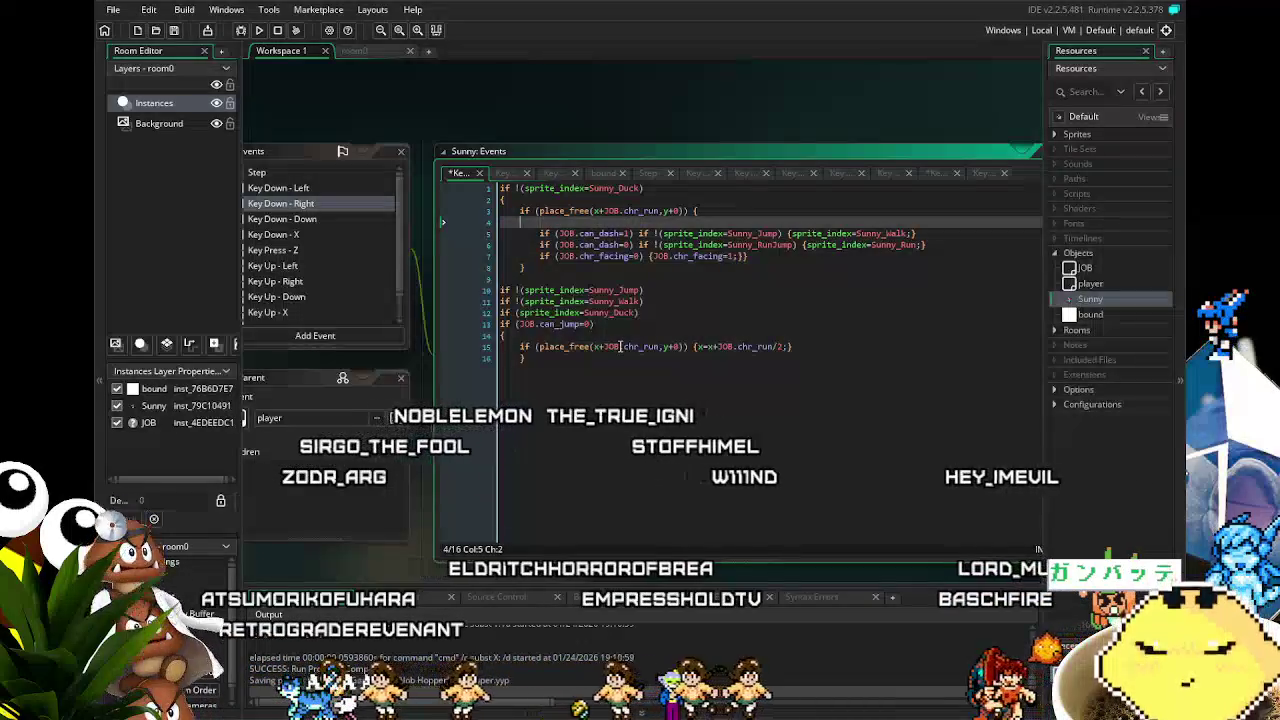
pyautogui.press('BackSpace')
pyautogui.press('BackSpace')
pyautogui.press('BackSpace')
pyautogui.click(914, 222)
pyautogui.hotkey('ctrl', 'v')
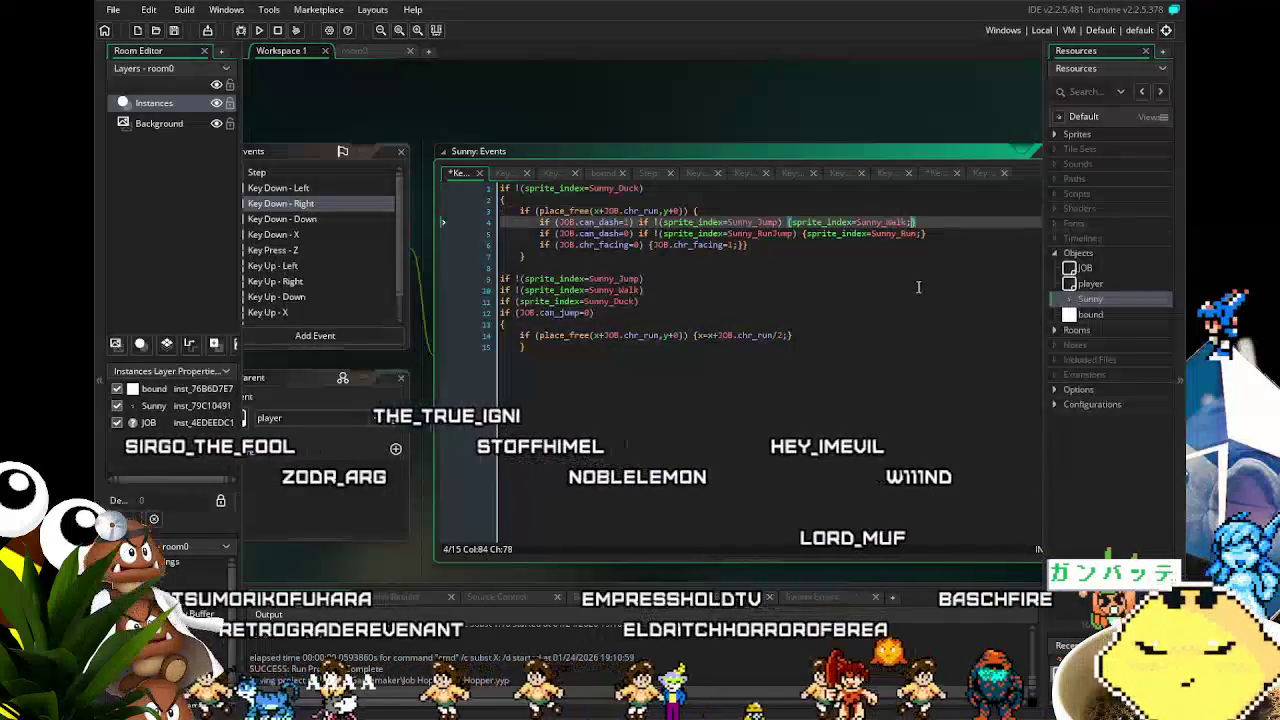
pyautogui.press('BackSpace')
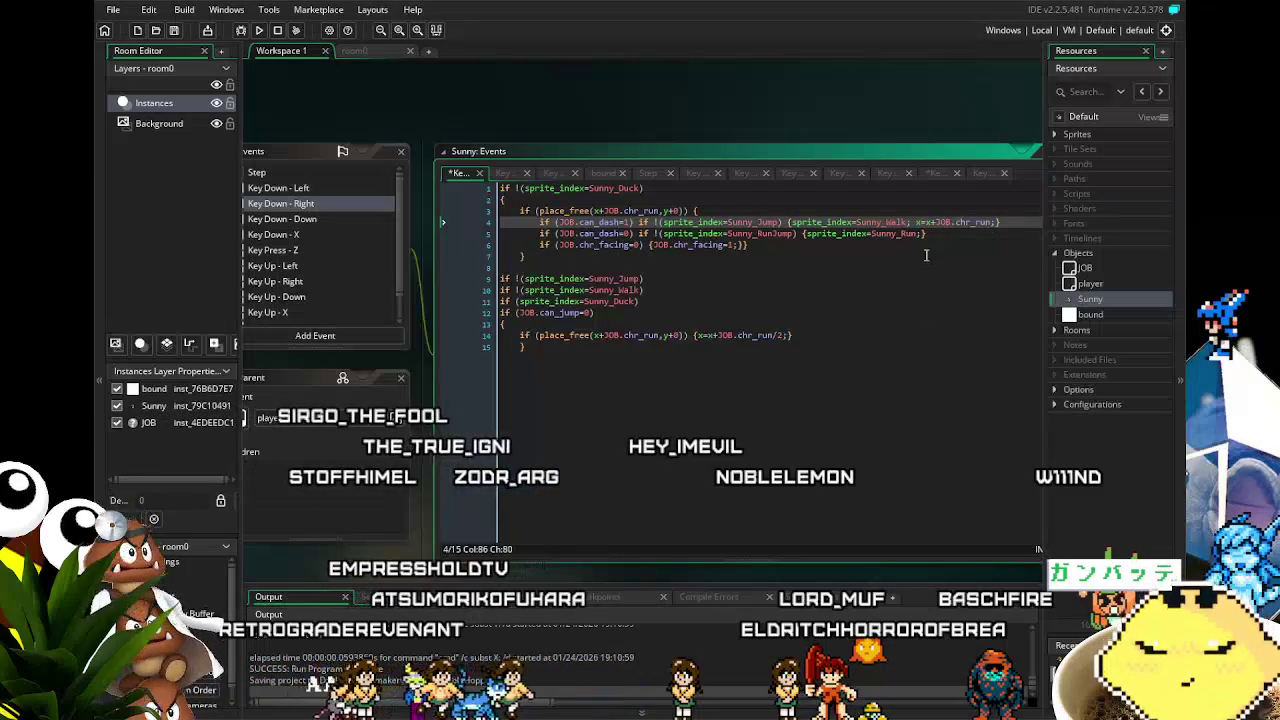
# - Build and run the game to test the updated movement
pyautogui.press('Down')
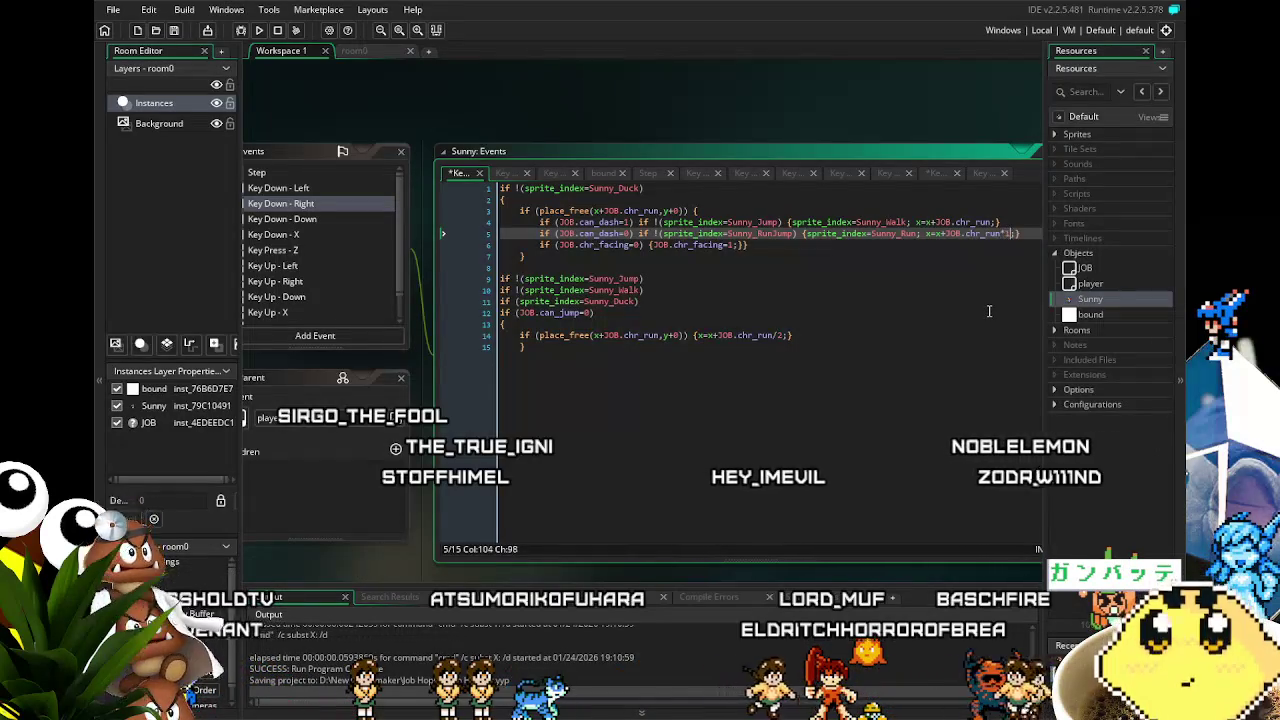
pyautogui.click(920, 360)
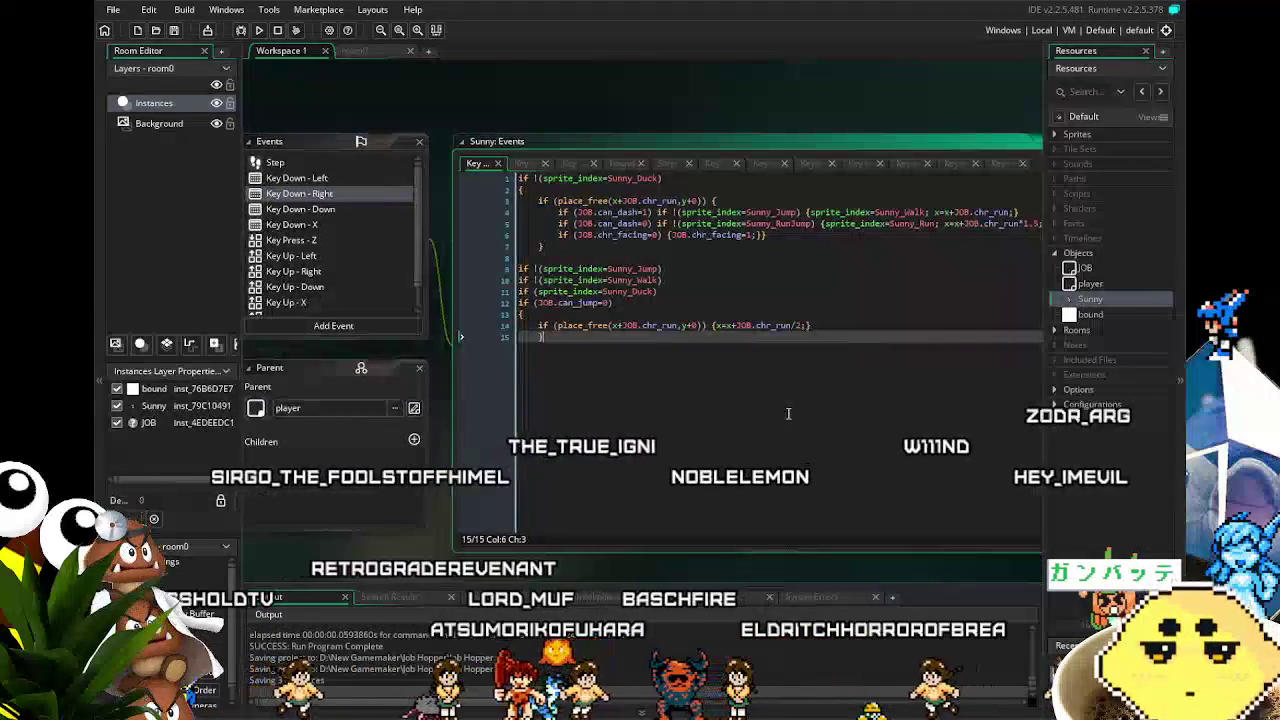
pyautogui.click(259, 30)
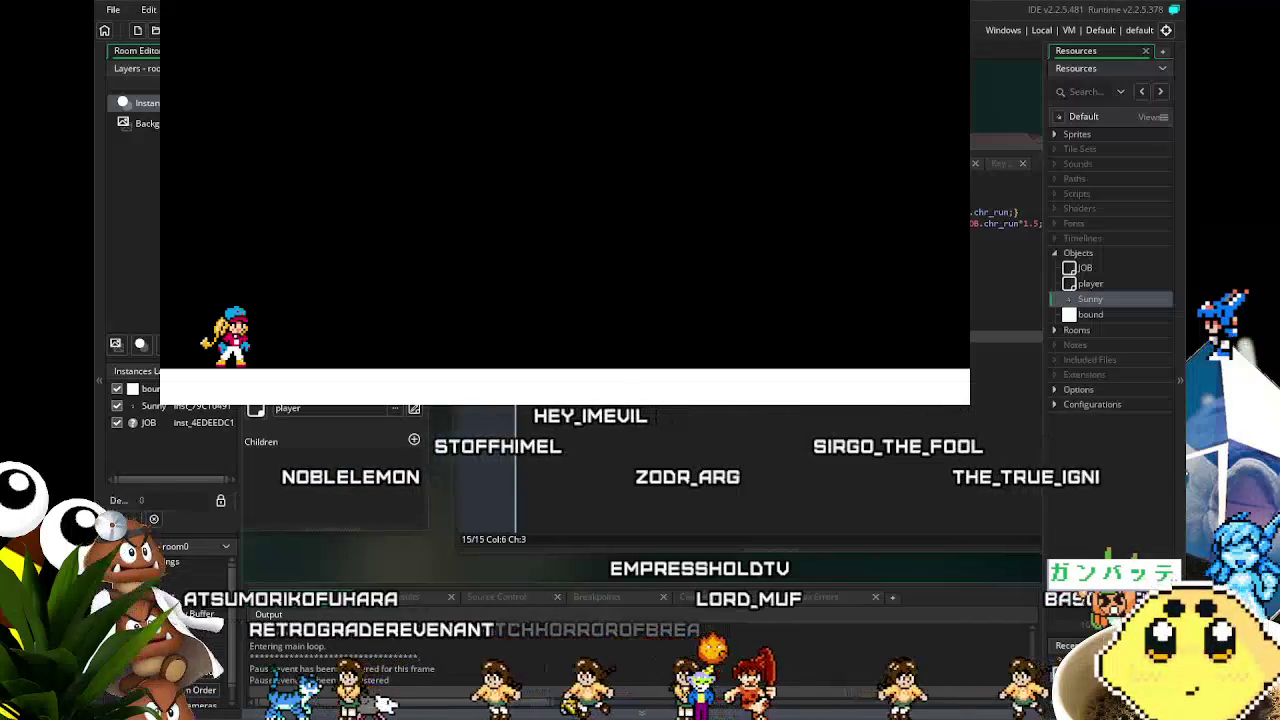
# - Run Sunny back and forth across the room with the arrow keys
pyautogui.press('Right')
pyautogui.press('Right')
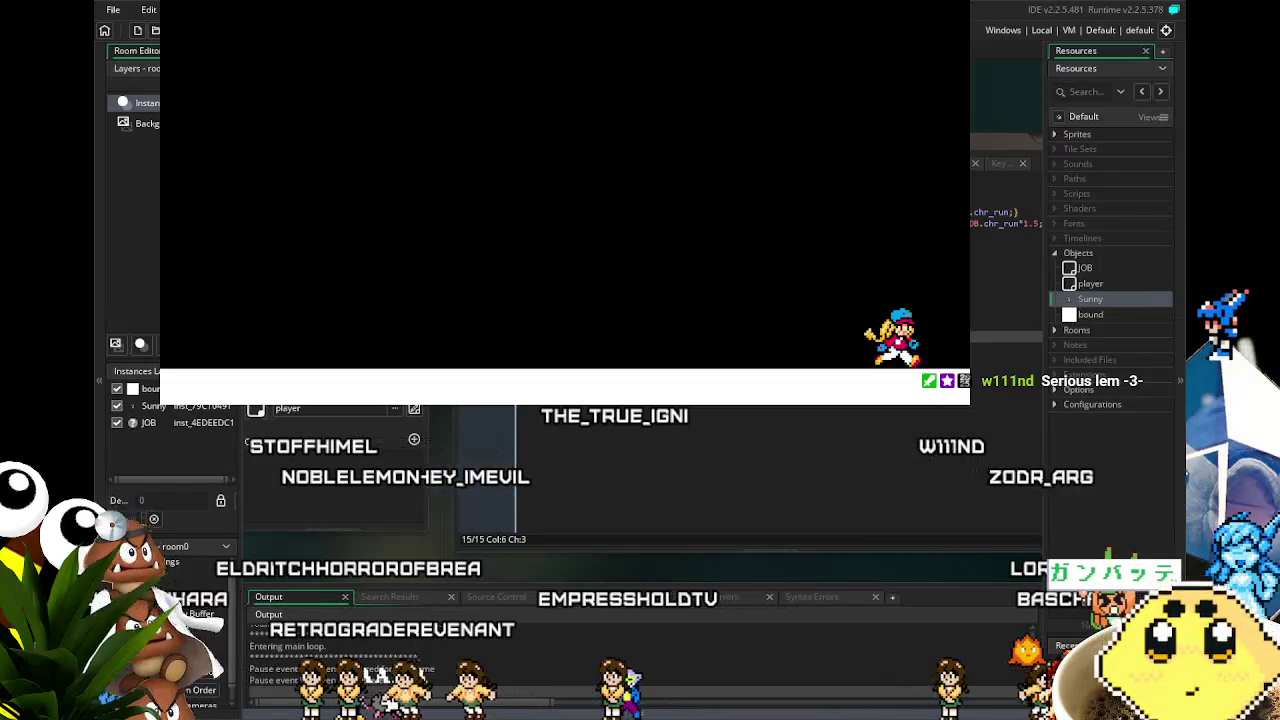
pyautogui.press('Left')
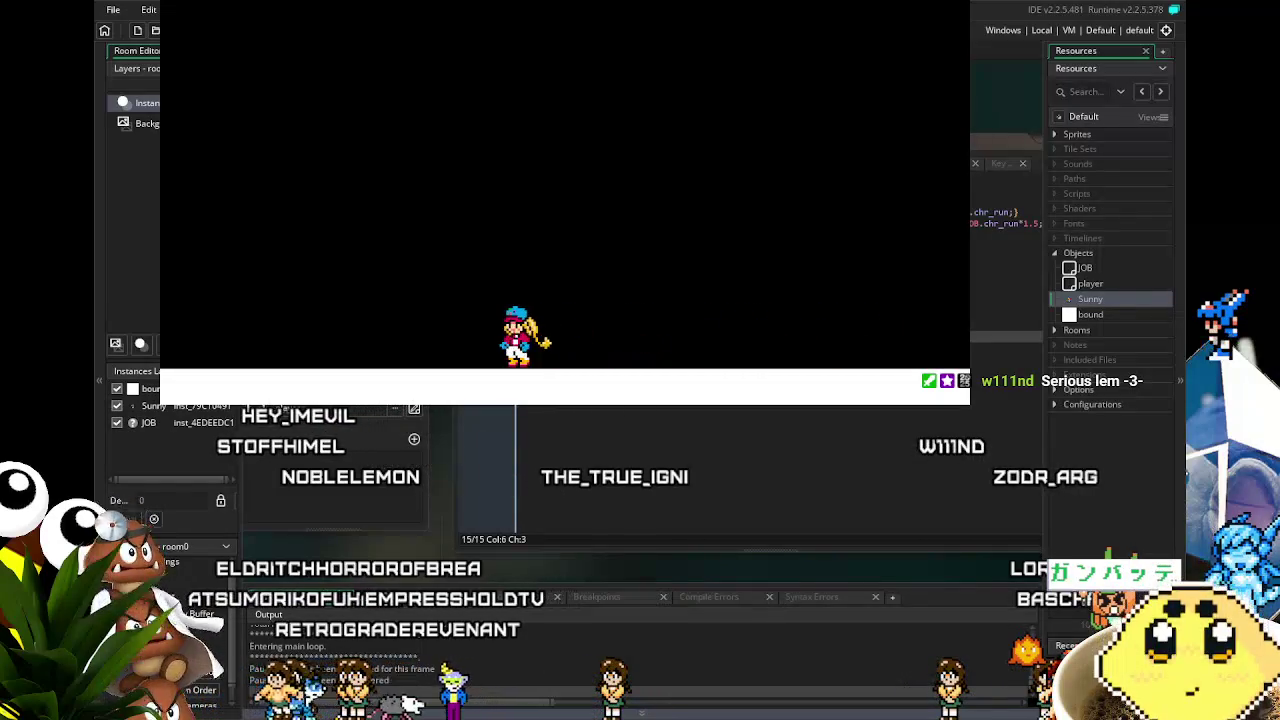
pyautogui.press('Left')
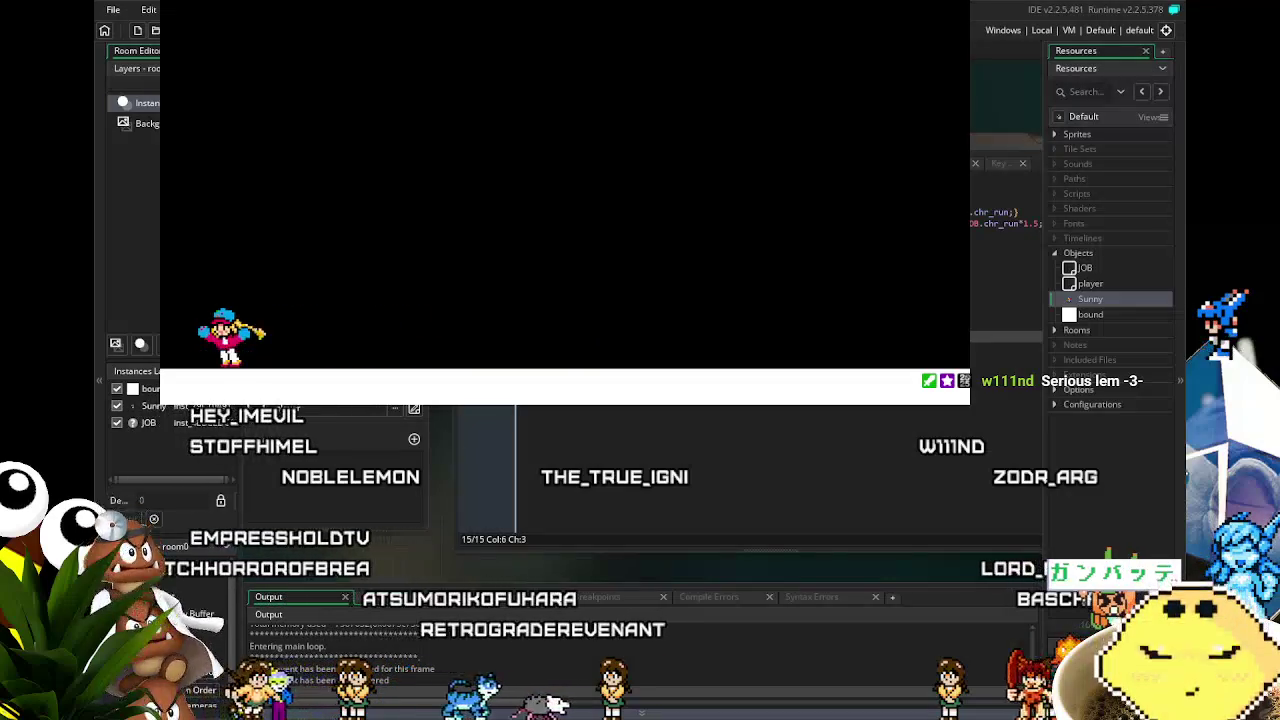
pyautogui.press('Right')
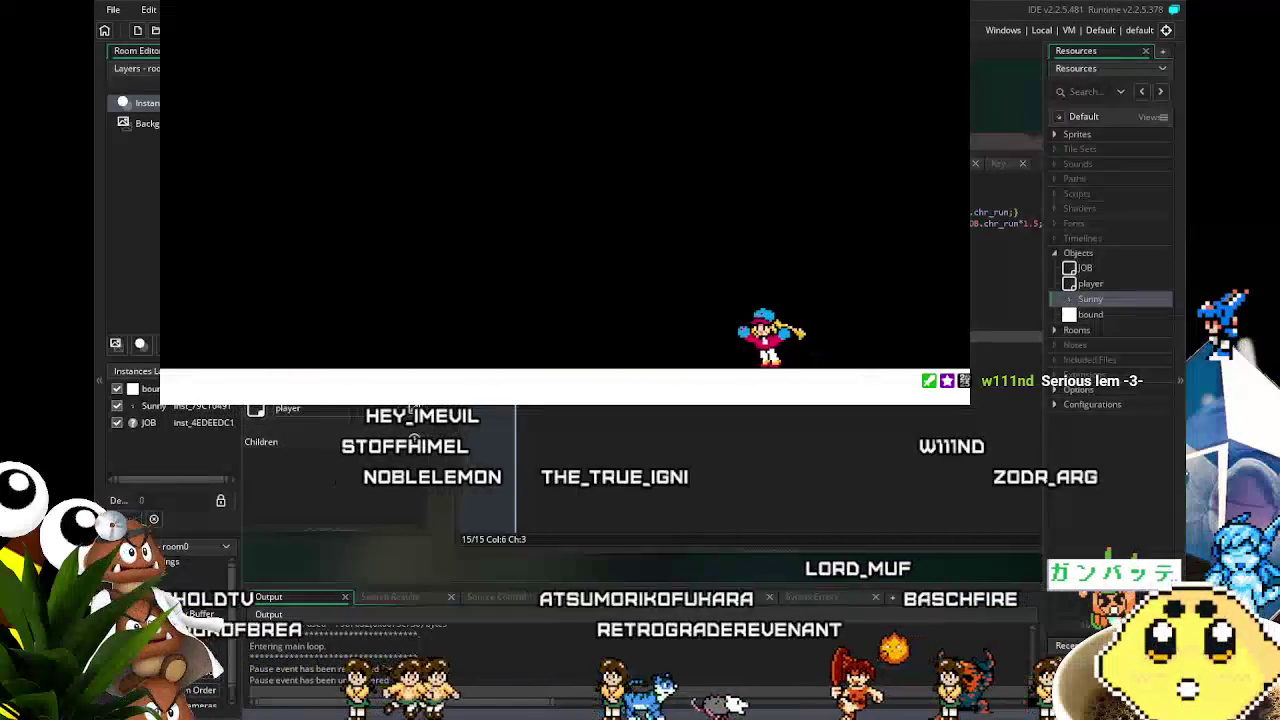
pyautogui.press('Left')
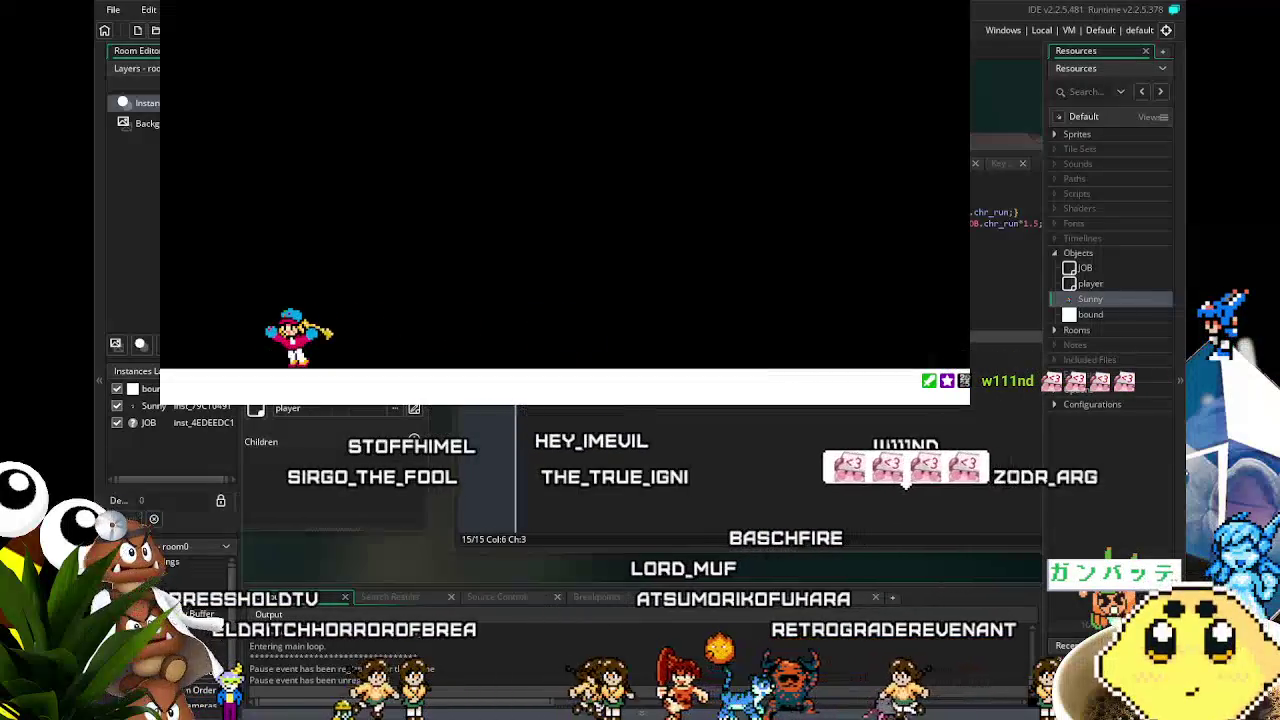
pyautogui.press('Right')
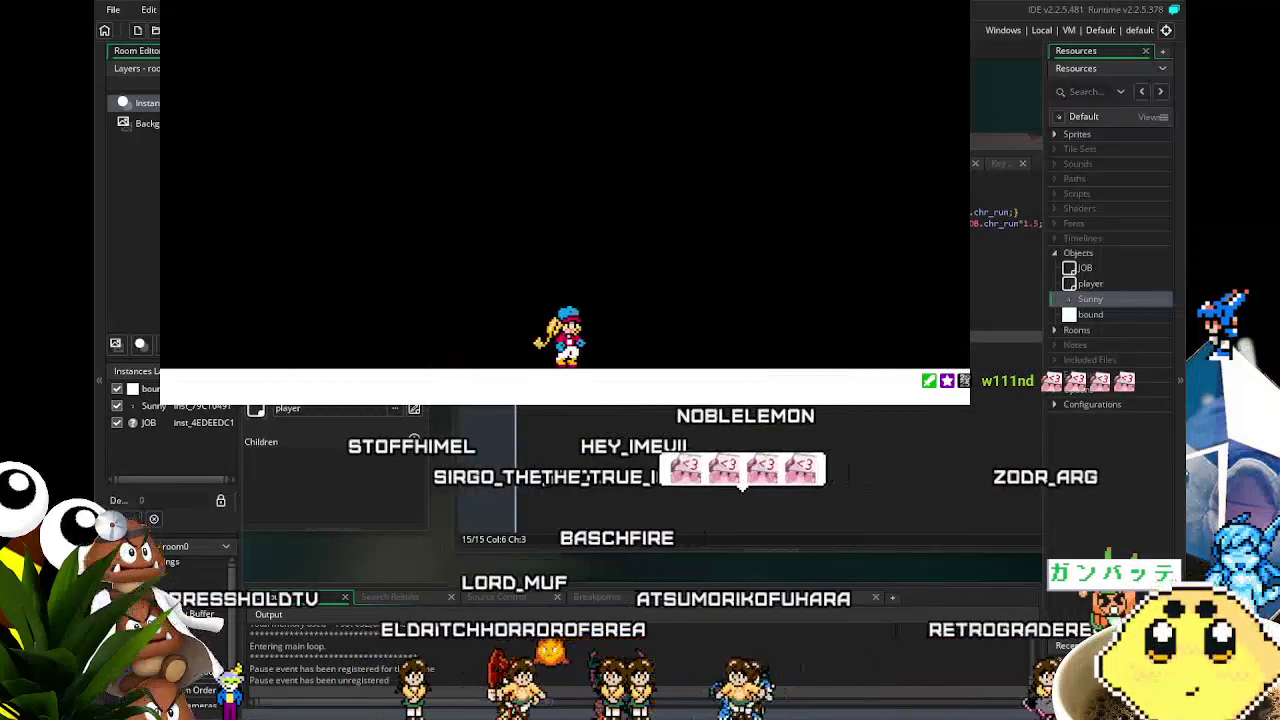
pyautogui.press('Right')
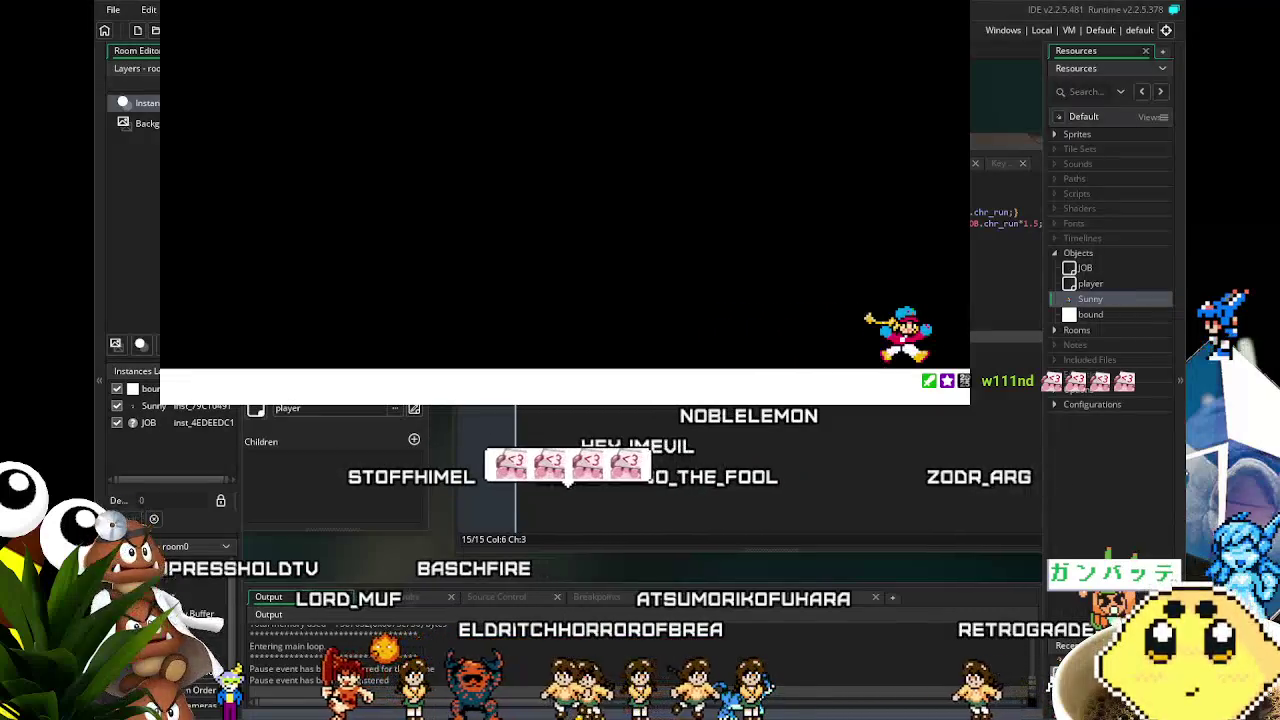
pyautogui.press('Left')
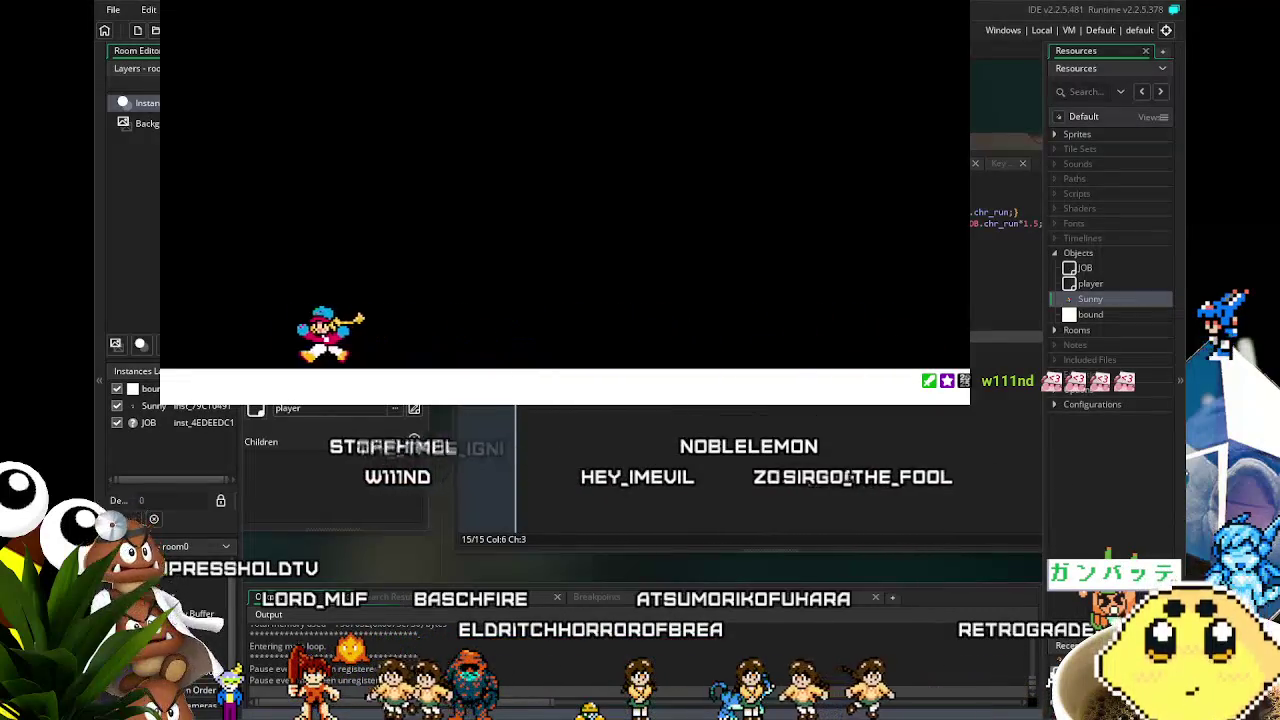
# - Make Sunny jump while moving, run off the right edge, then stop the game
pyautogui.press('Left')
pyautogui.press('space')
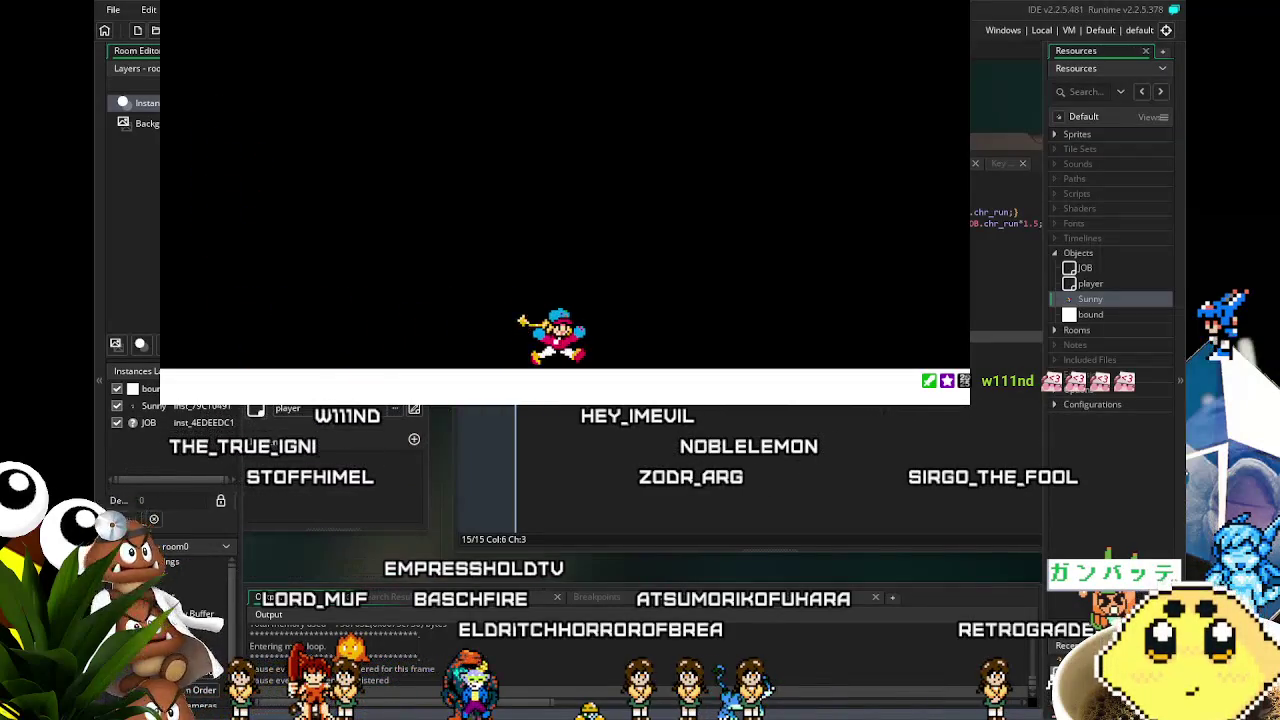
pyautogui.press('Left')
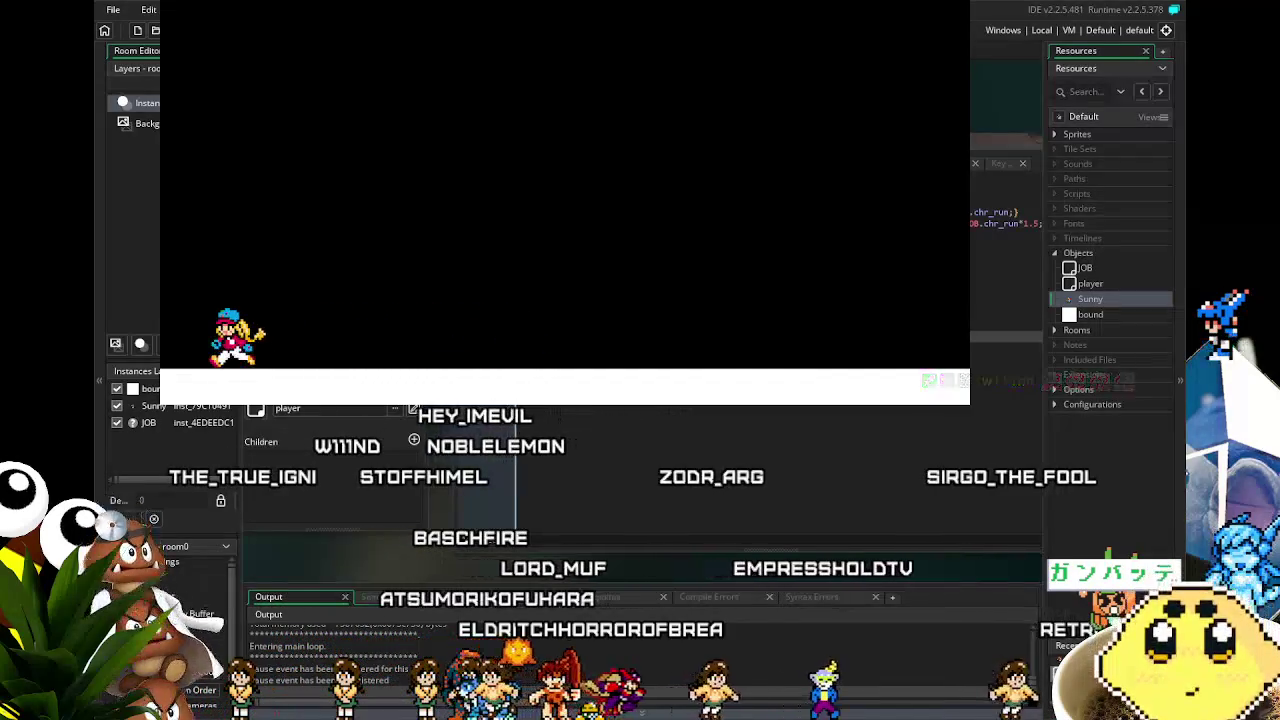
pyautogui.press('Left')
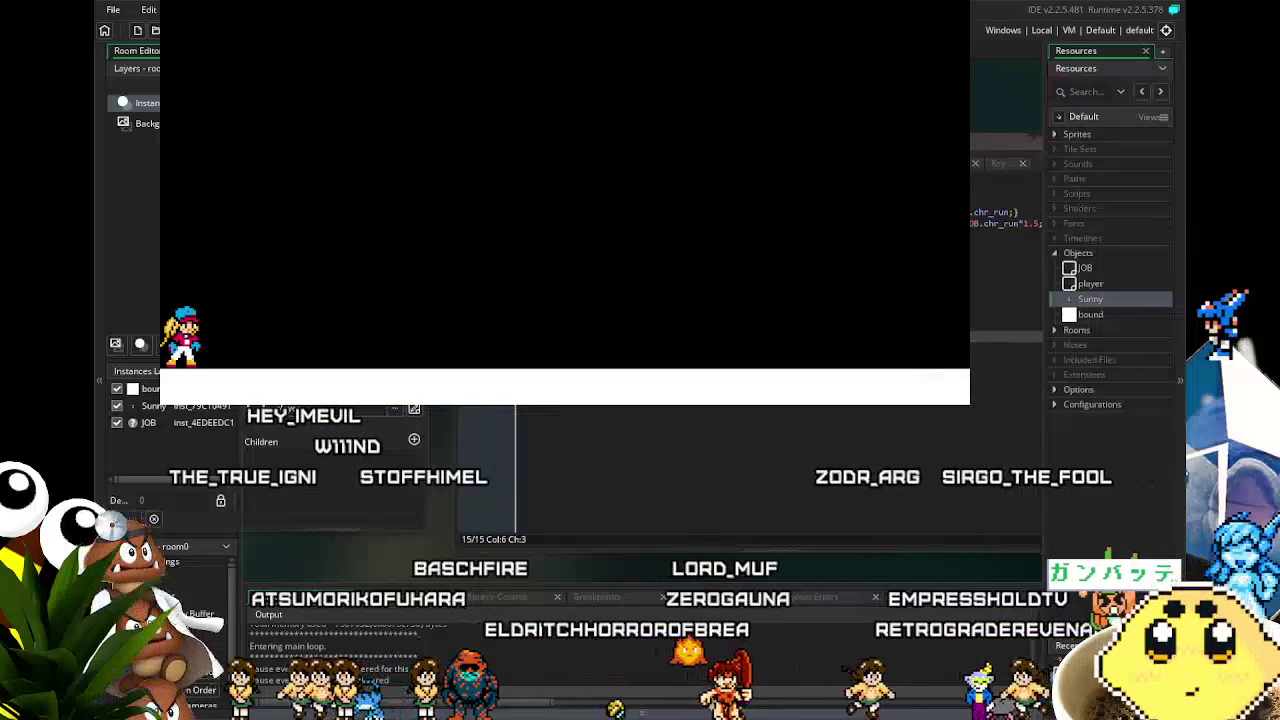
pyautogui.press('Right')
pyautogui.press('Right')
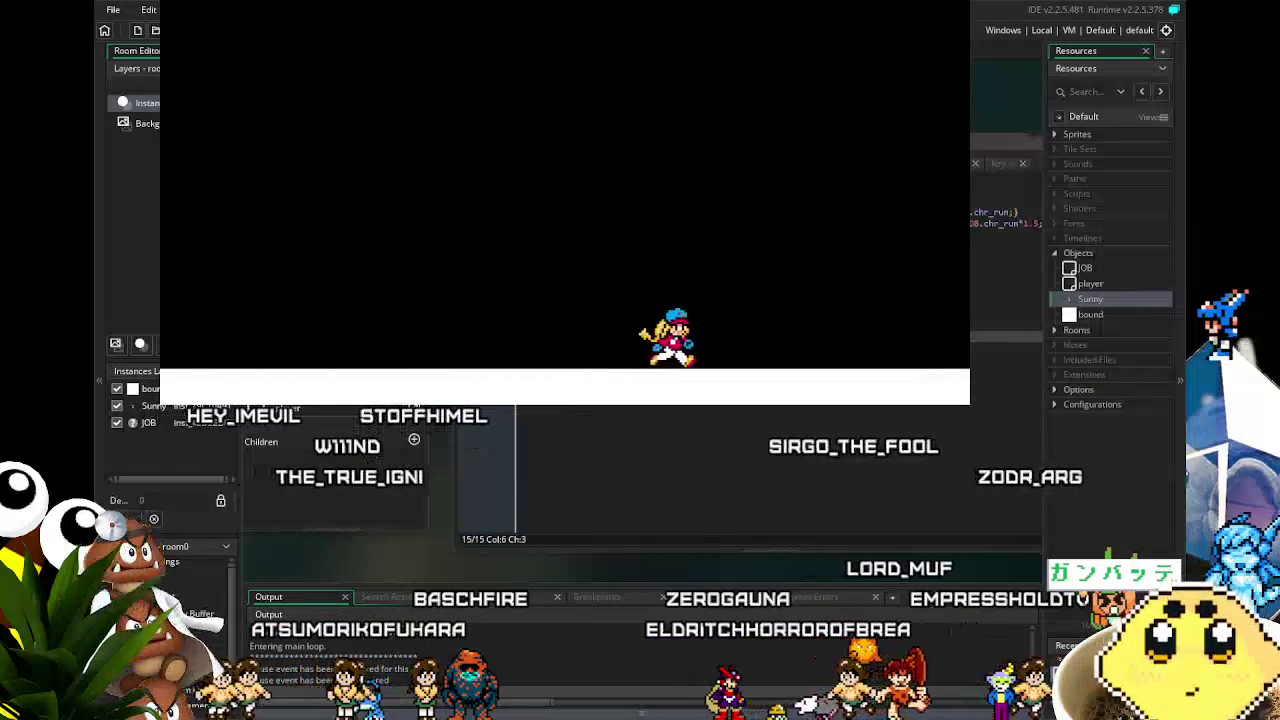
pyautogui.press('space')
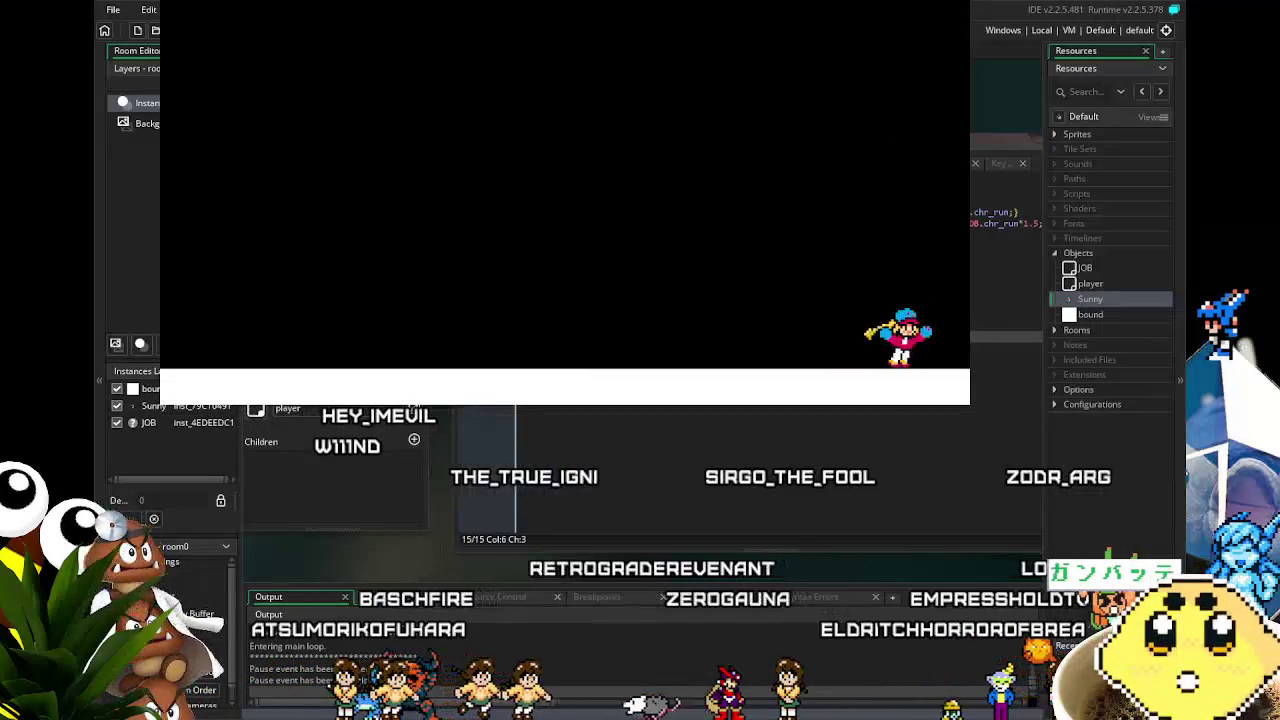
pyautogui.press('Right')
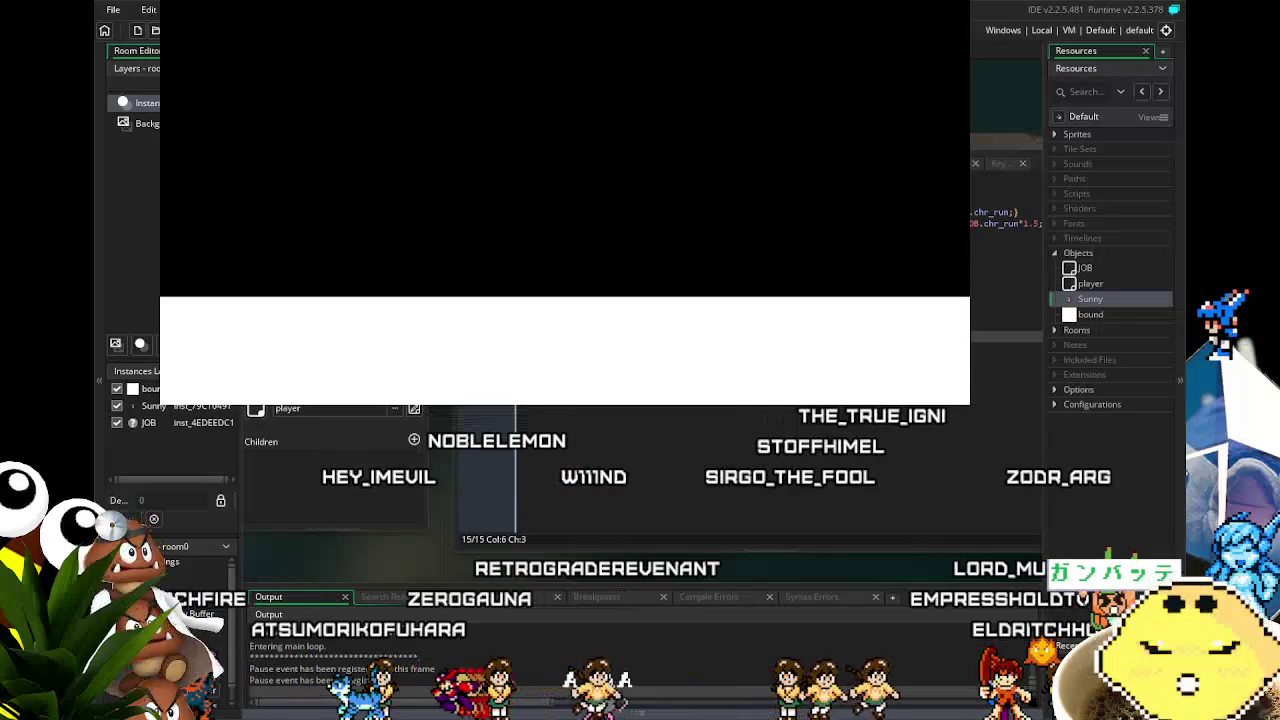
pyautogui.press('Escape')
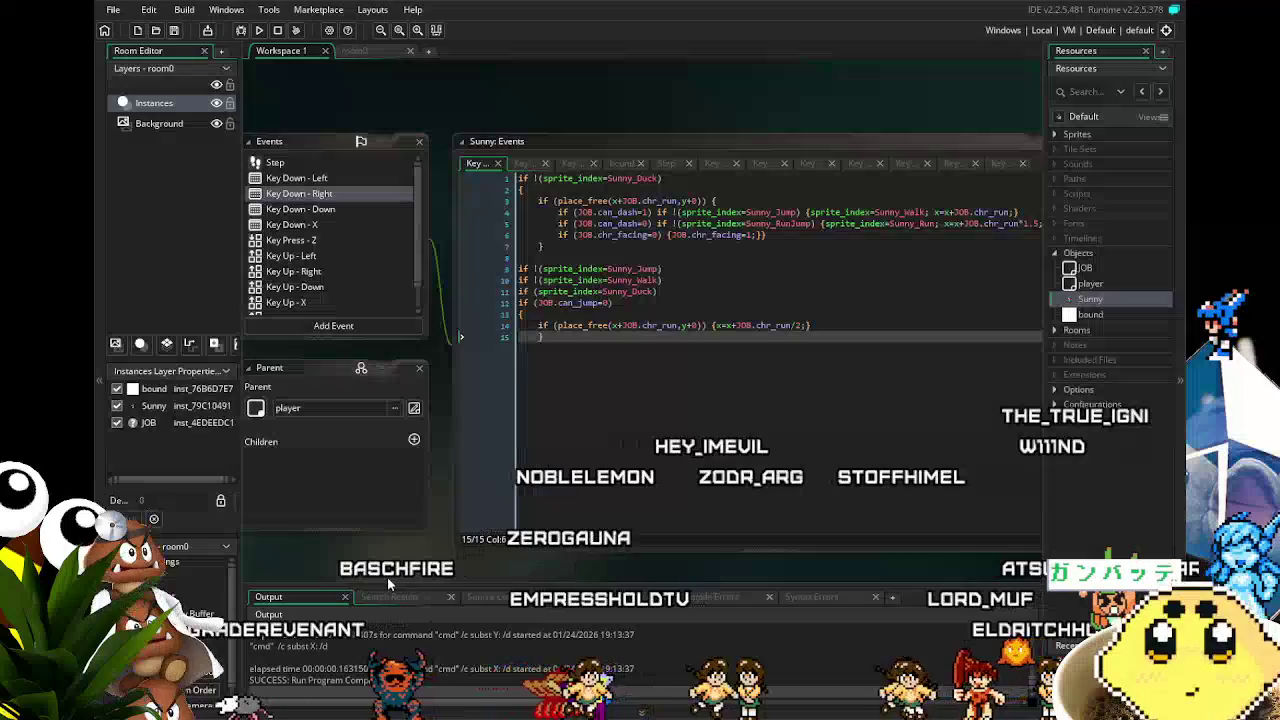
# - Bring Sunny's object editor into view and open its Step event code
pyautogui.moveTo(328, 539)
pyautogui.mouseDown()
pyautogui.moveTo(449, 527)
pyautogui.moveTo(430, 539)
pyautogui.mouseUp()
pyautogui.moveTo(277, 537); pyautogui.dragTo(335, 523)
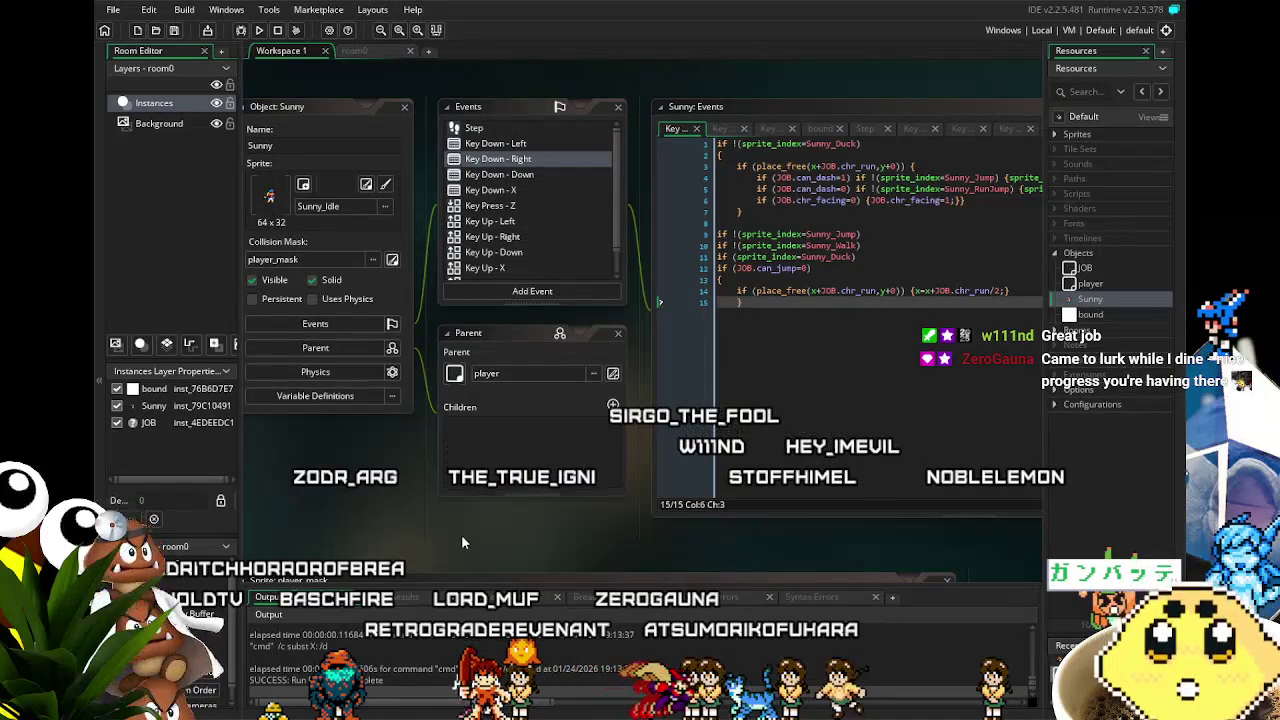
pyautogui.moveTo(461, 534); pyautogui.dragTo(446, 538)
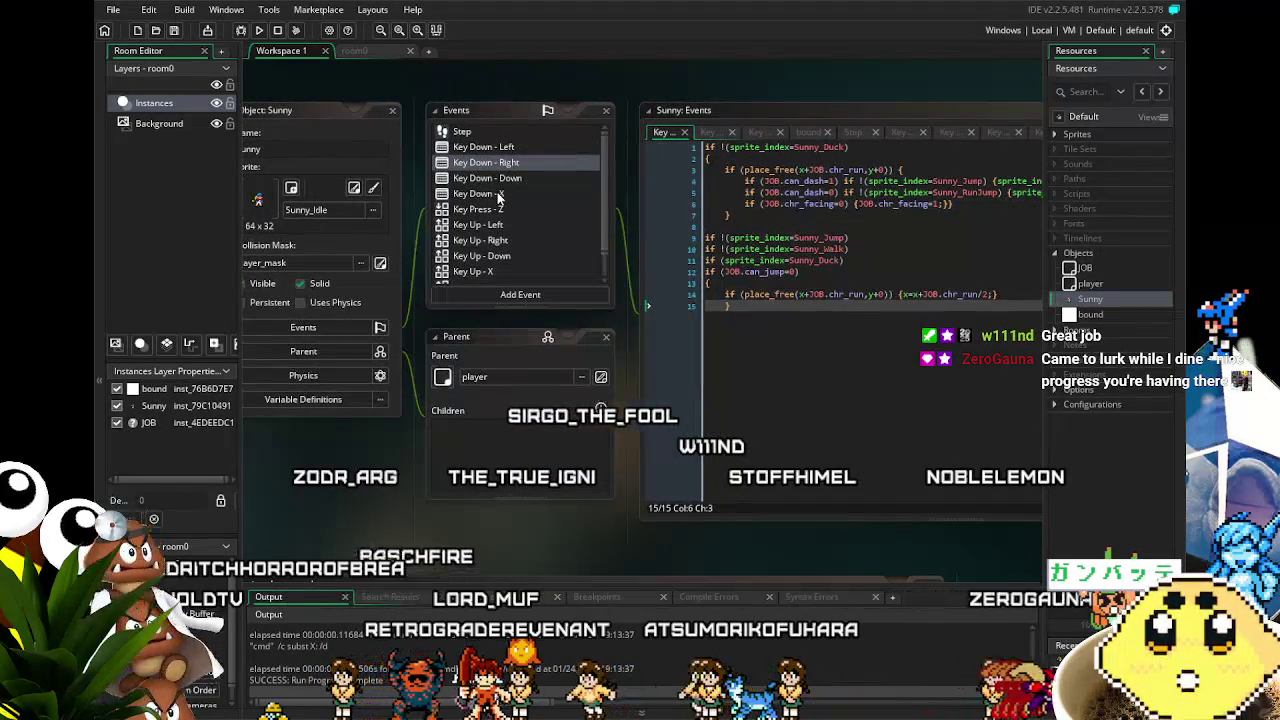
pyautogui.scroll(1, 498, 375)
pyautogui.click(480, 174)
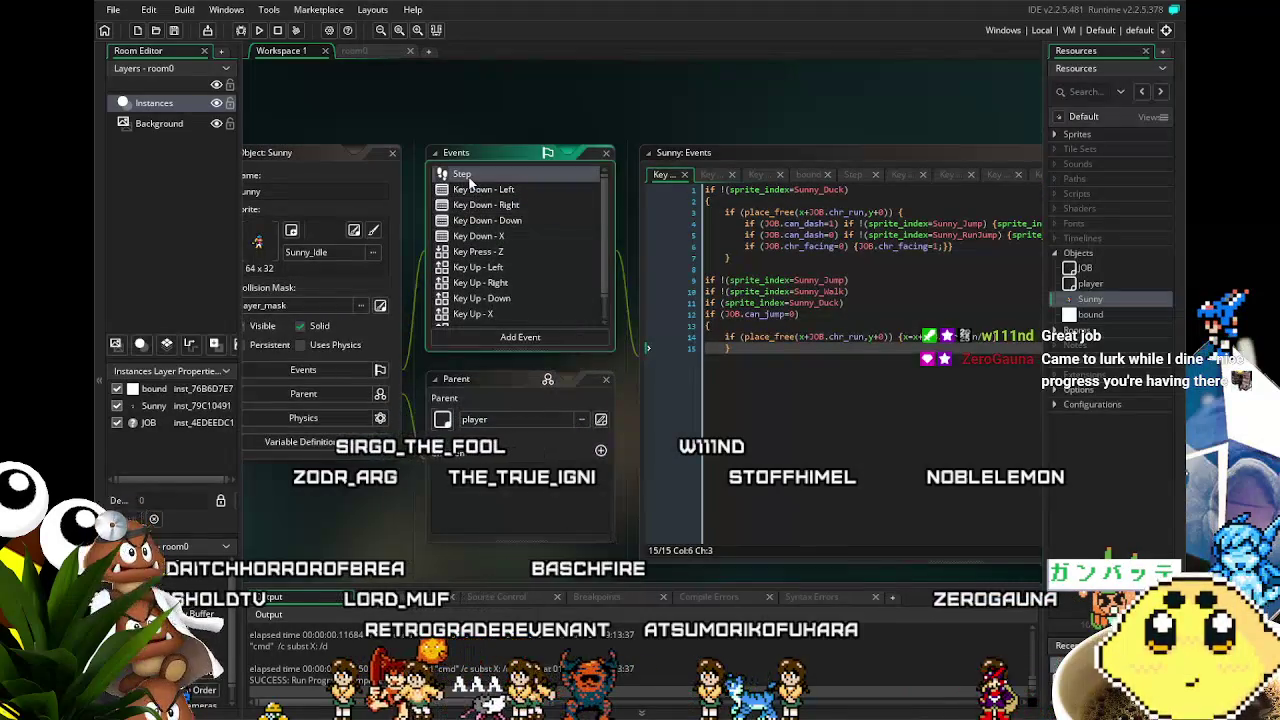
# - Open the player object's editor from the Resources panel
pyautogui.scroll(-1, 513, 241)
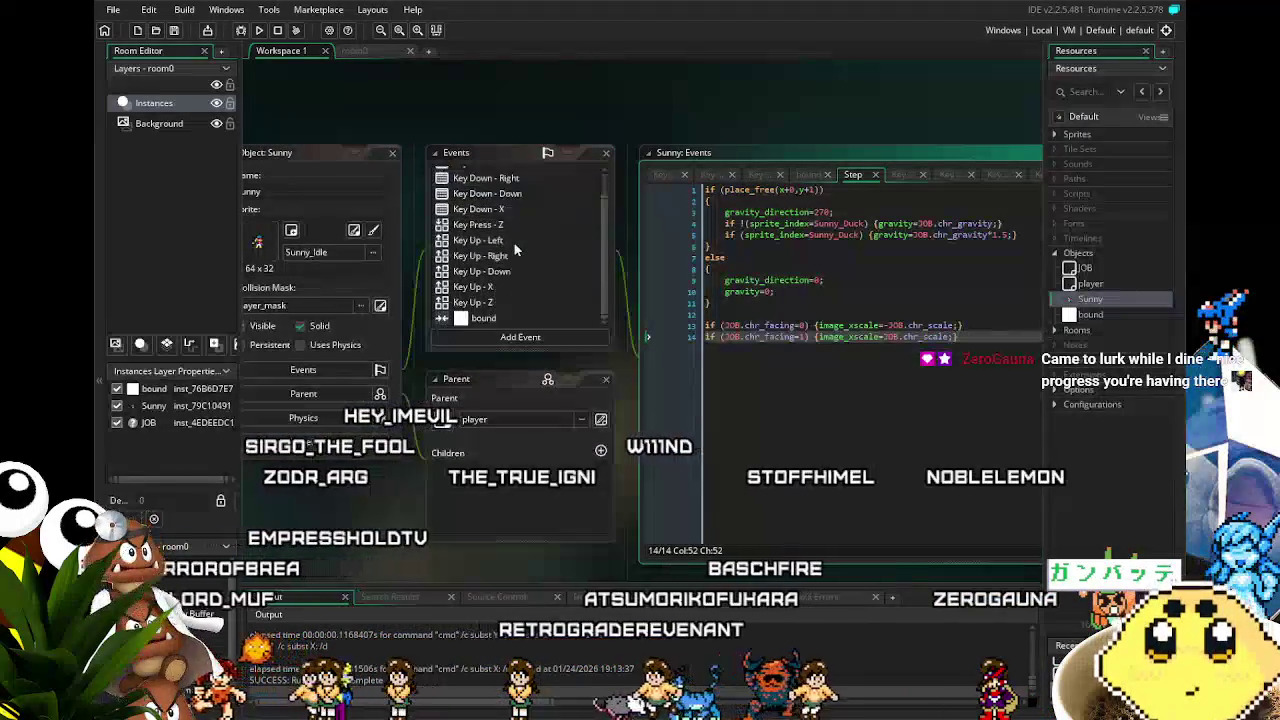
pyautogui.scroll(1, 513, 241)
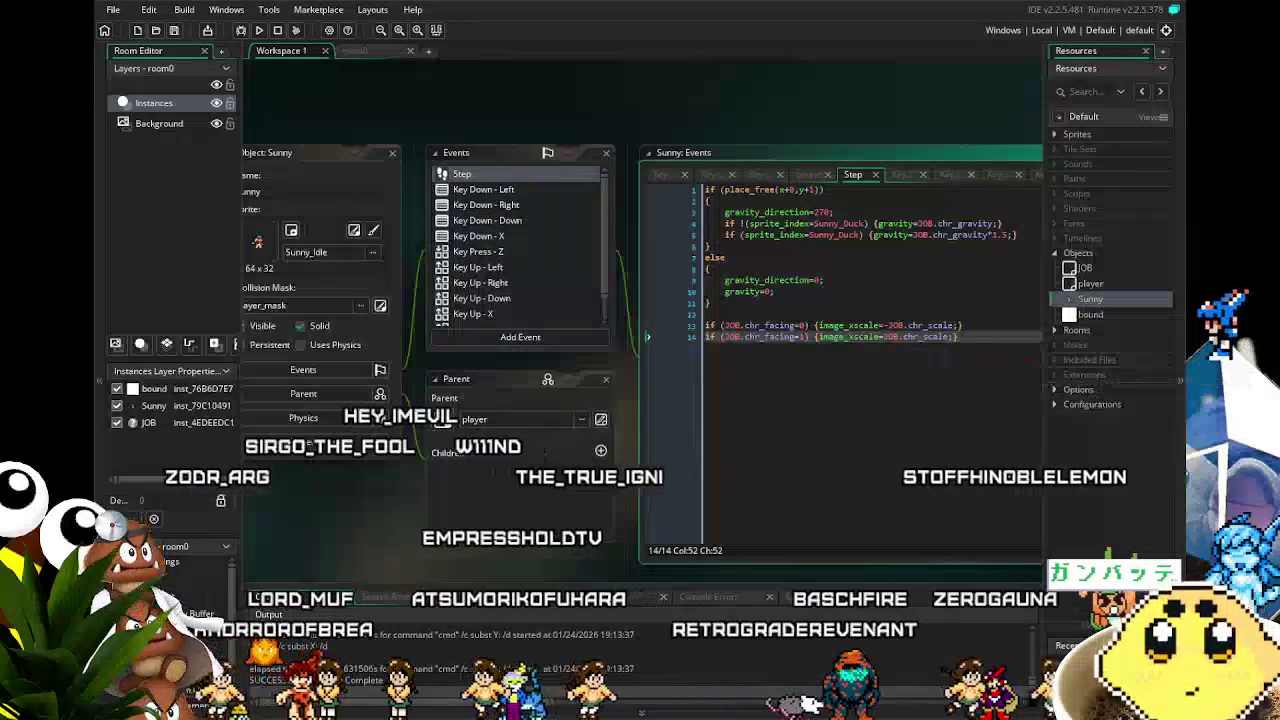
pyautogui.scroll(-1, 543, 540)
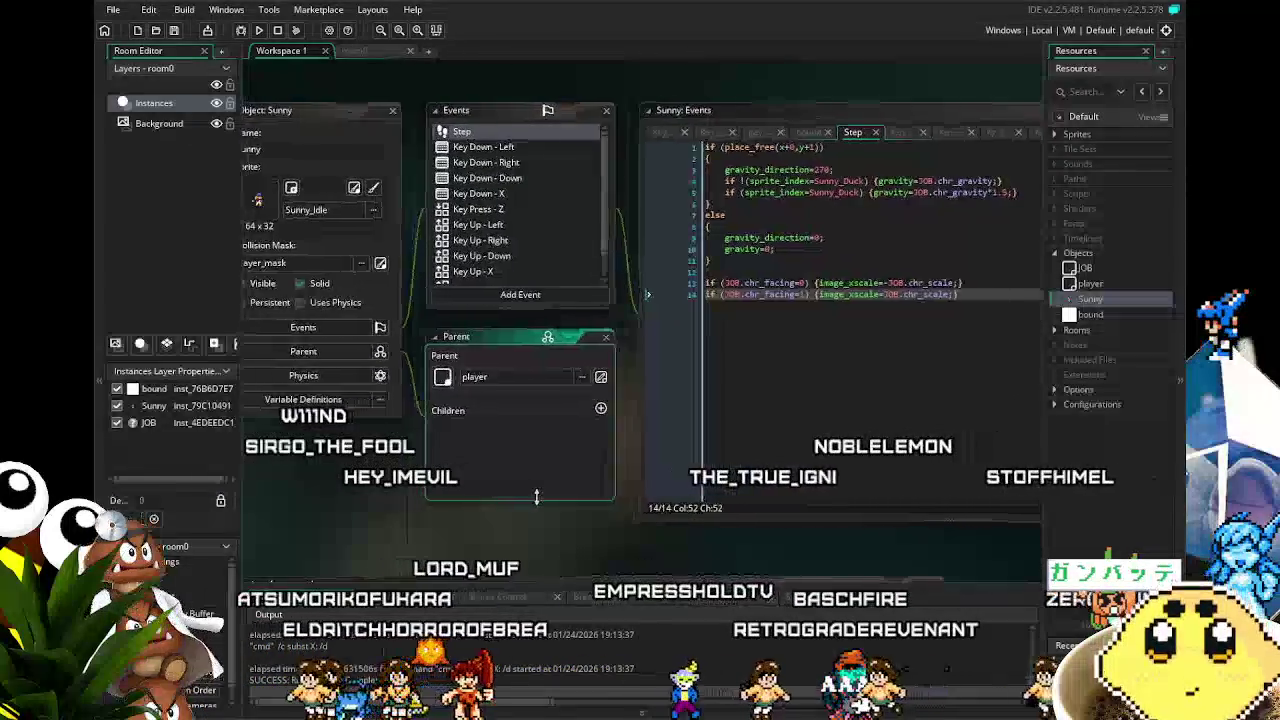
pyautogui.scroll(-1, 509, 259)
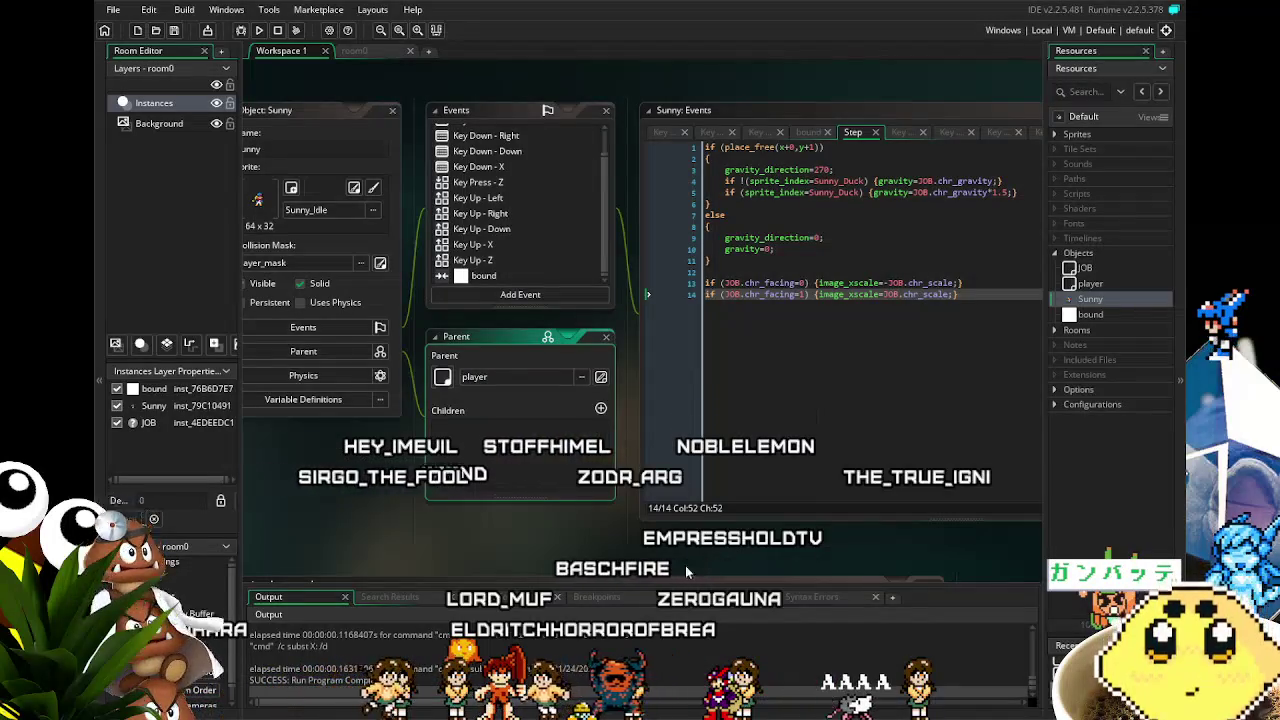
pyautogui.hscroll(-2, 550, 550)
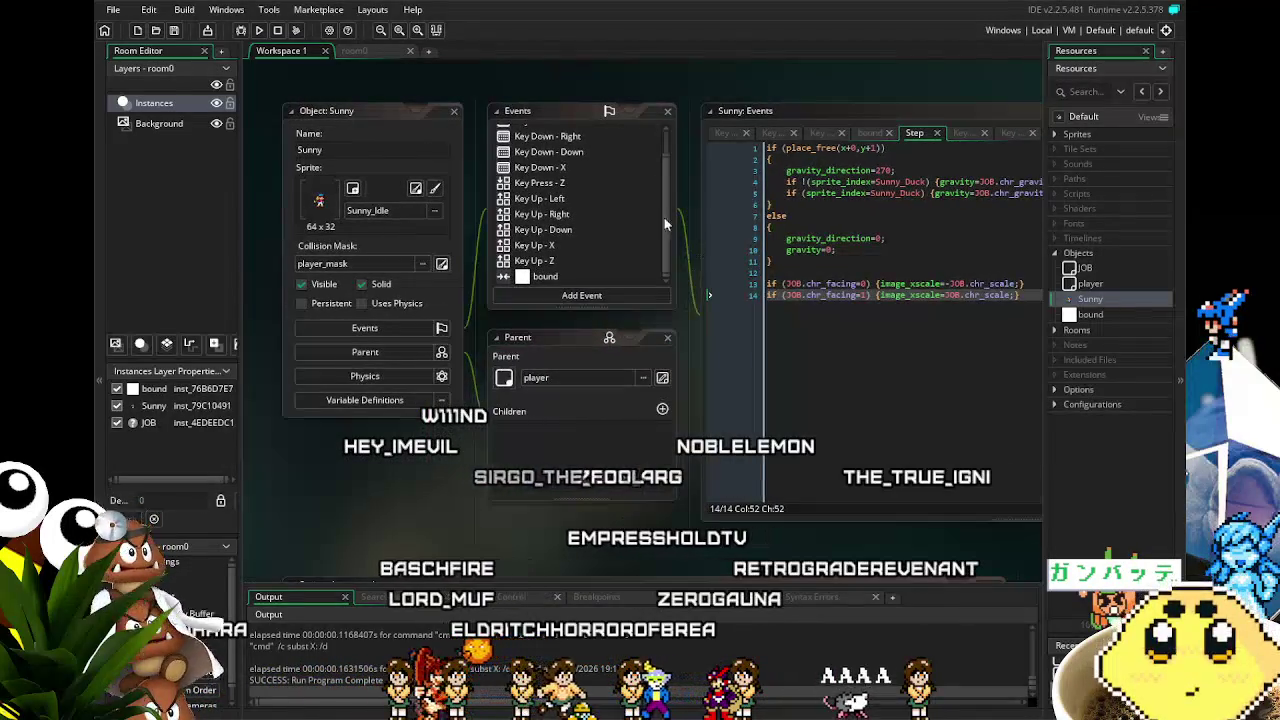
pyautogui.scroll(1, 567, 262)
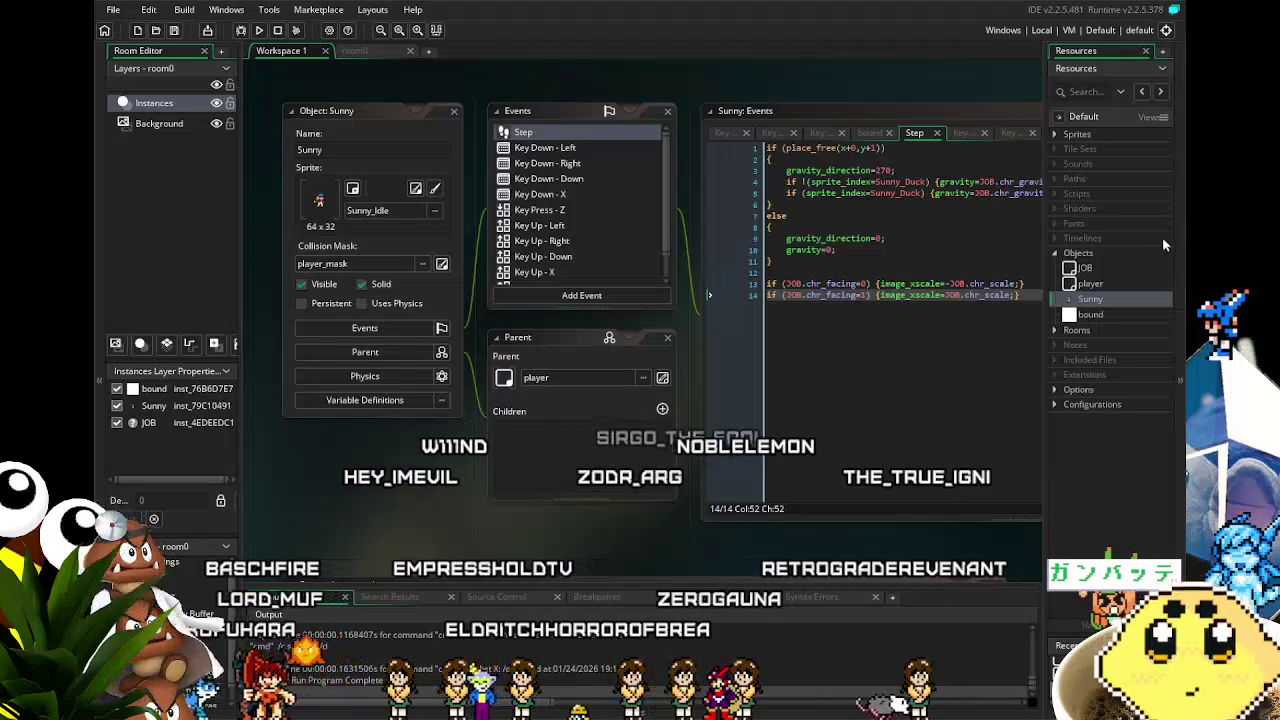
pyautogui.click(1097, 287)
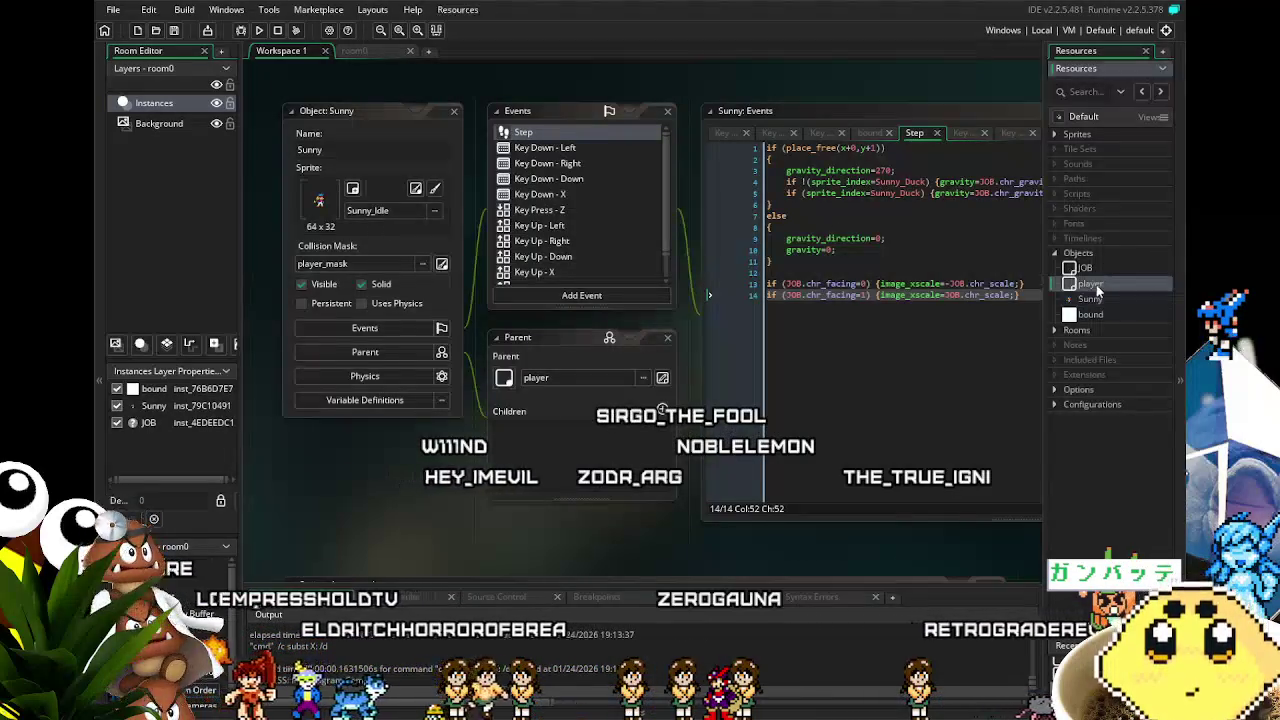
pyautogui.doubleClick(1097, 287)
pyautogui.doubleClick(1100, 300)
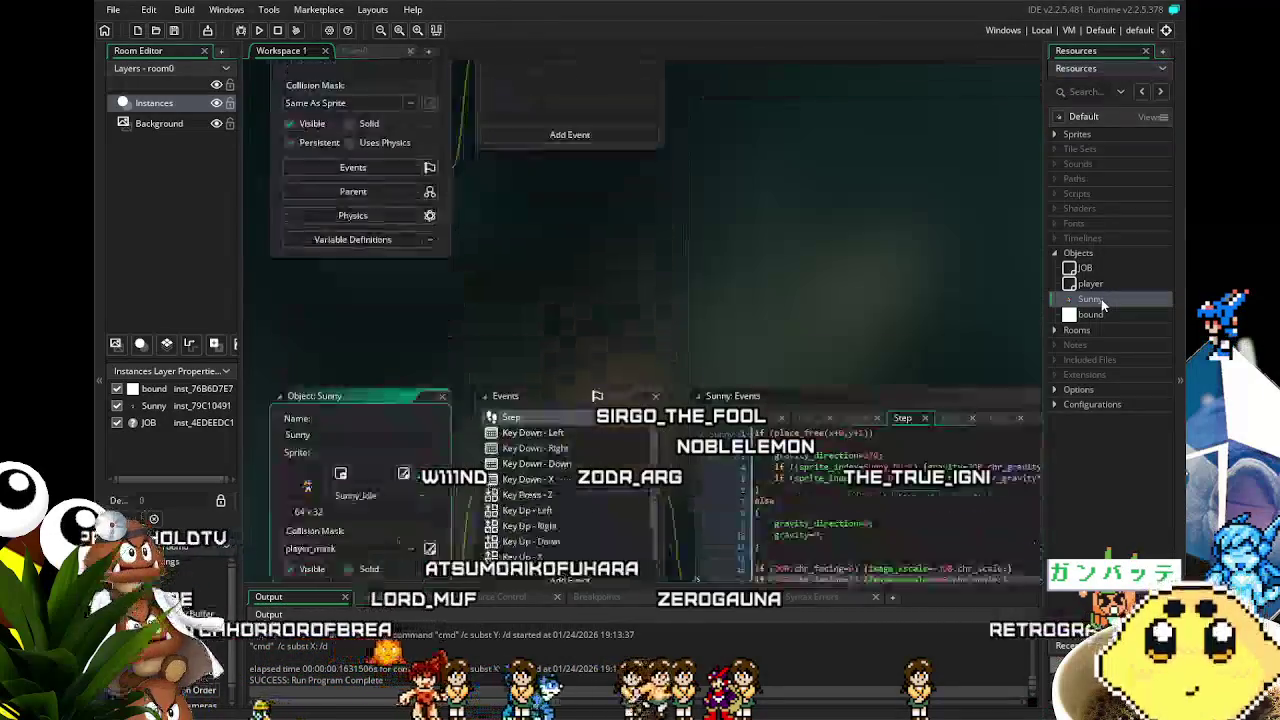
# - Return to Sunny's editors and open the Key Up - Left event code
pyautogui.moveTo(579, 566); pyautogui.dragTo(525, 564)
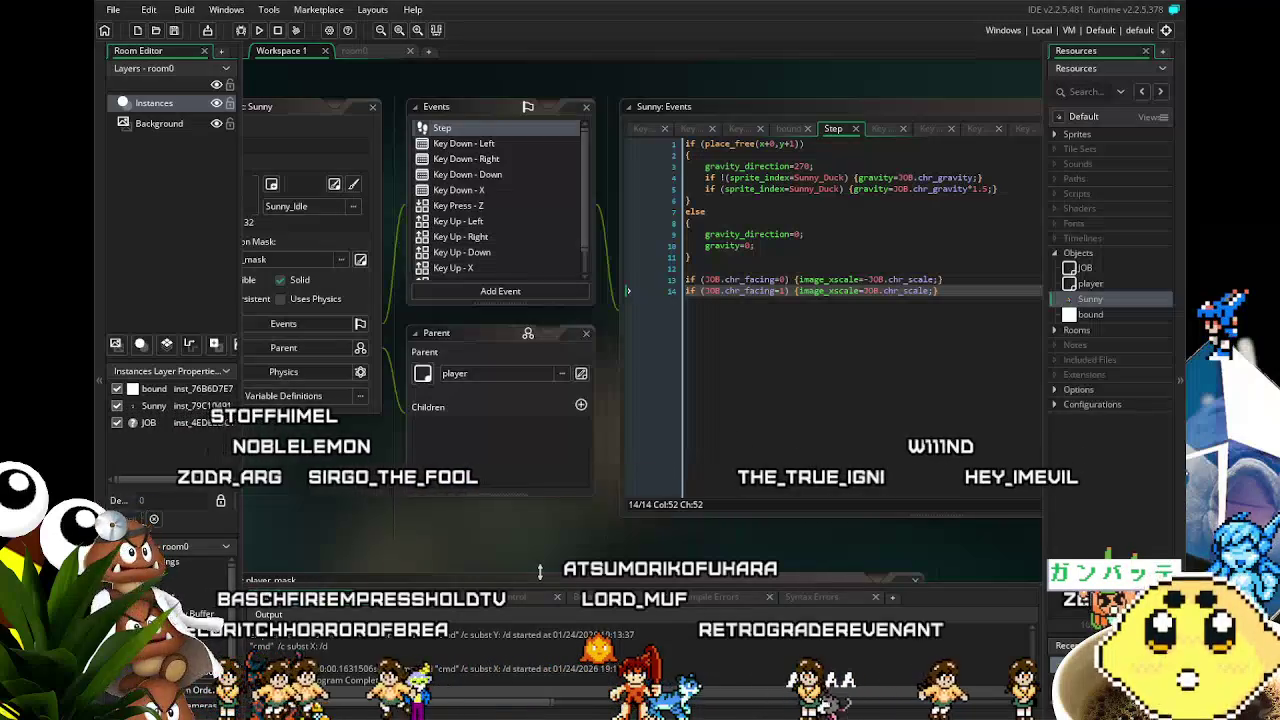
pyautogui.scroll(-1, 445, 534)
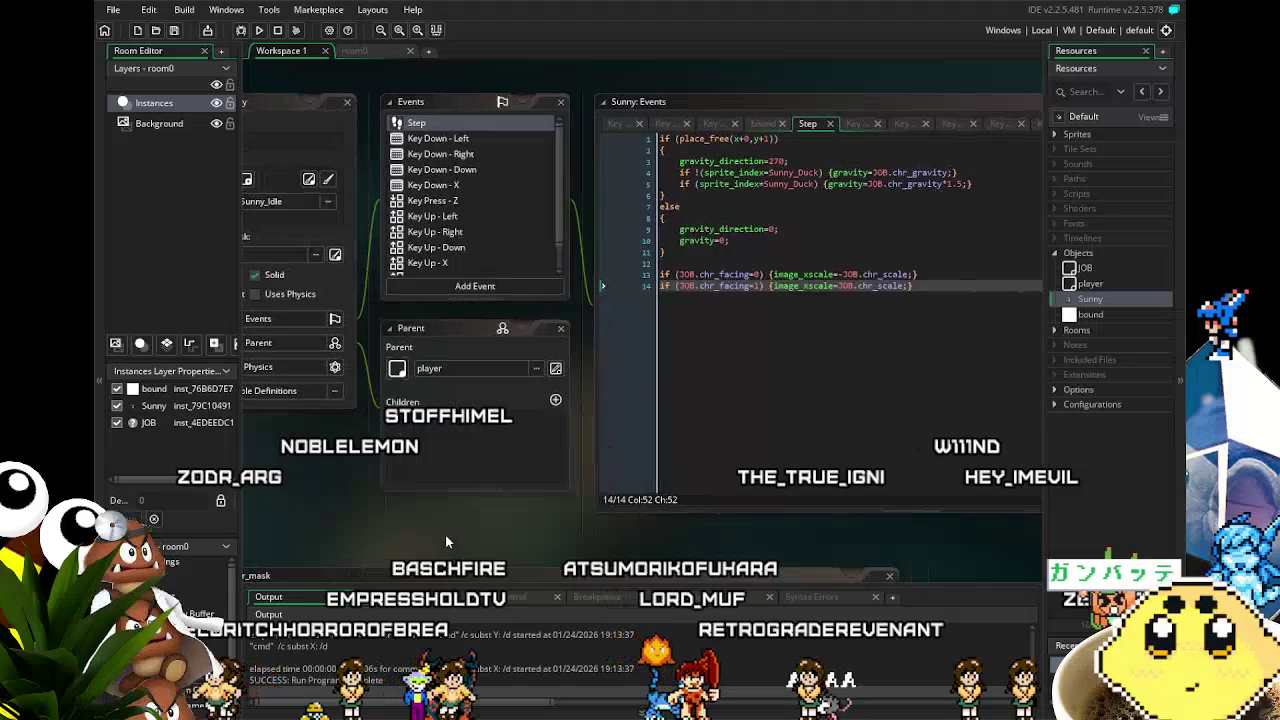
pyautogui.scroll(1, 486, 556)
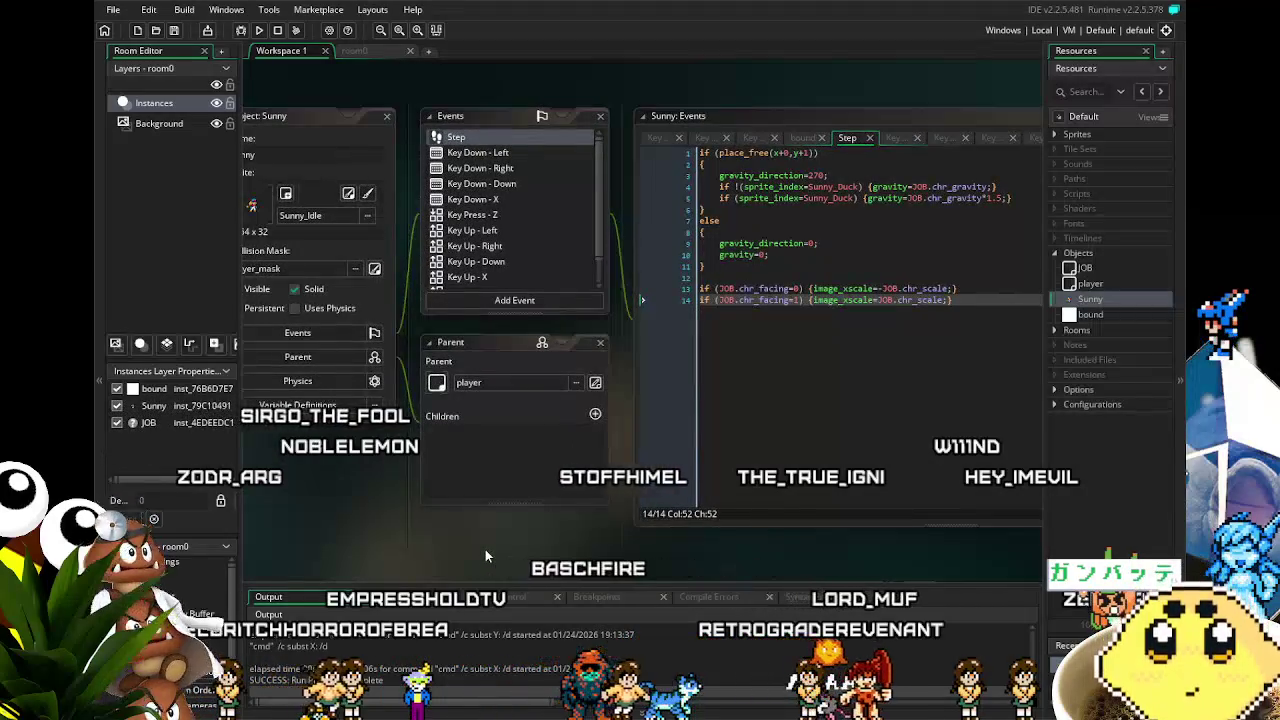
pyautogui.click(603, 255)
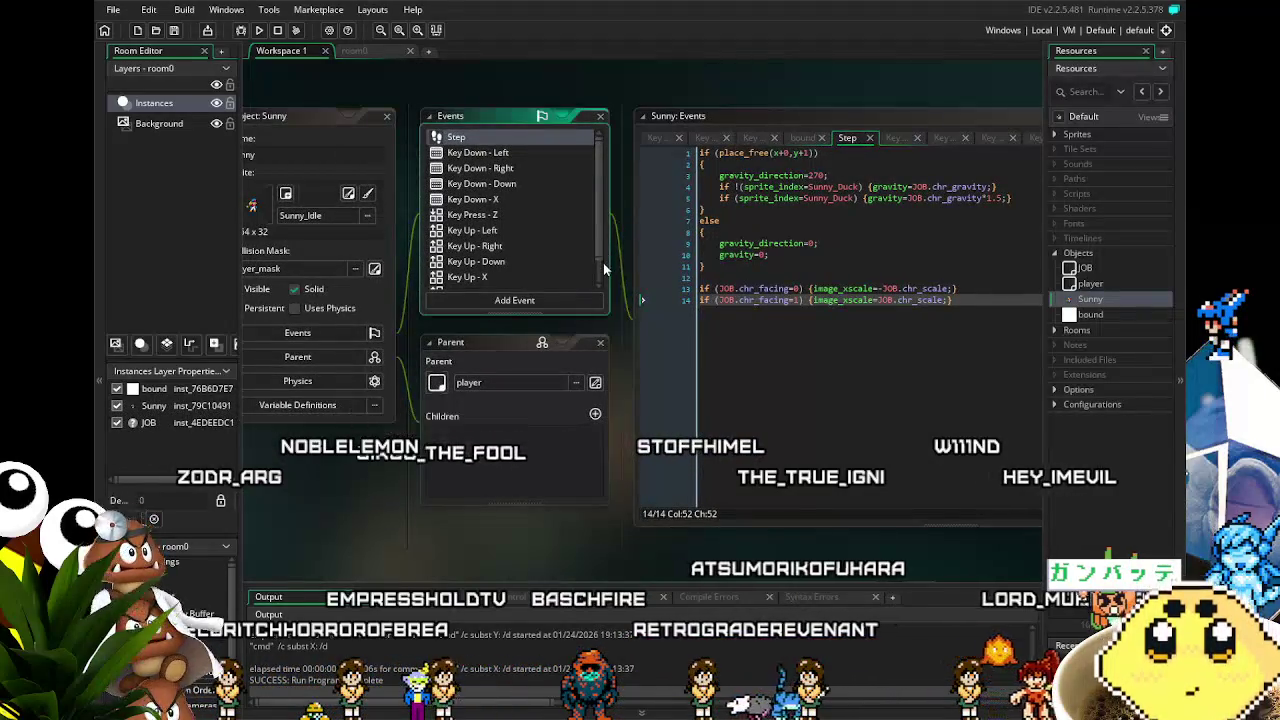
pyautogui.scroll(-2, 600, 225)
pyautogui.scroll(2, 598, 210)
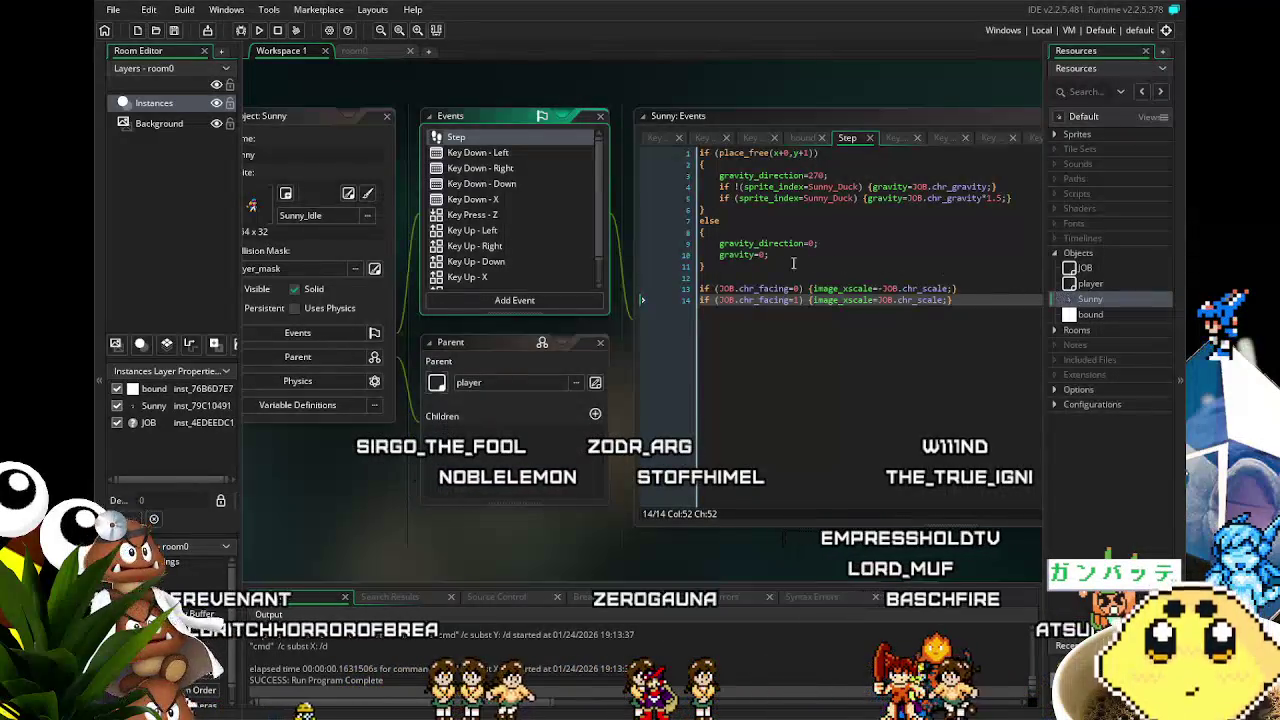
pyautogui.click(480, 230)
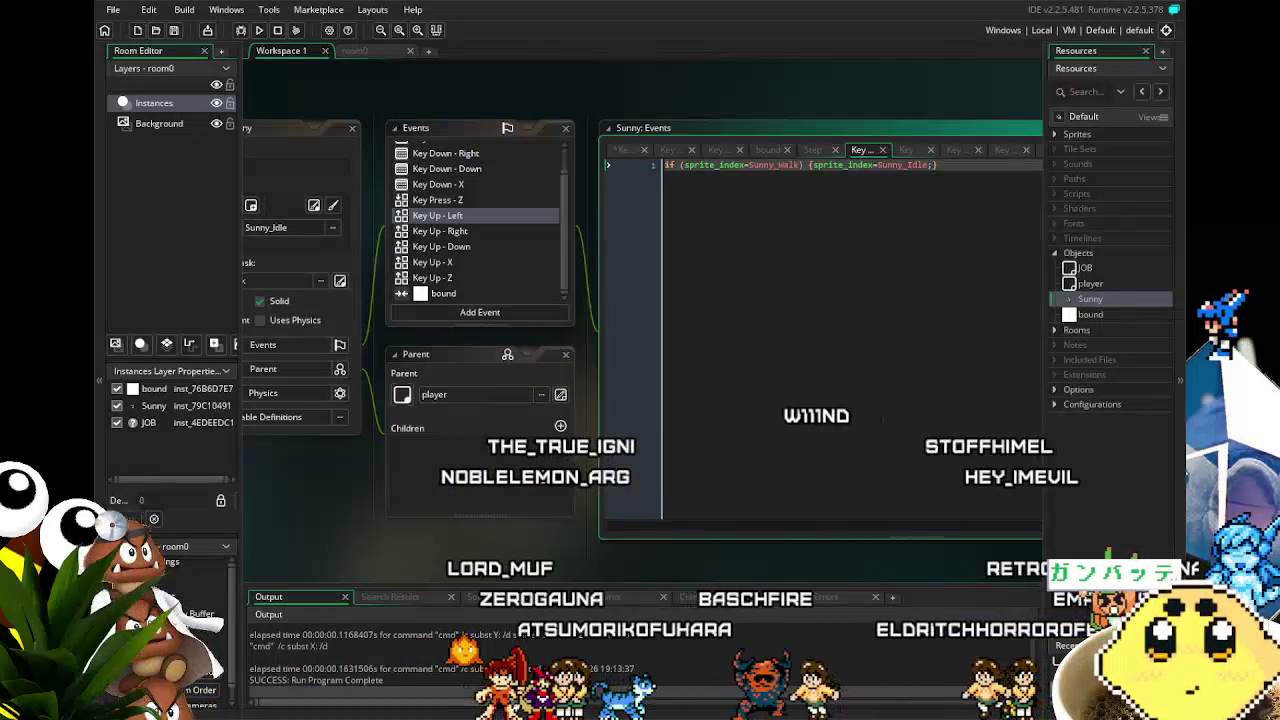
# - Paste the speed and dash reset lines under a //don't lose speed comment
pyautogui.scroll(1, 458, 158)
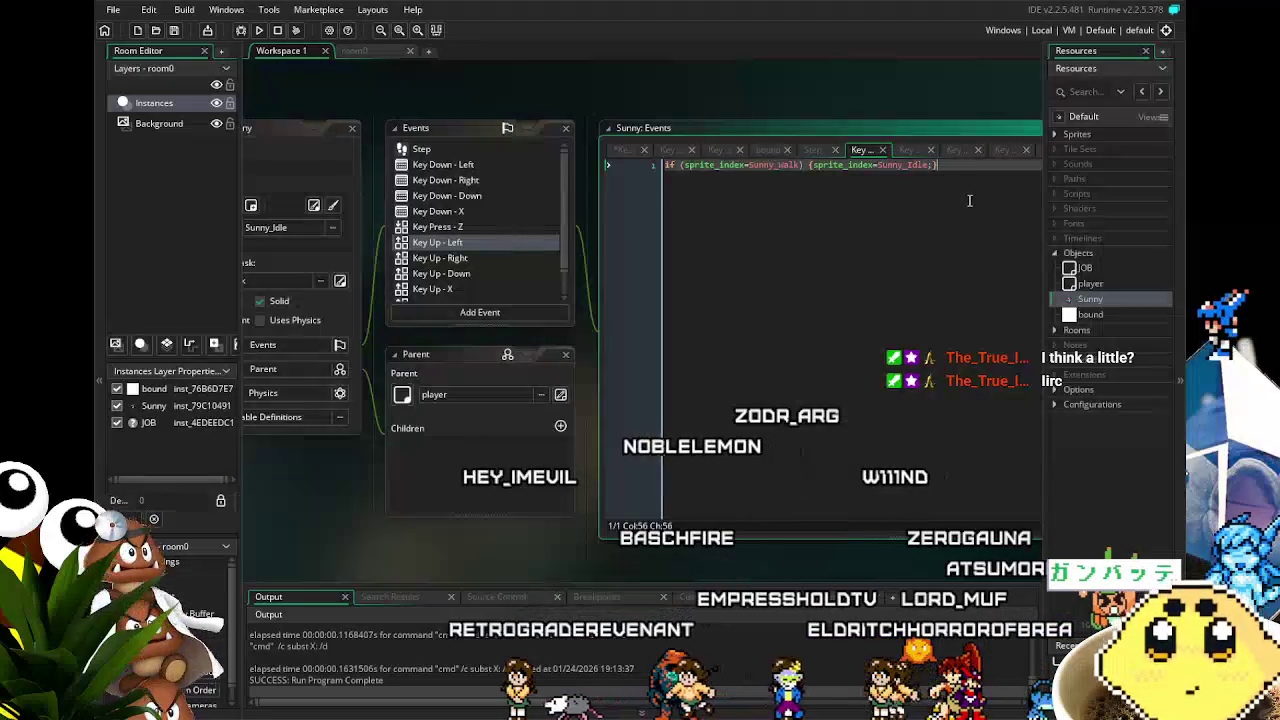
pyautogui.press('Return')
pyautogui.press('Return')
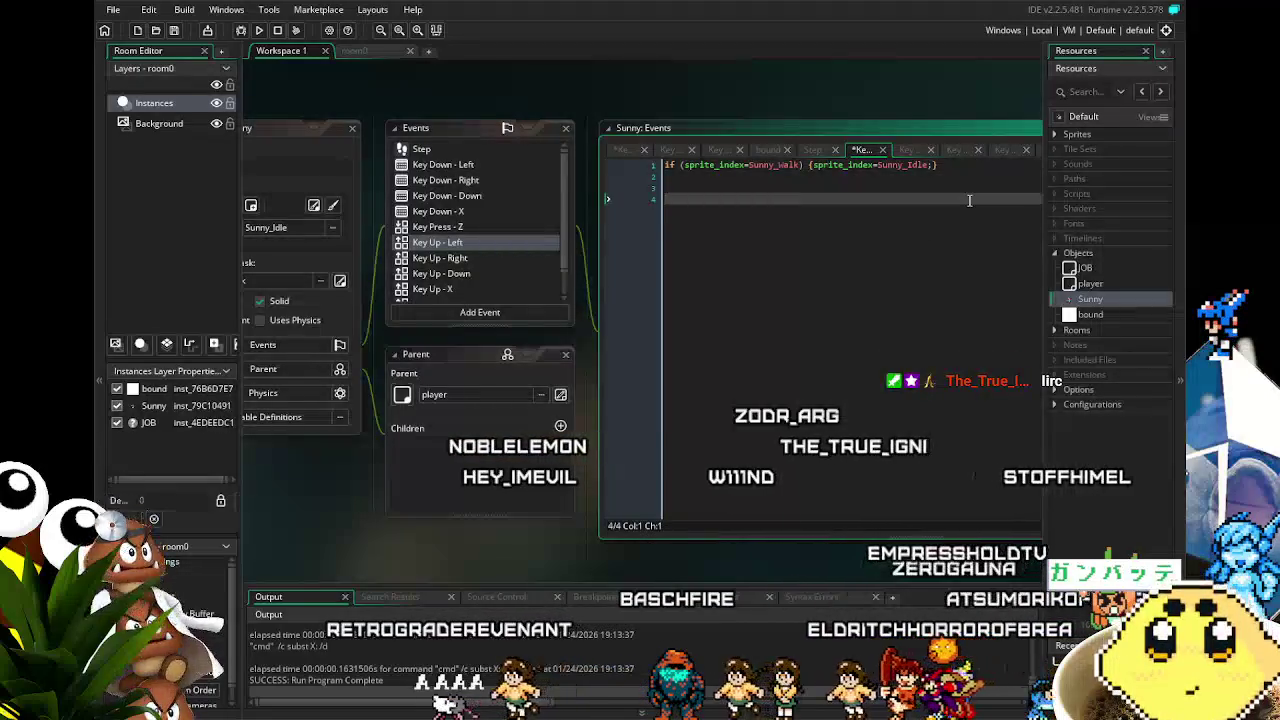
pyautogui.write('JOB.speed_limit=0; JOB.can_dash=1;')
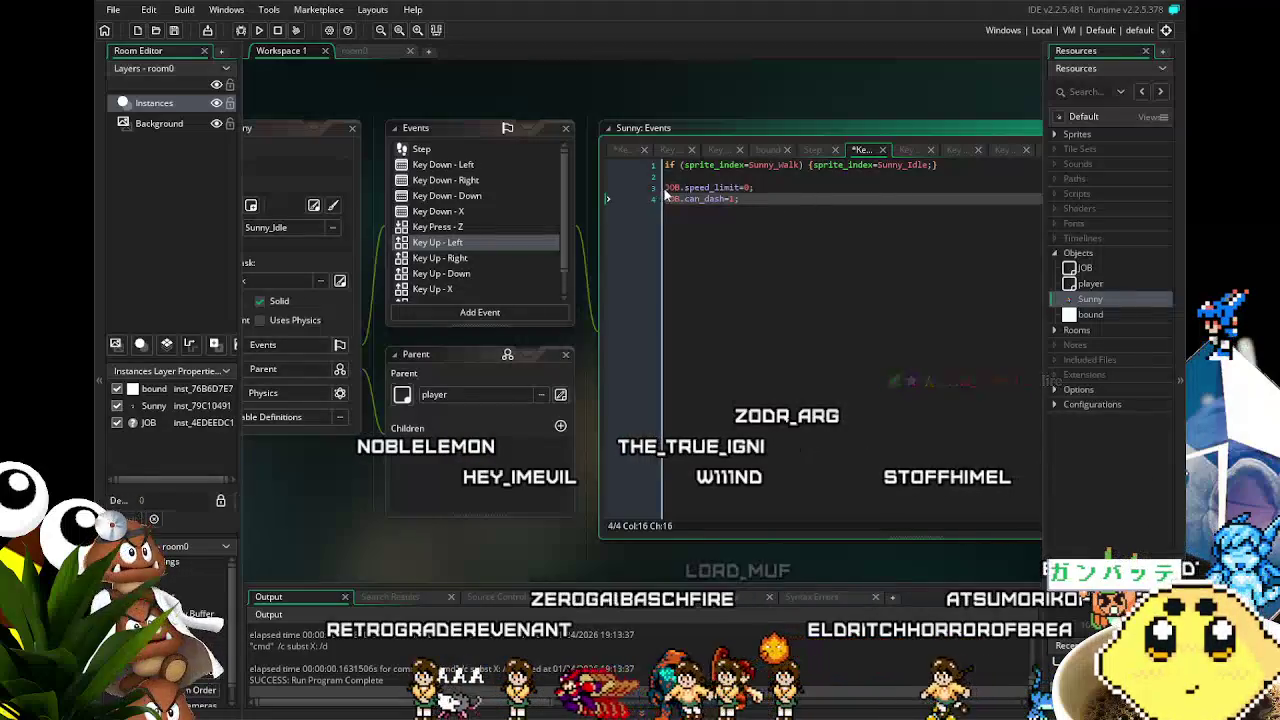
pyautogui.click(665, 188)
pyautogui.press('Return')
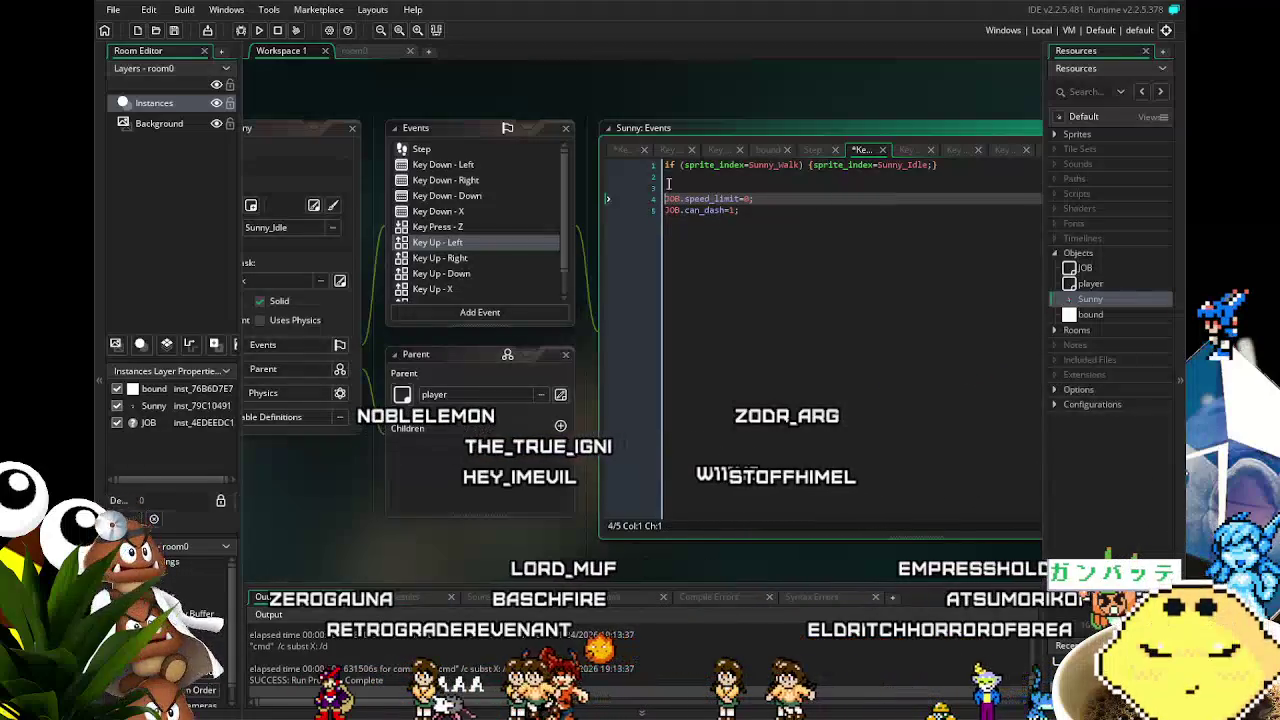
pyautogui.press('Up')
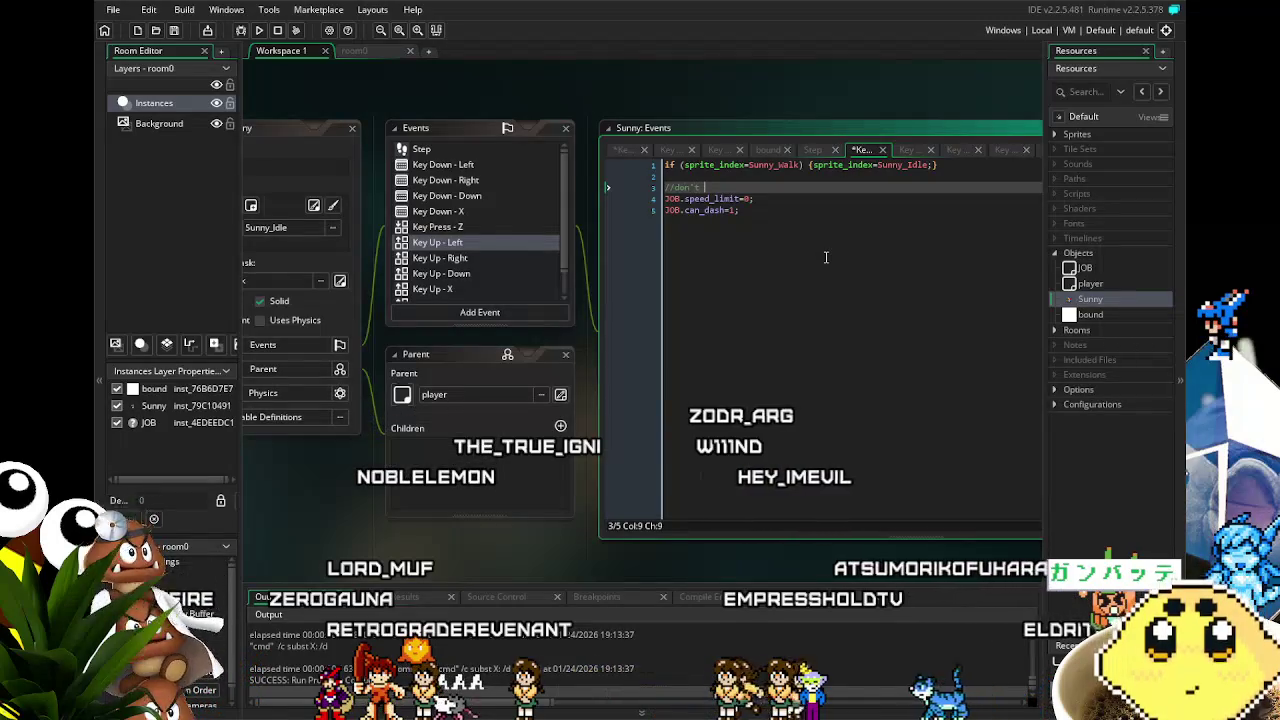
pyautogui.write('lose speed')
pyautogui.press('Return')
pyautogui.write('if')
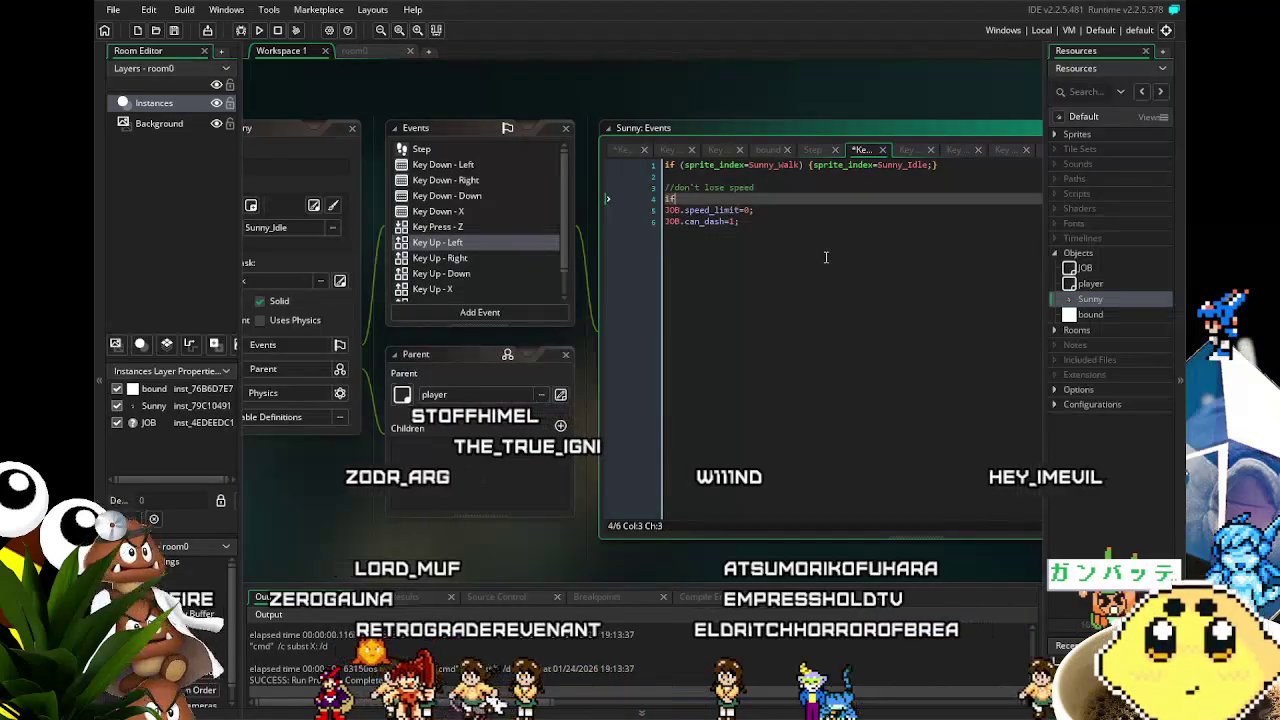
# - Wrap the reset lines in if !(keyboard_check(ord("X"))) so they run only without X
pyautogui.write(' (k')
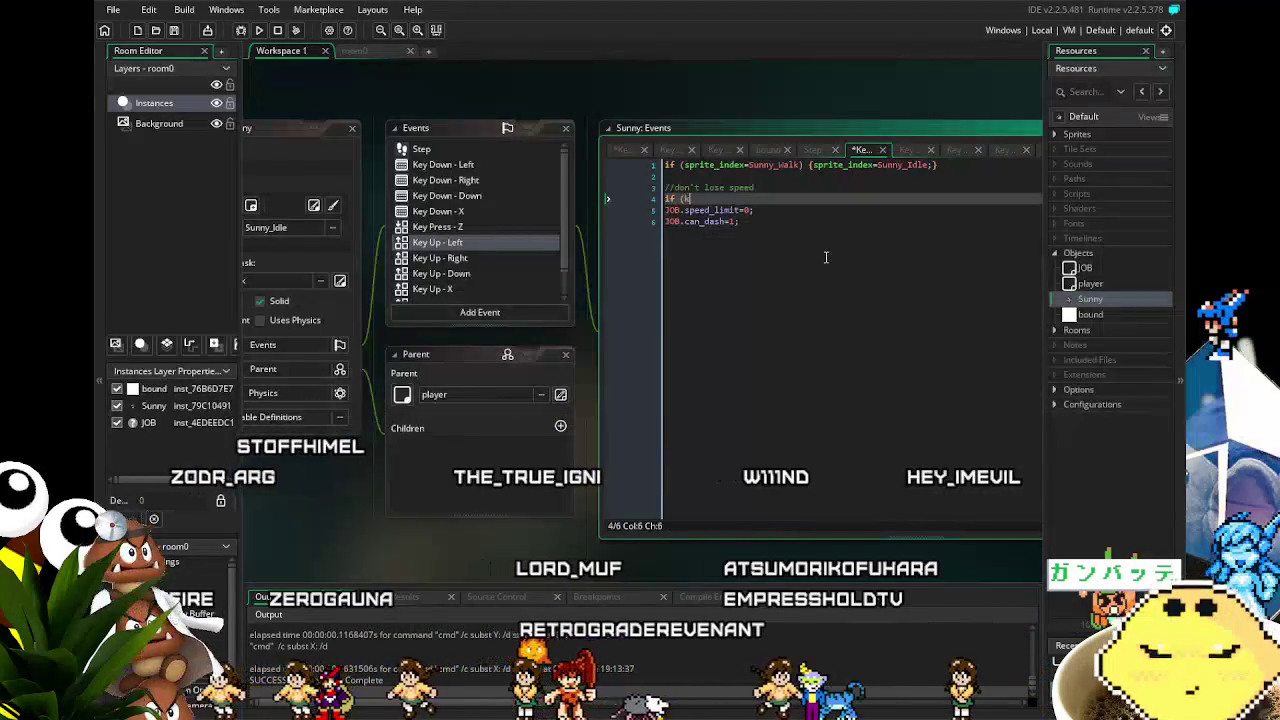
pyautogui.write('eybo')
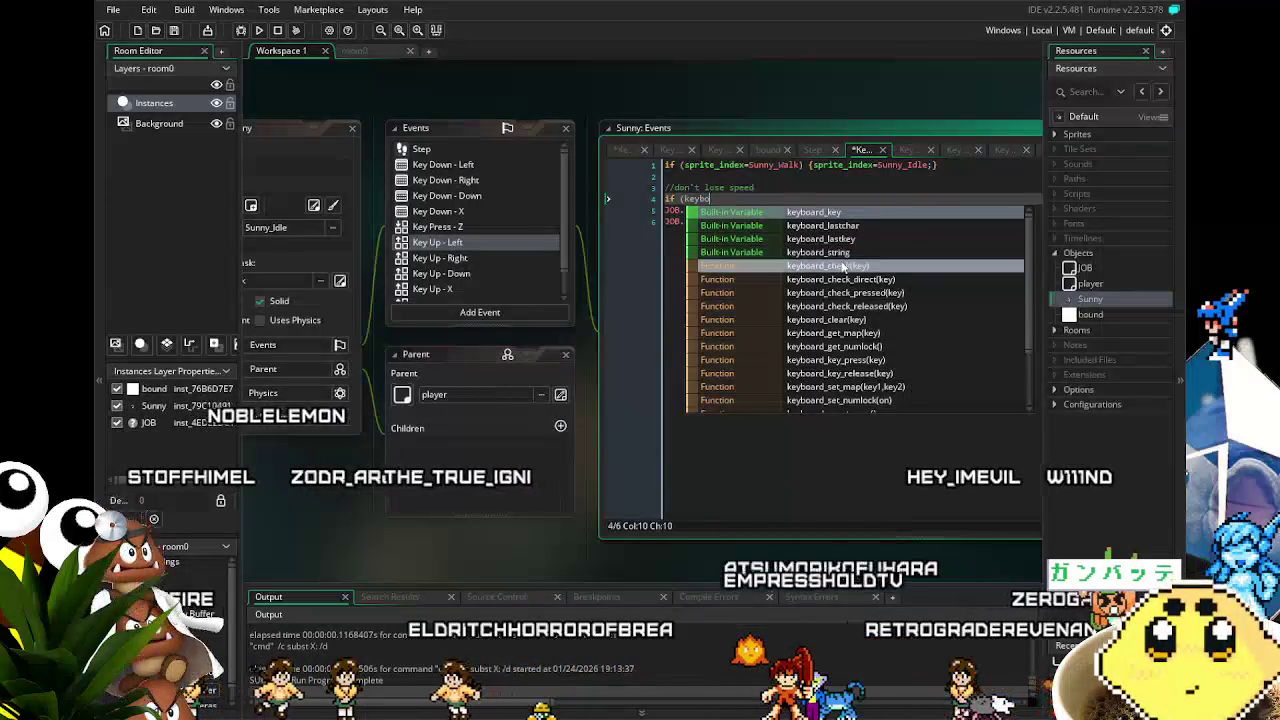
pyautogui.click(851, 268)
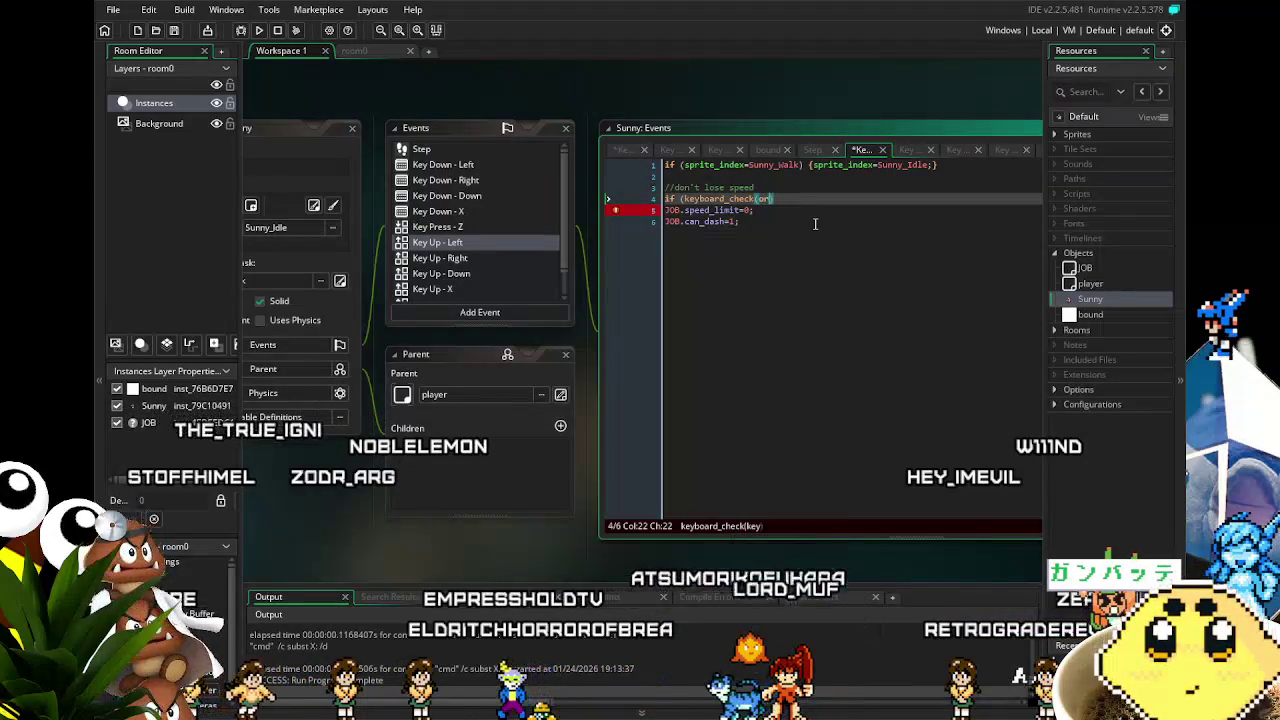
pyautogui.write('ord')
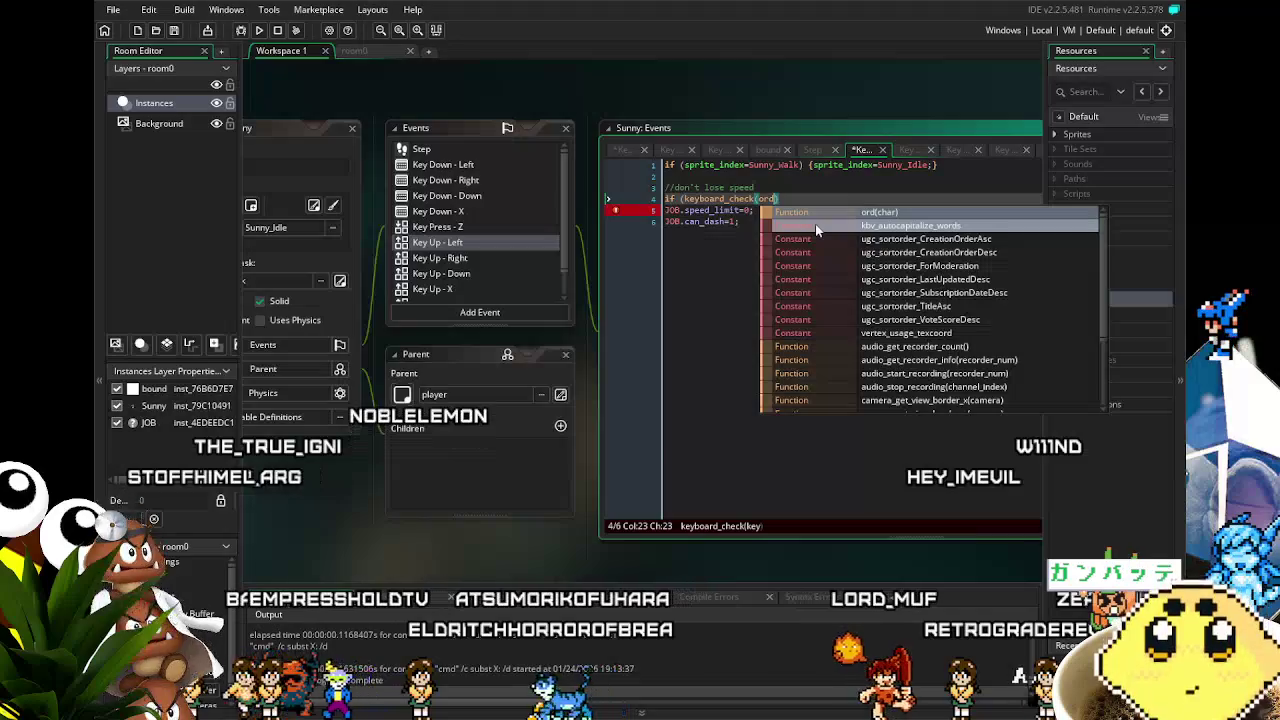
pyautogui.write('(')
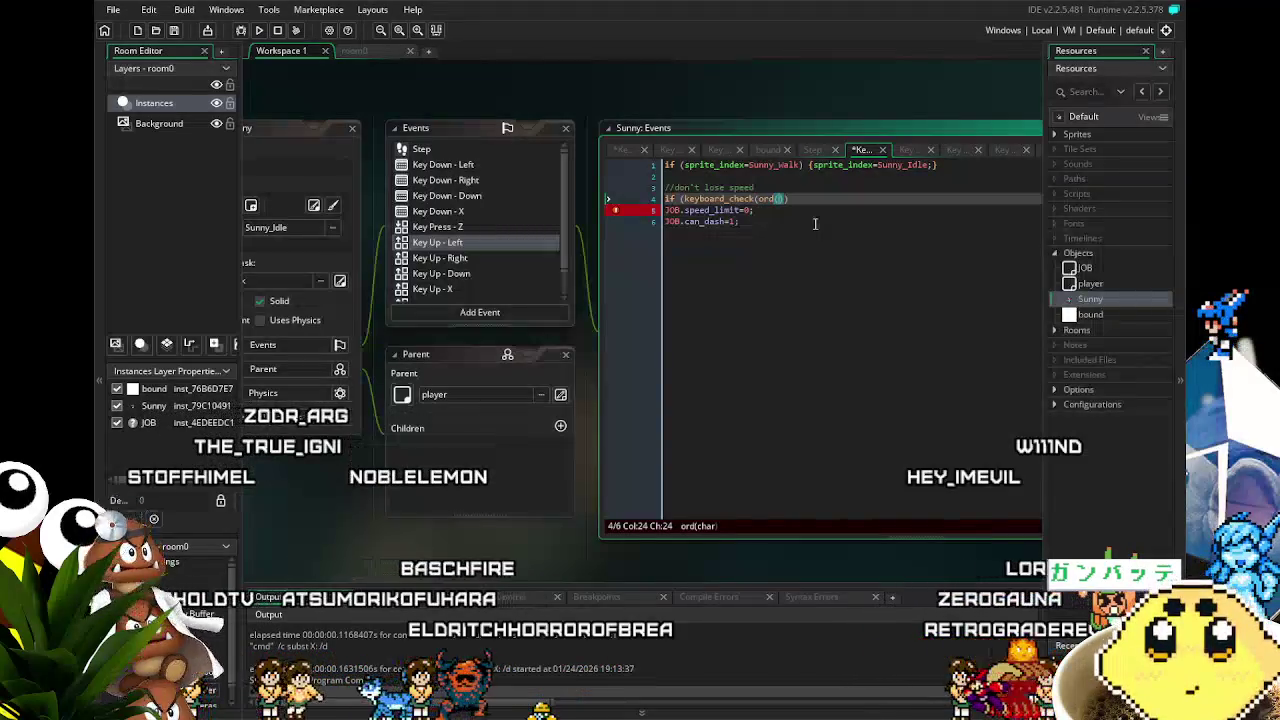
pyautogui.write('"')
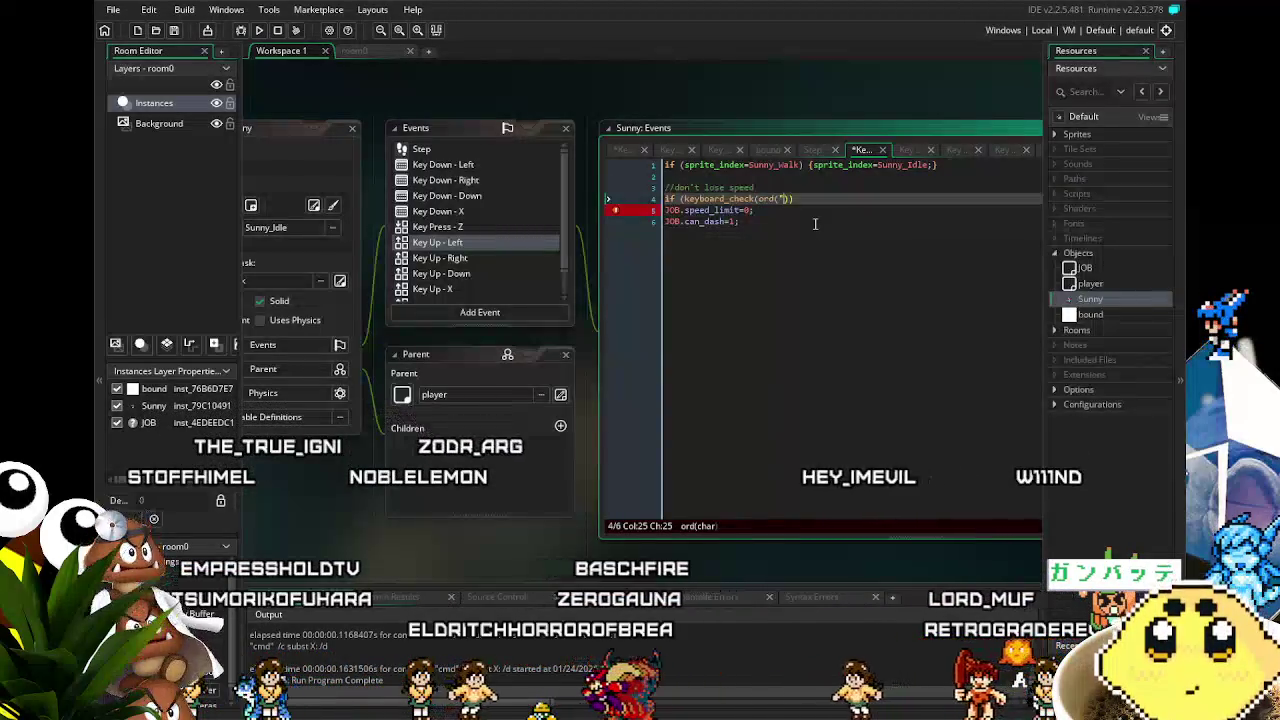
pyautogui.write('X"')
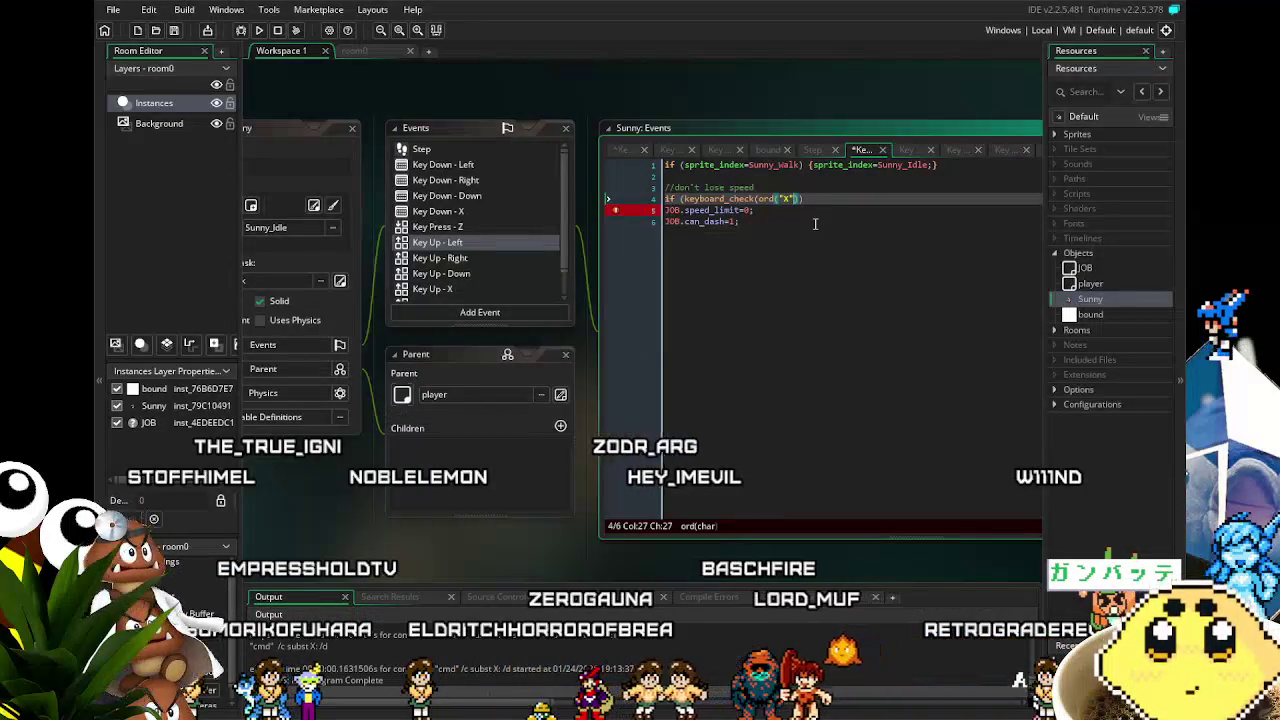
pyautogui.write('){')
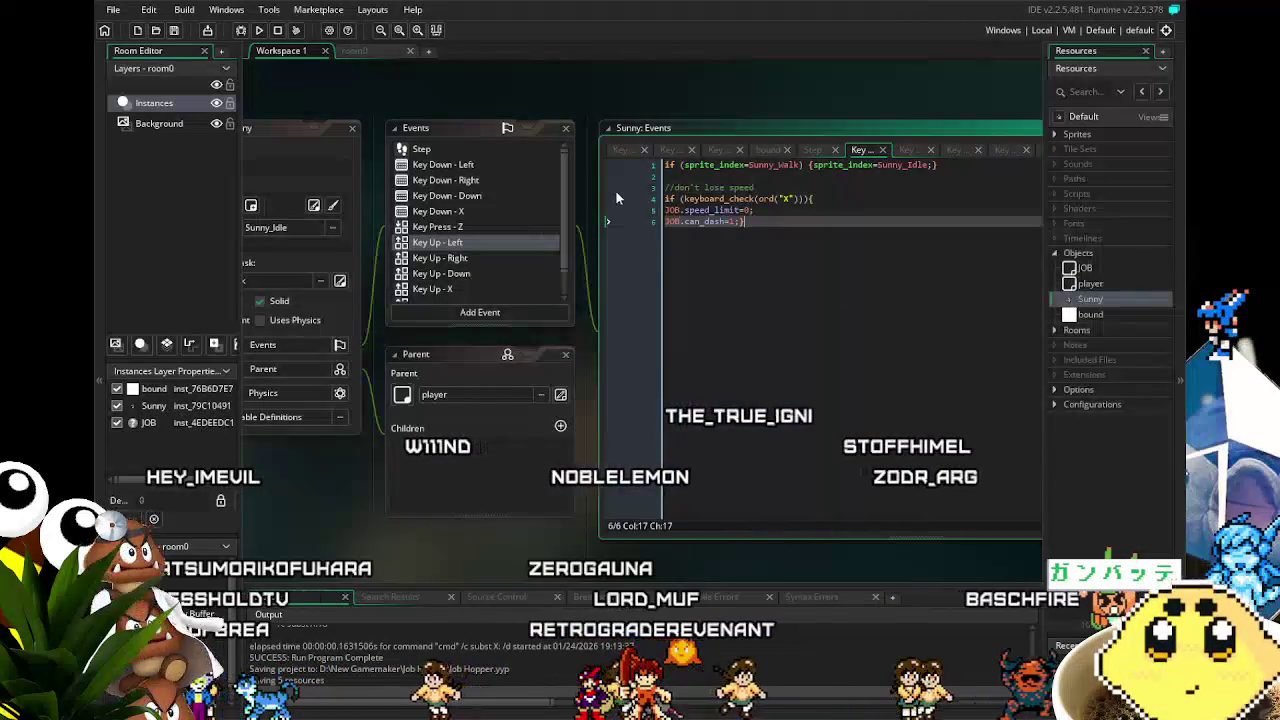
pyautogui.click(681, 198)
pyautogui.write('!')
pyautogui.moveTo(774, 240); pyautogui.dragTo(603, 185)
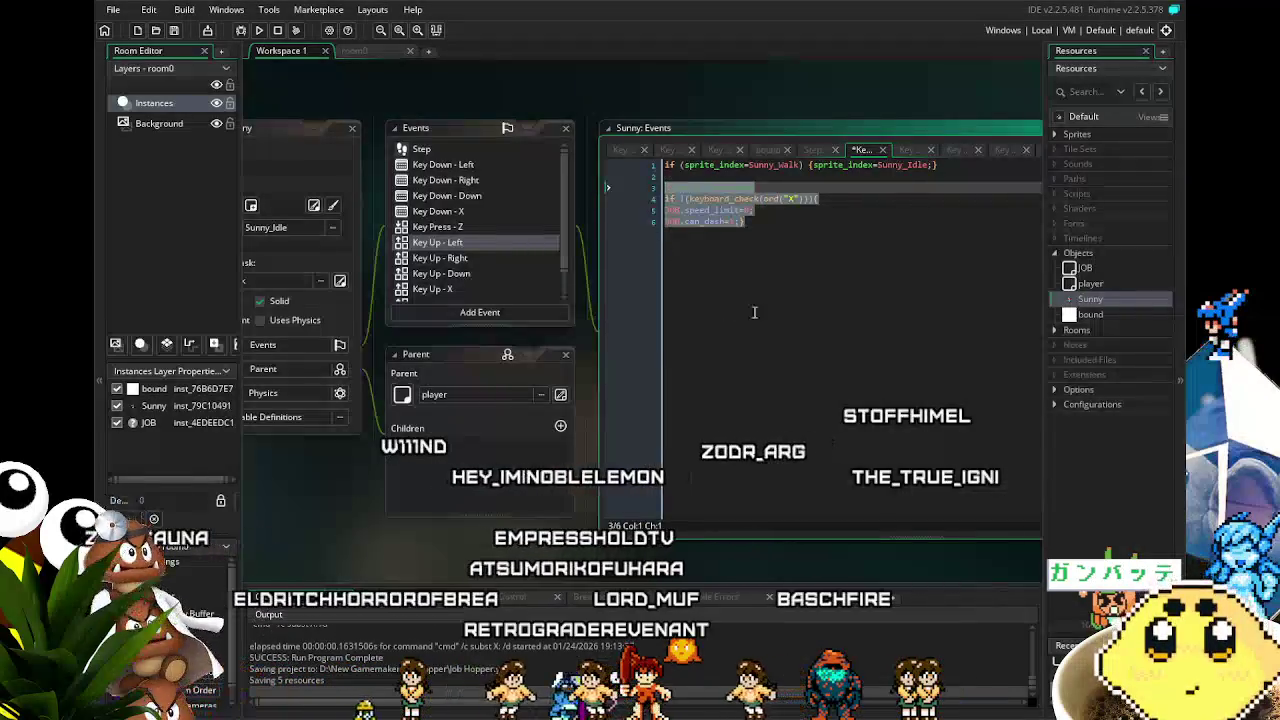
pyautogui.click(820, 289)
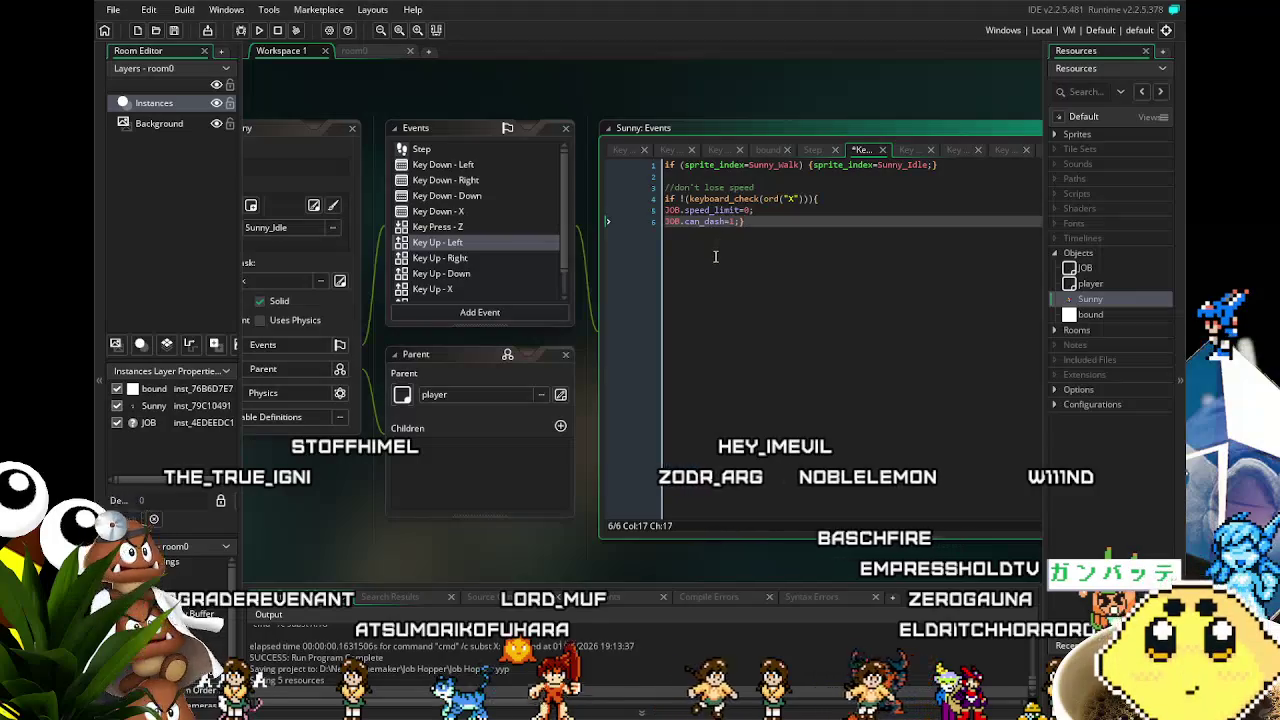
pyautogui.click(454, 260)
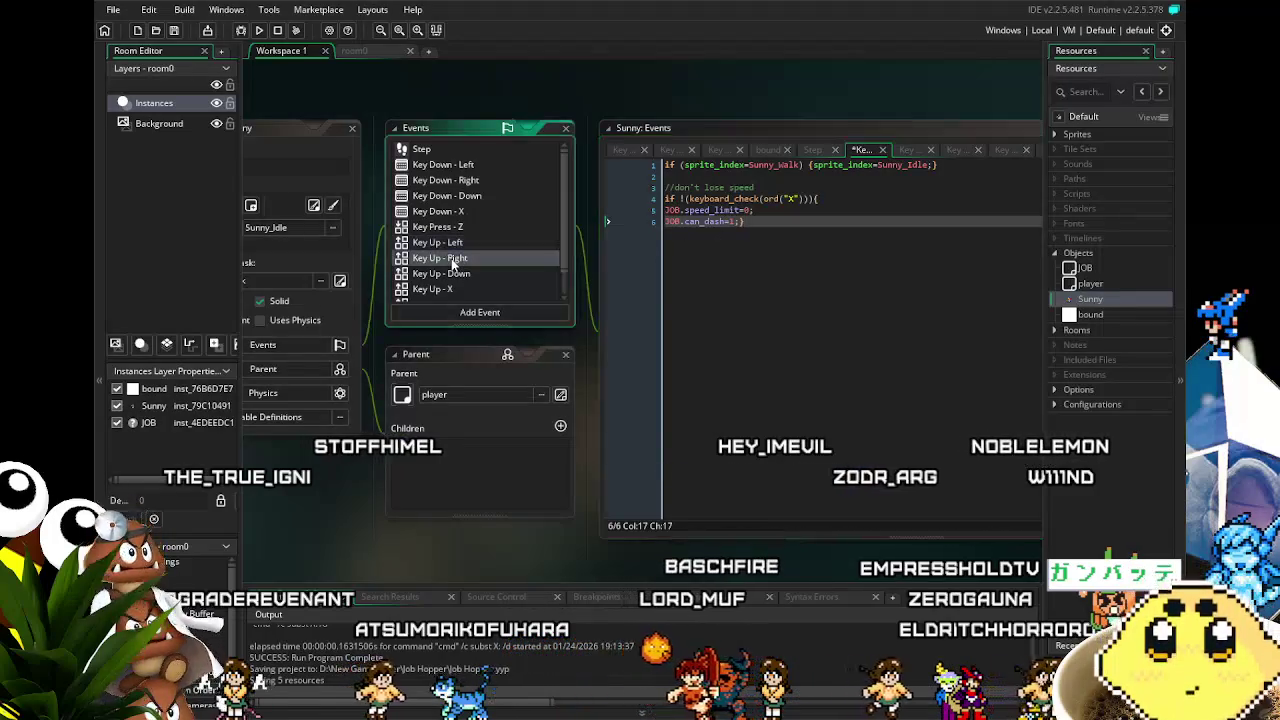
# - Paste the X-check reset block into Key Up - Right, save, and run the game
pyautogui.hotkey('ctrl', 'v')
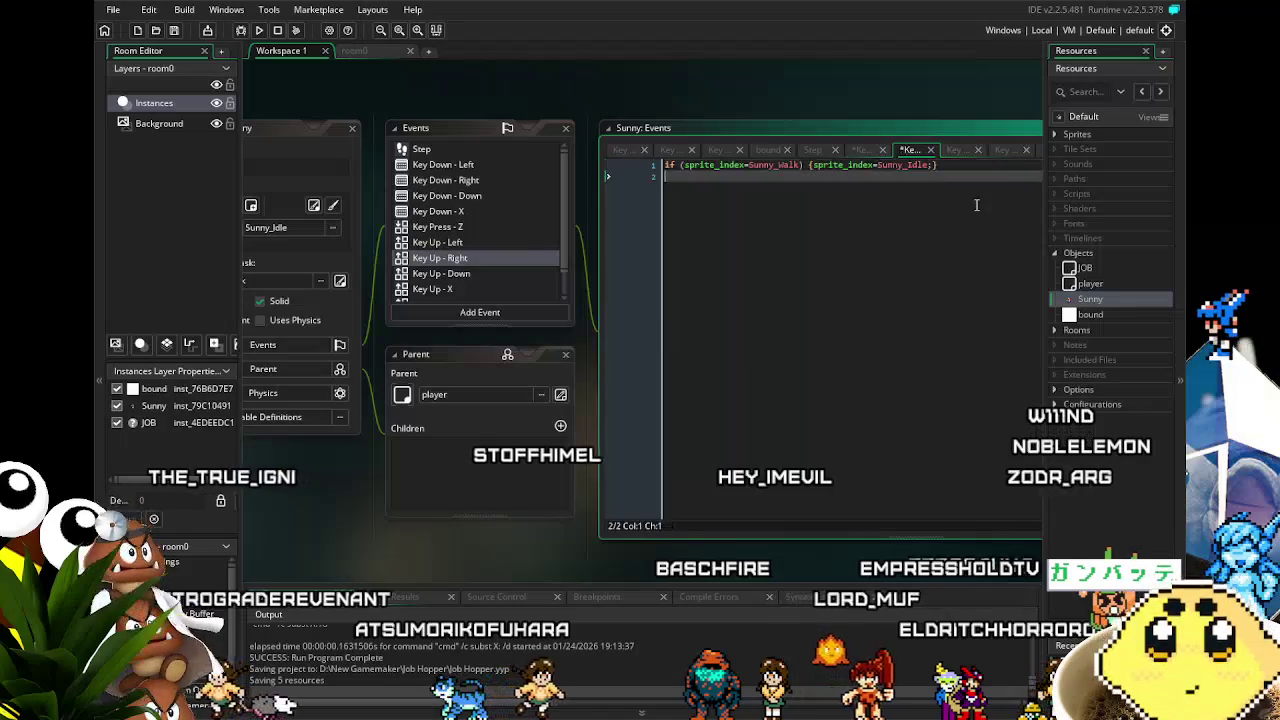
pyautogui.hotkey('ctrl', 's')
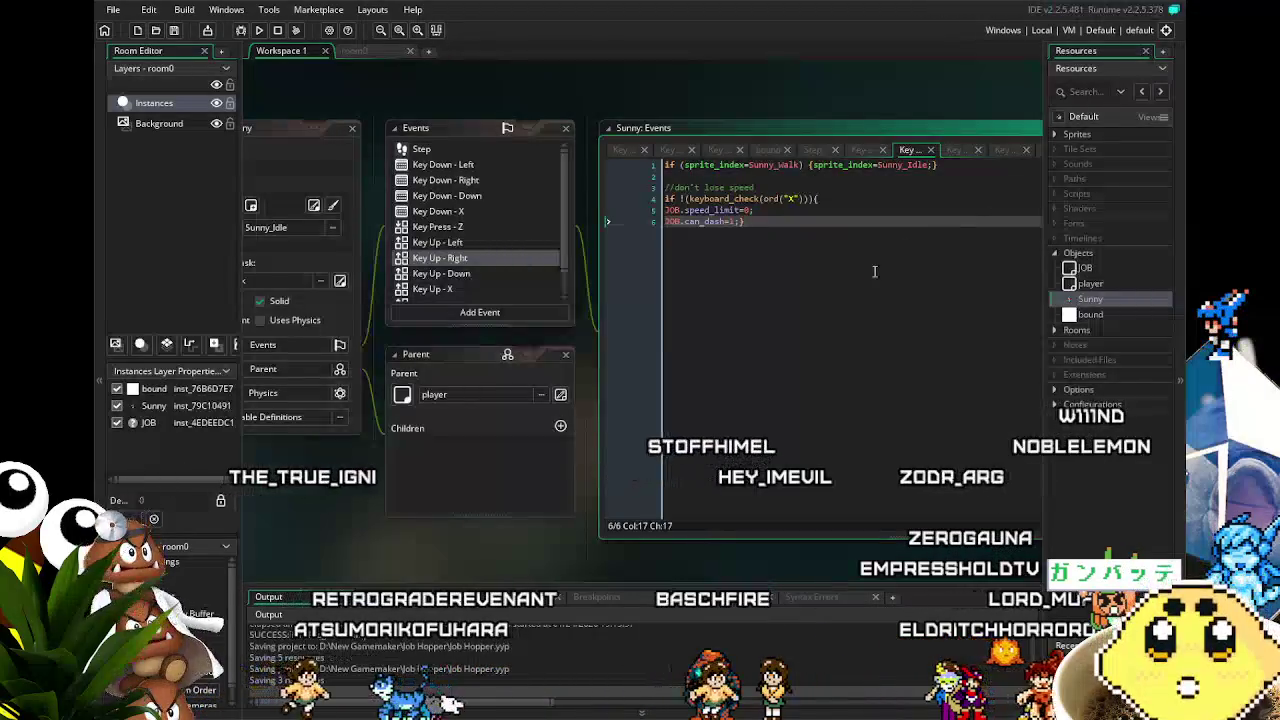
pyautogui.click(243, 32)
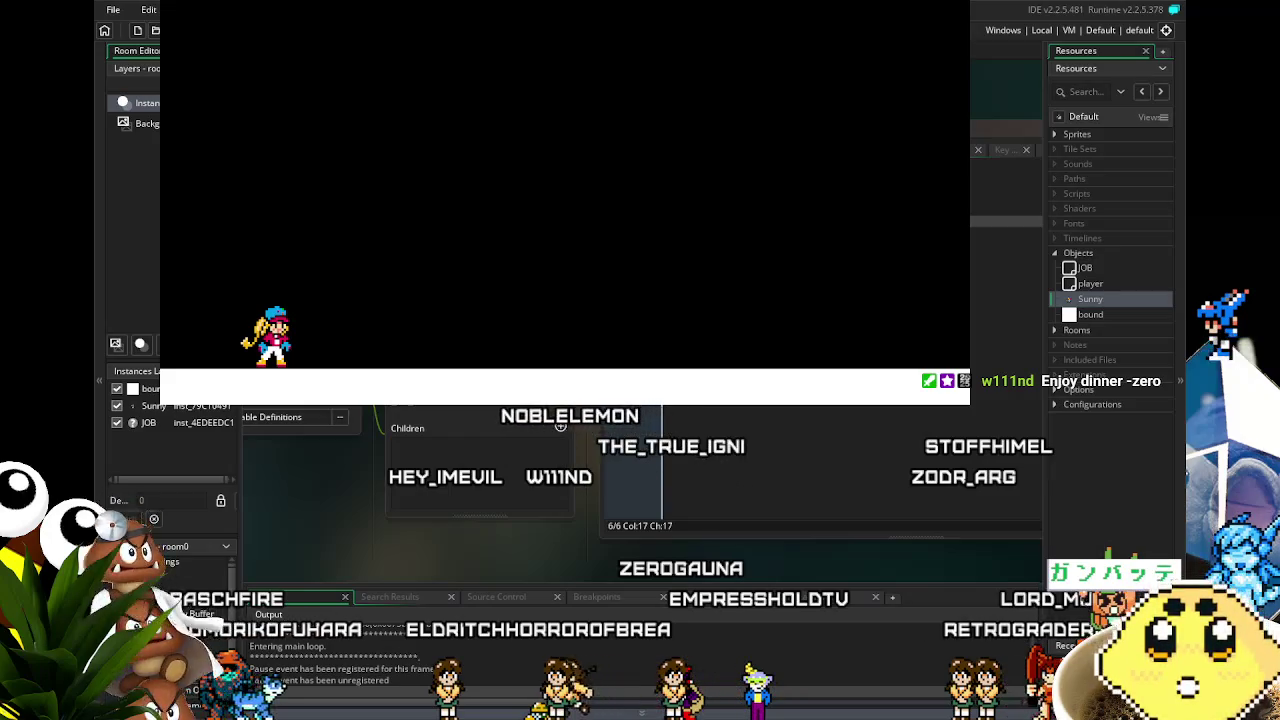
# - Run Sunny back and forth along the floor, jumping once with space
pyautogui.press('Right')
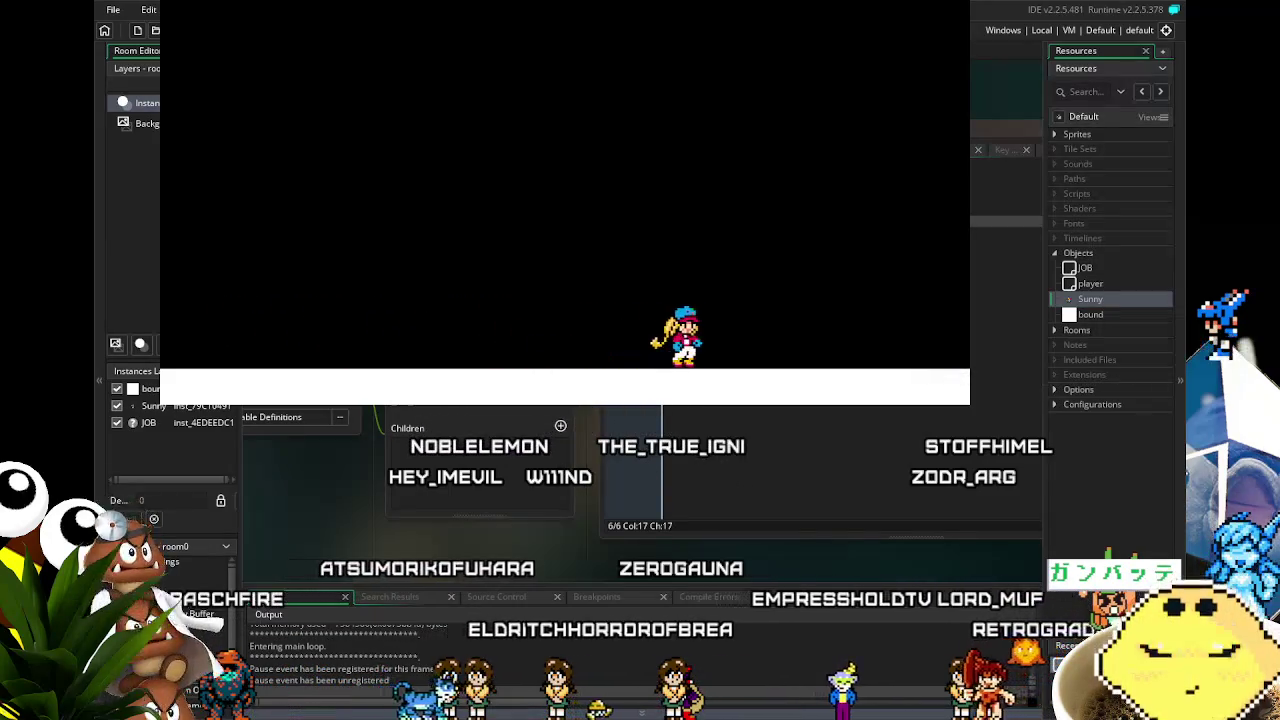
pyautogui.press('Right')
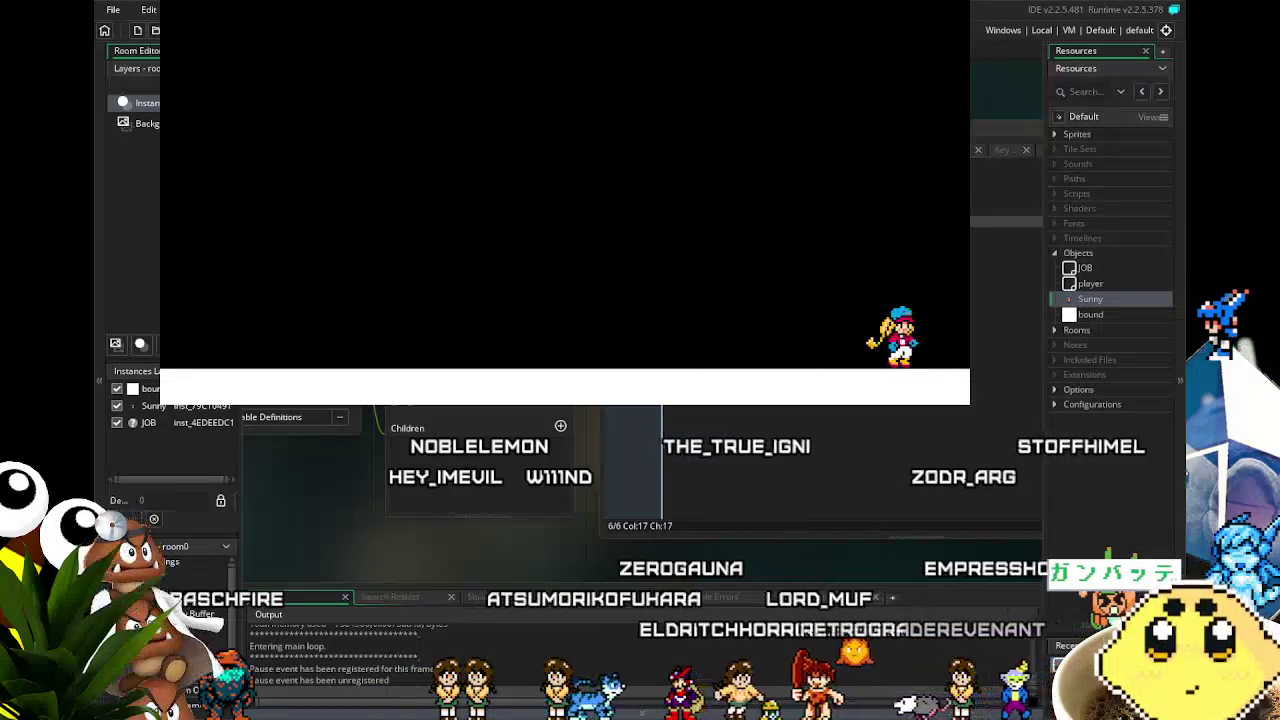
pyautogui.press('Left')
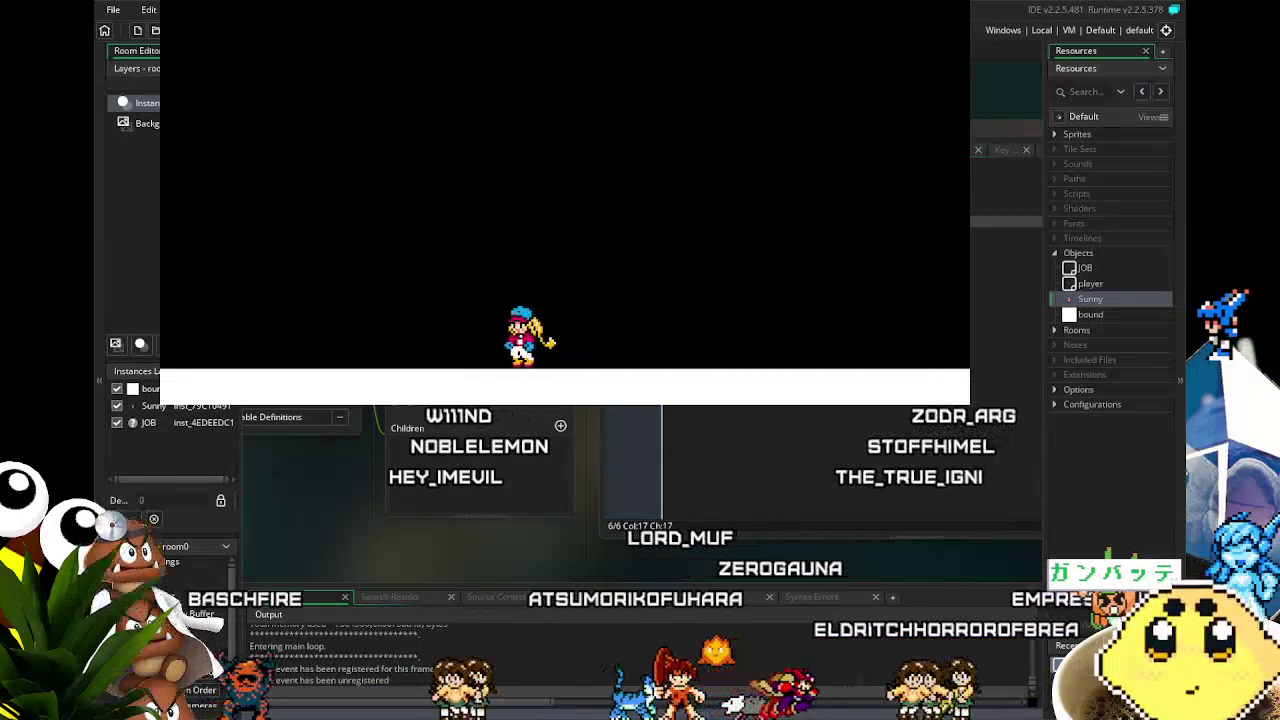
pyautogui.press('Right')
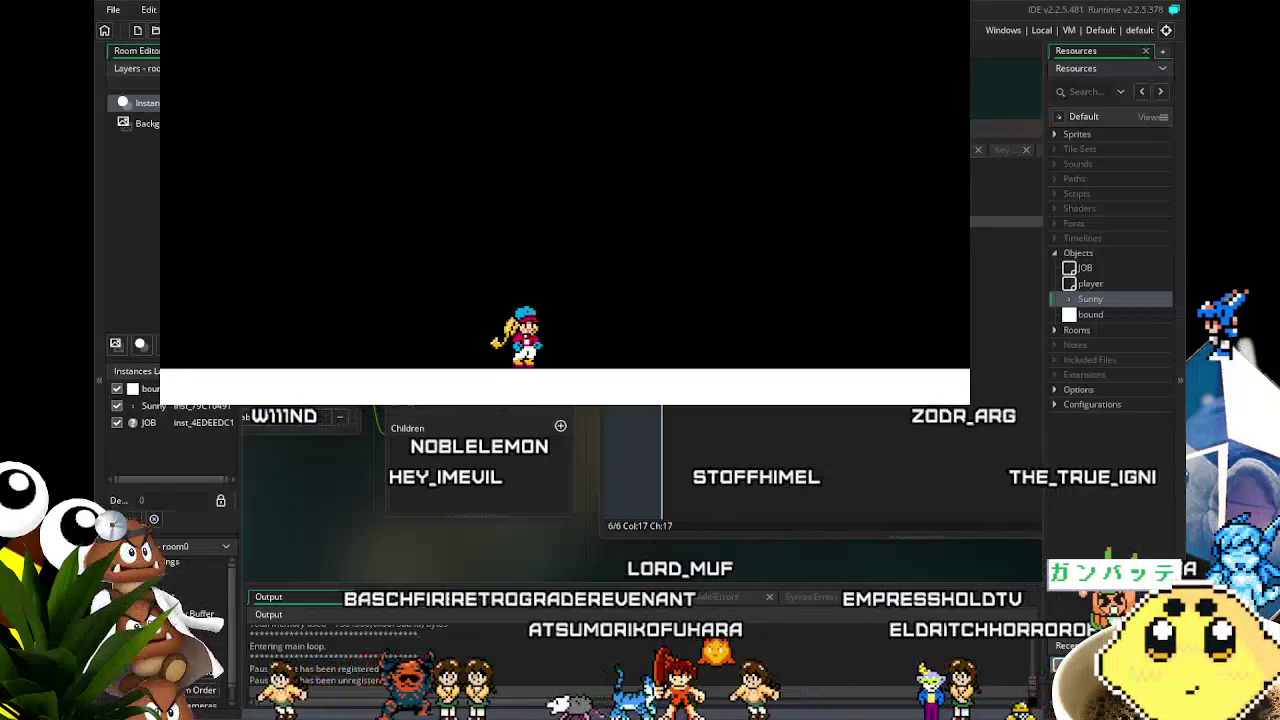
pyautogui.press('space')
pyautogui.press('Left')
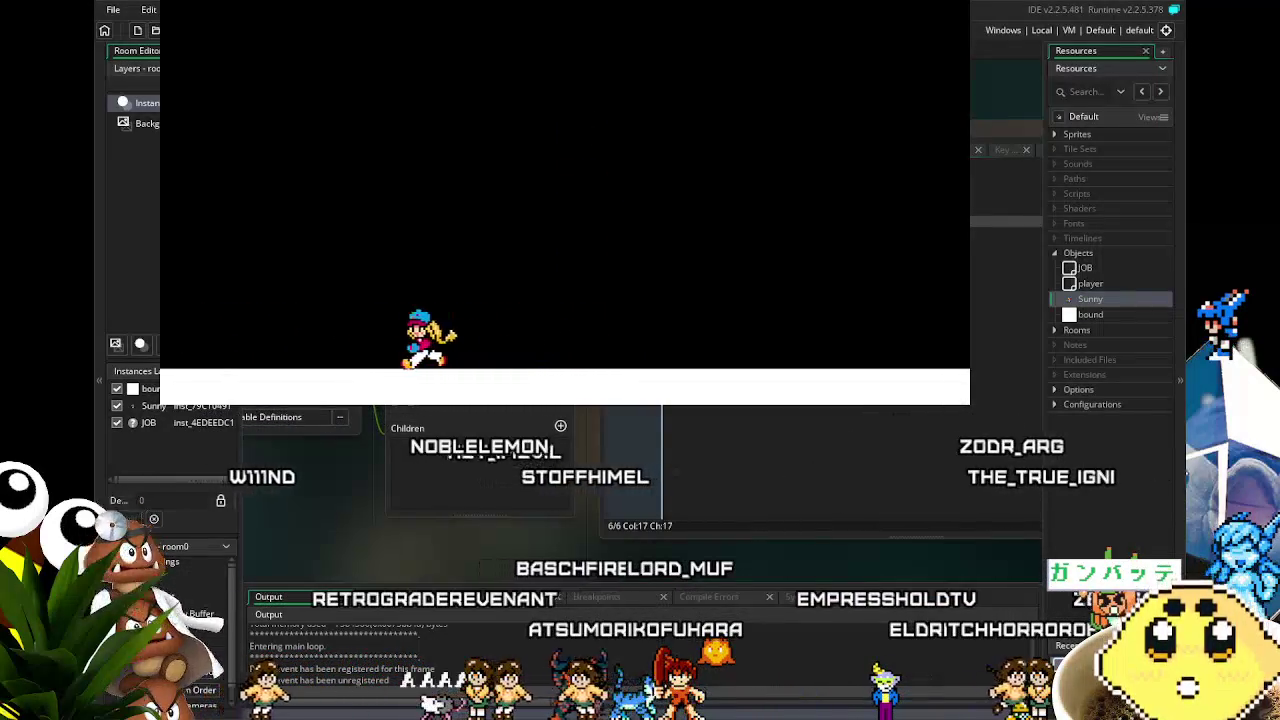
pyautogui.press('Right')
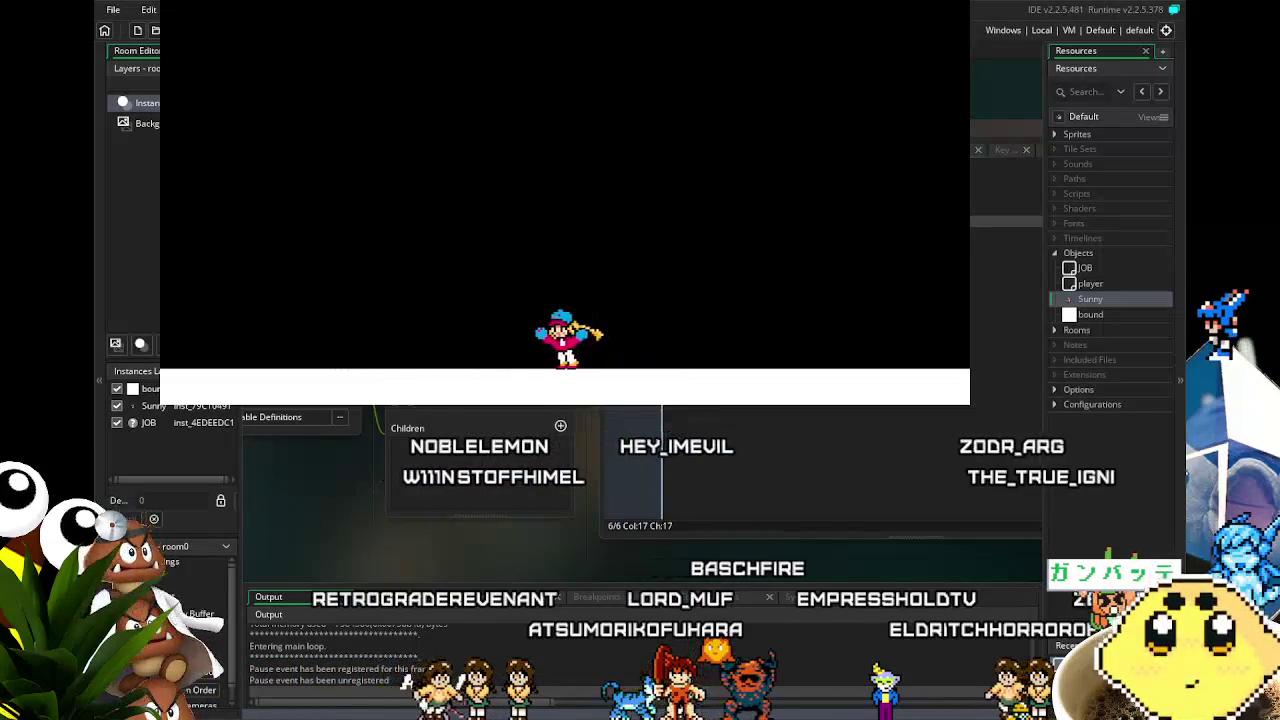
pyautogui.press('Left')
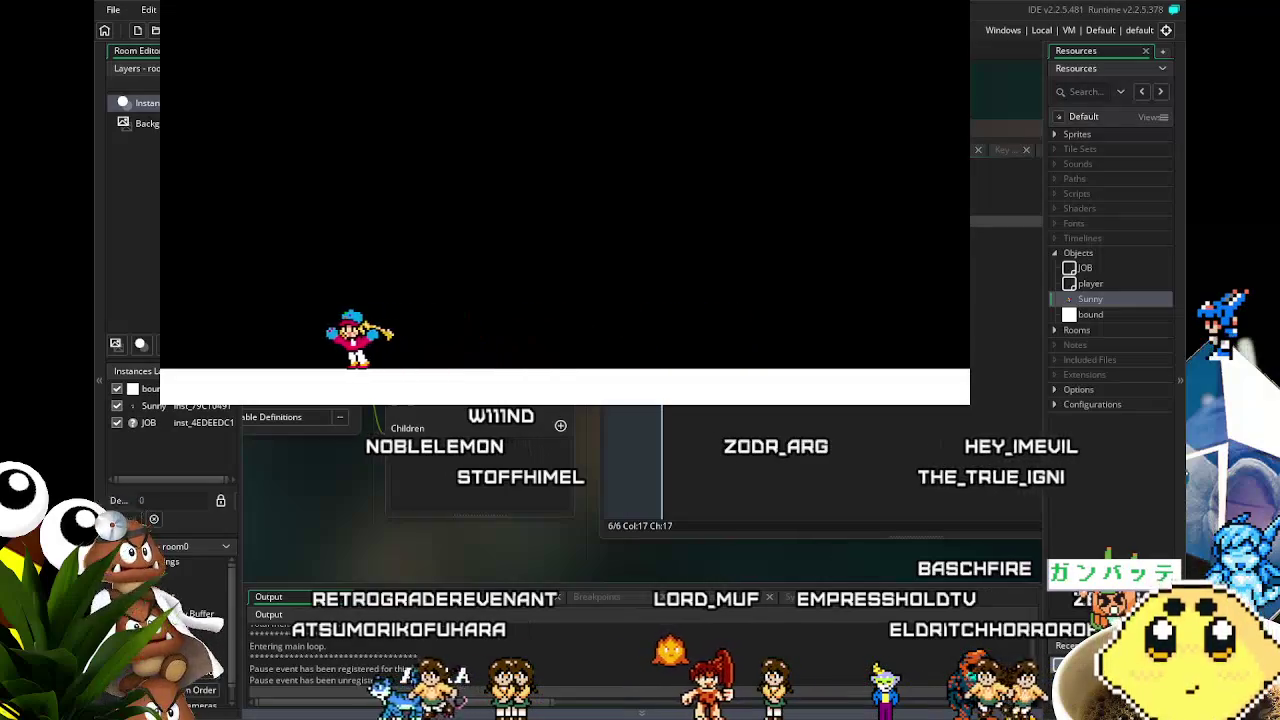
pyautogui.press('Left')
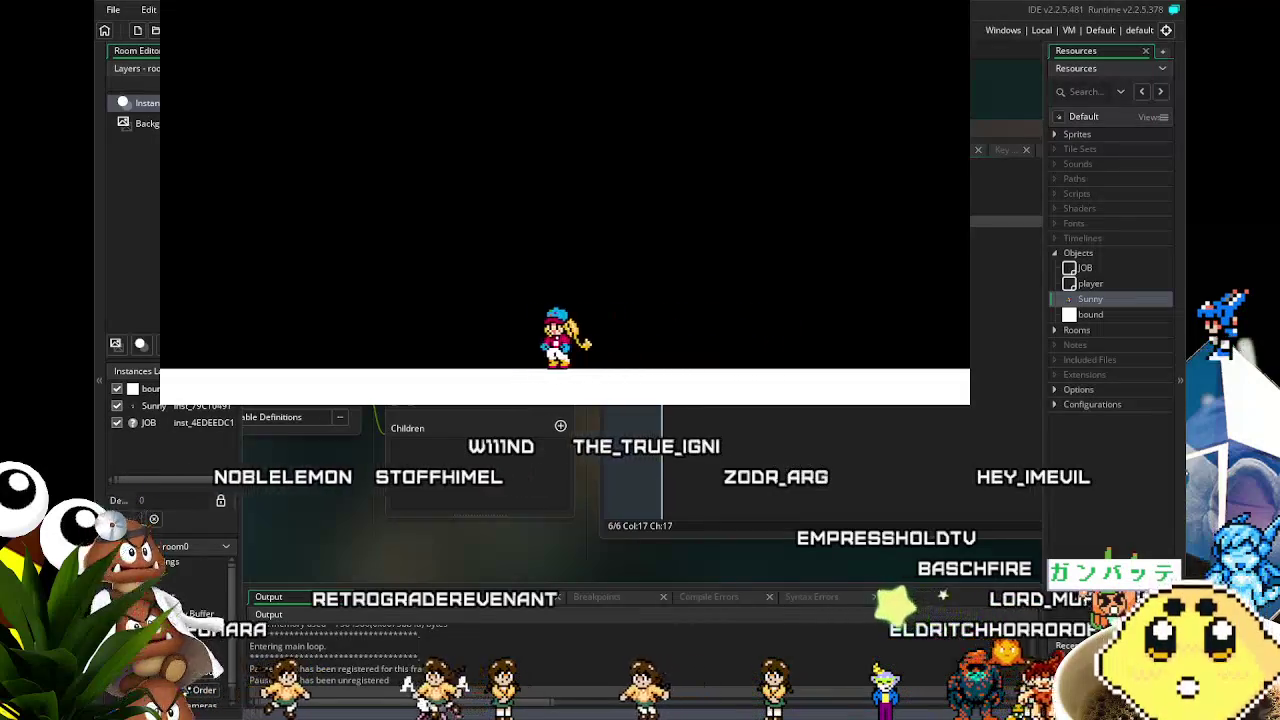
pyautogui.press('Left')
pyautogui.press('Right')
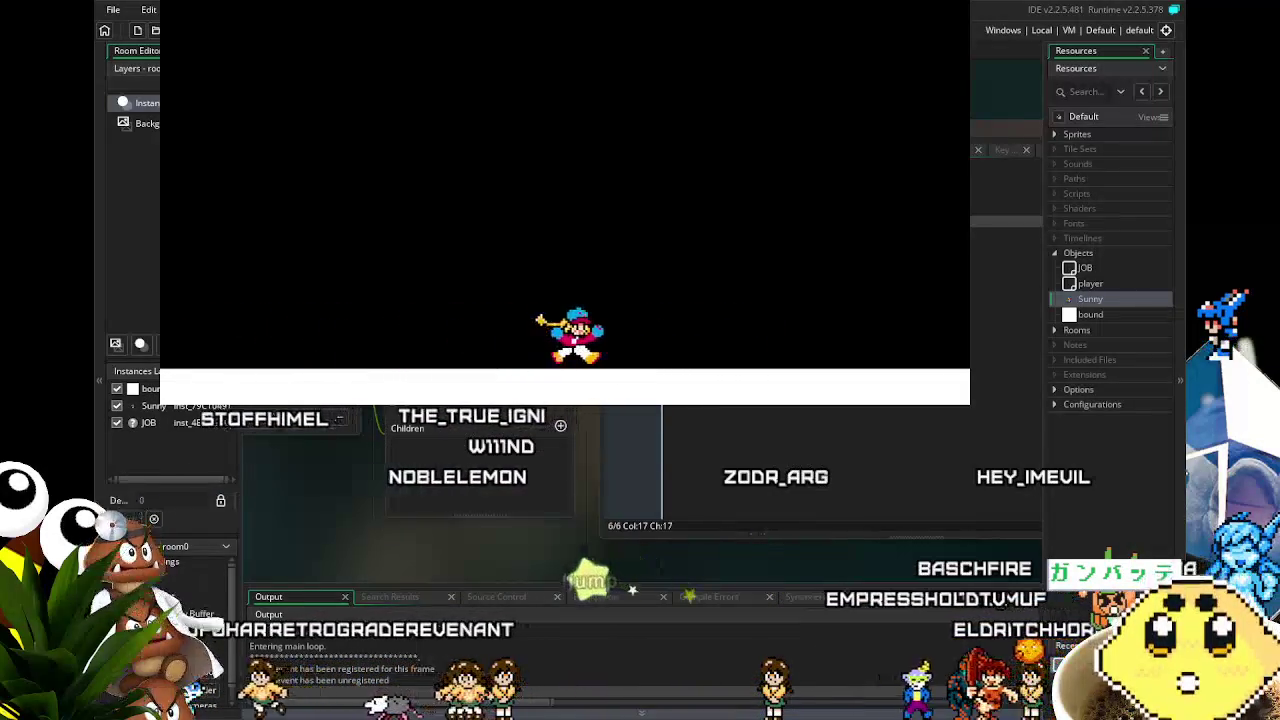
pyautogui.press('Left')
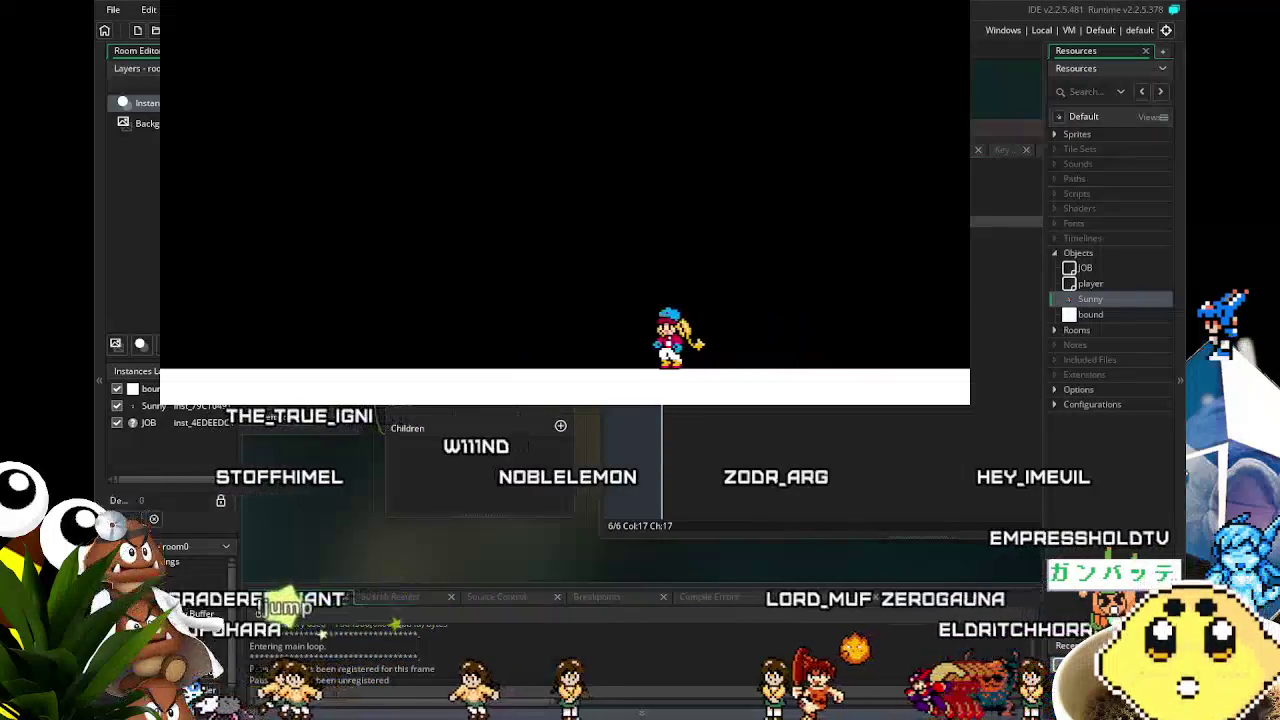
pyautogui.press('Right')
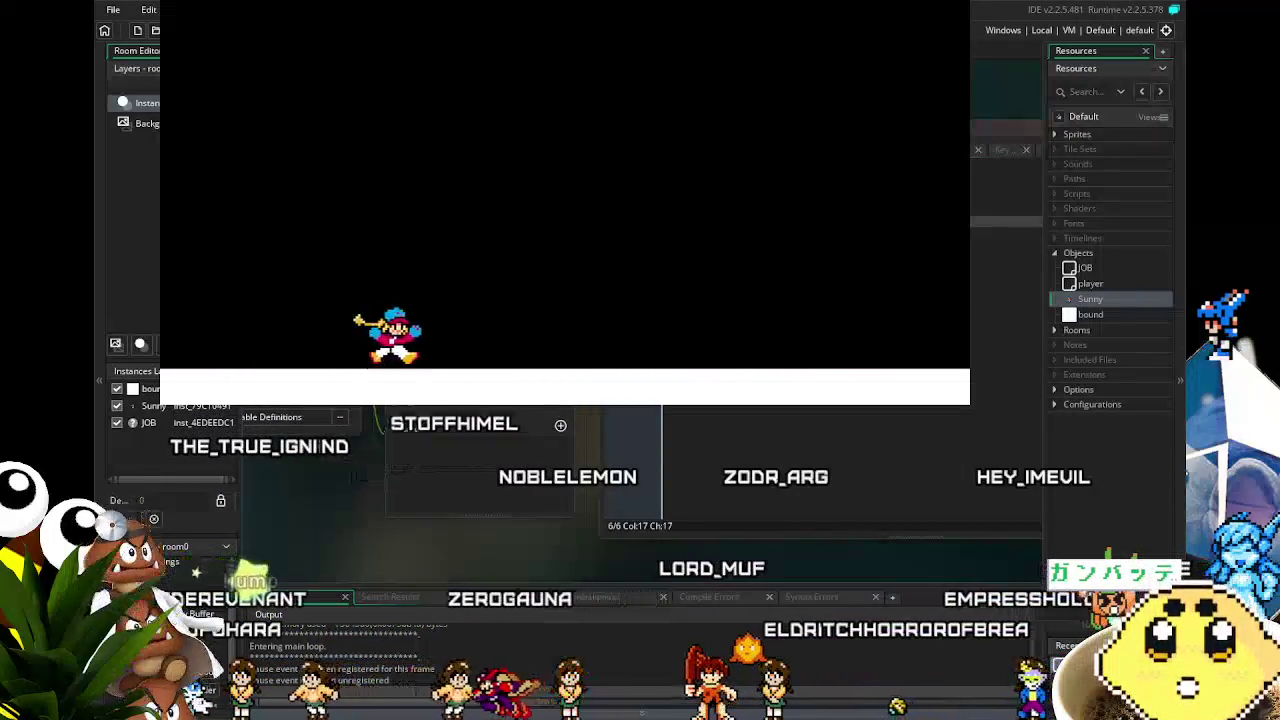
pyautogui.press('Left')
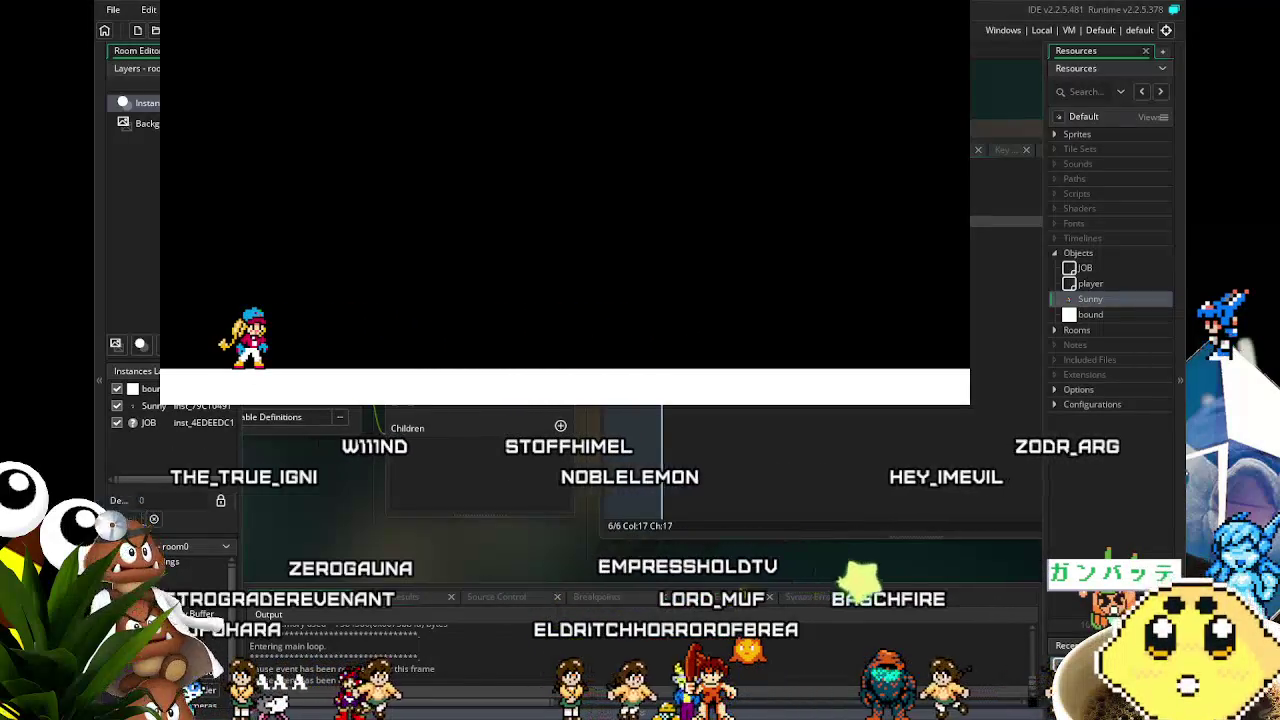
pyautogui.press('Right')
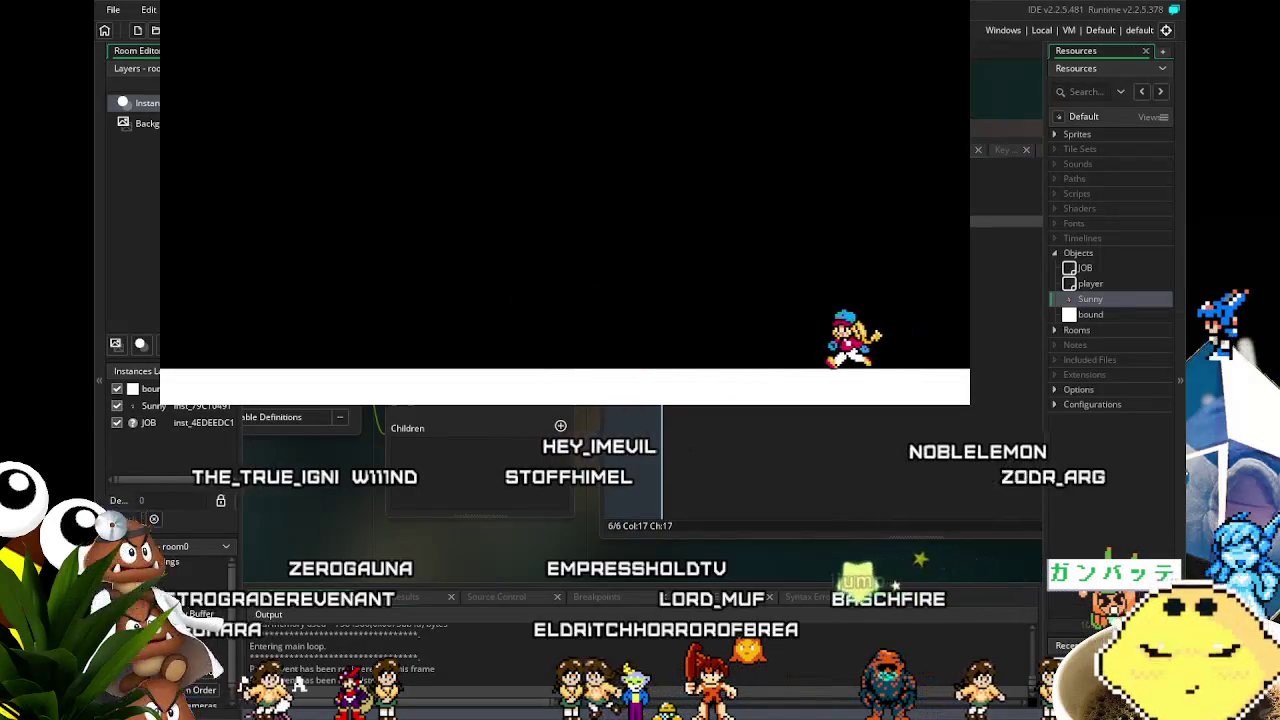
pyautogui.press('Left')
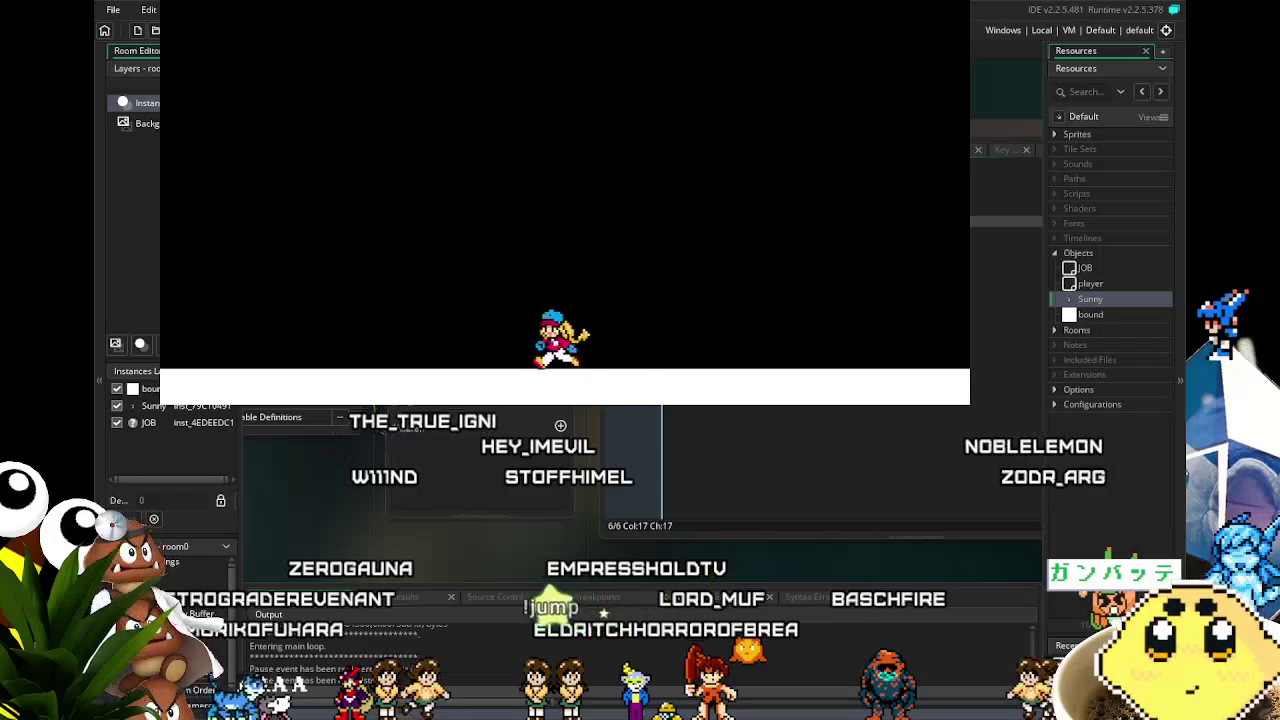
pyautogui.press('Right')
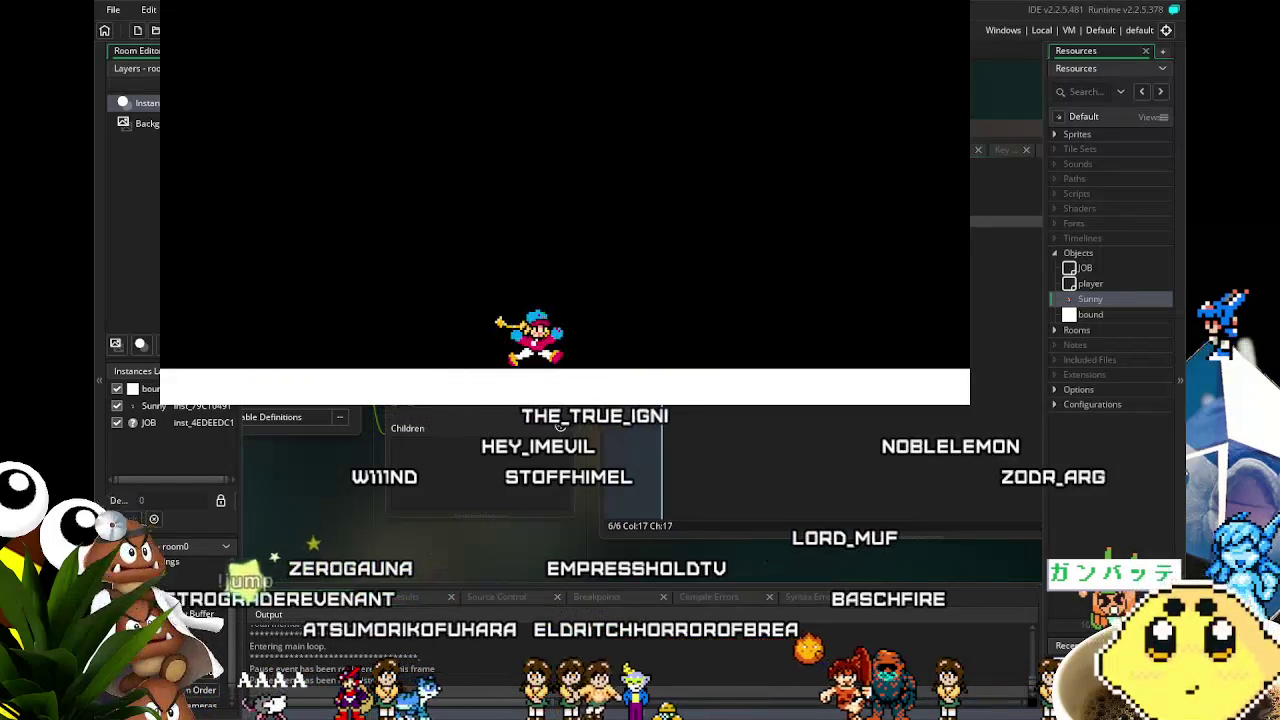
# - Keep running Sunny left and right, finishing with a jump up and to the left
pyautogui.press('Left')
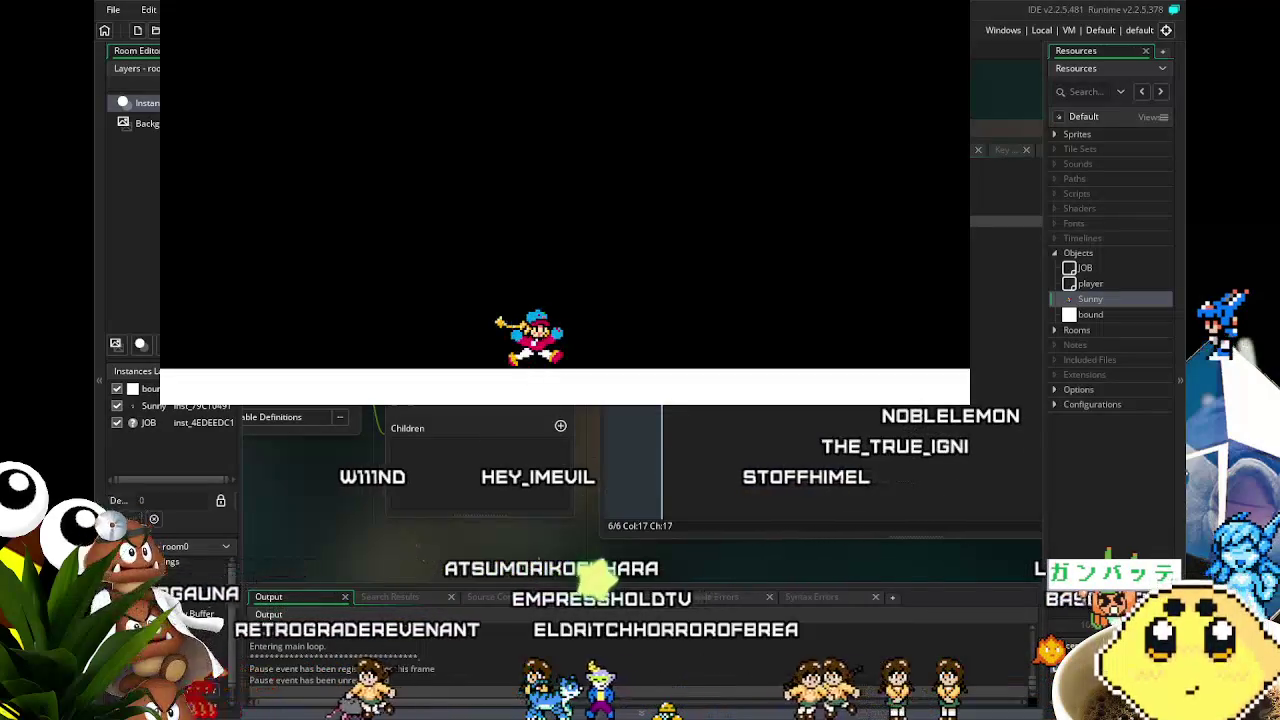
pyautogui.press('Left')
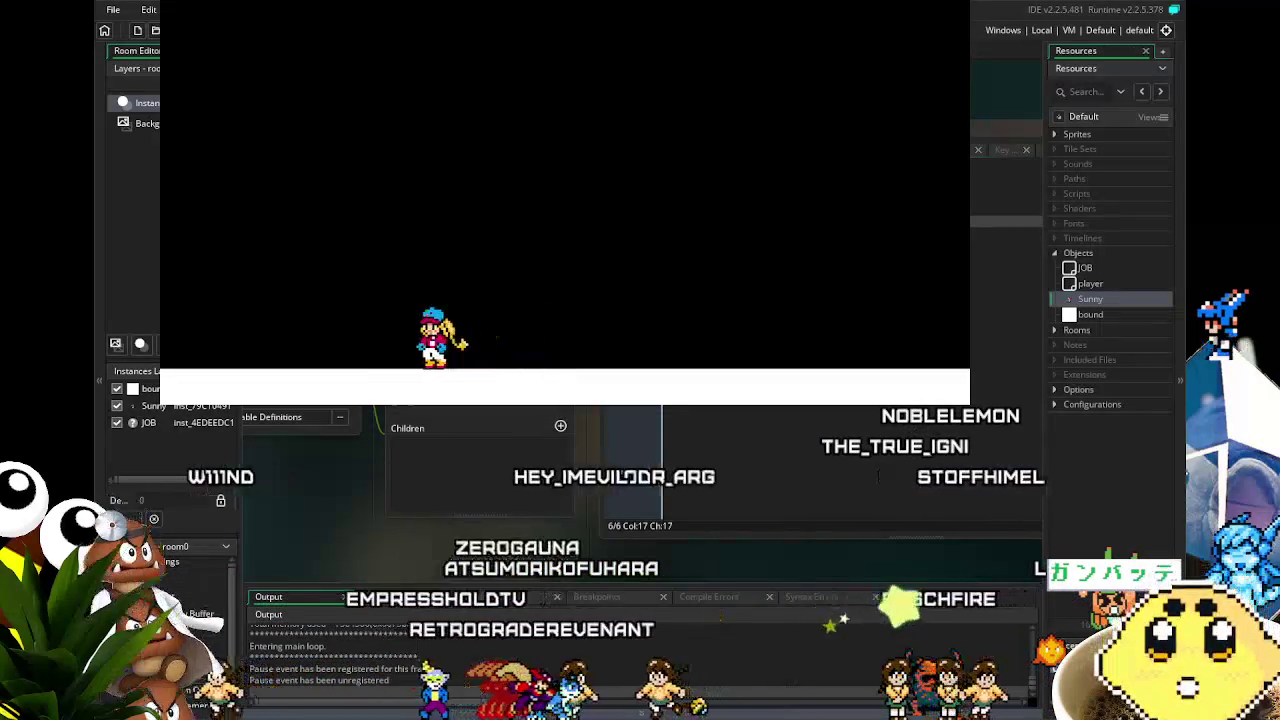
pyautogui.press('Right')
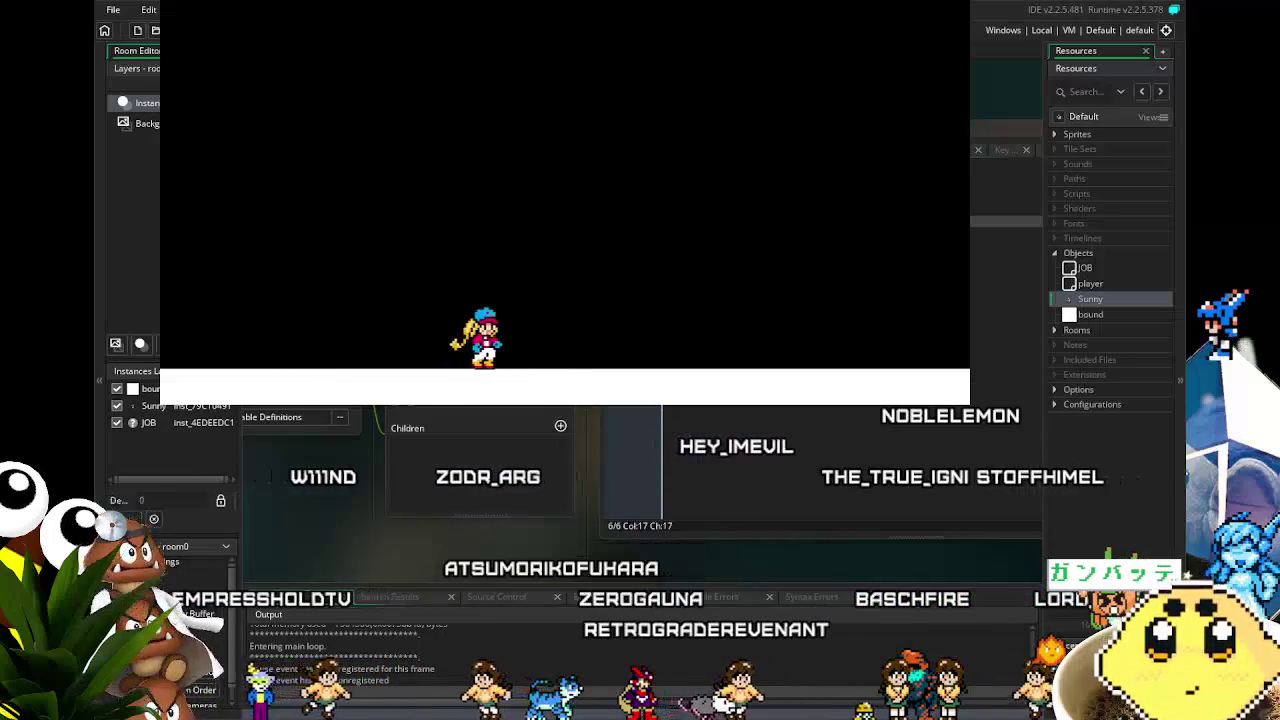
pyautogui.press('Right')
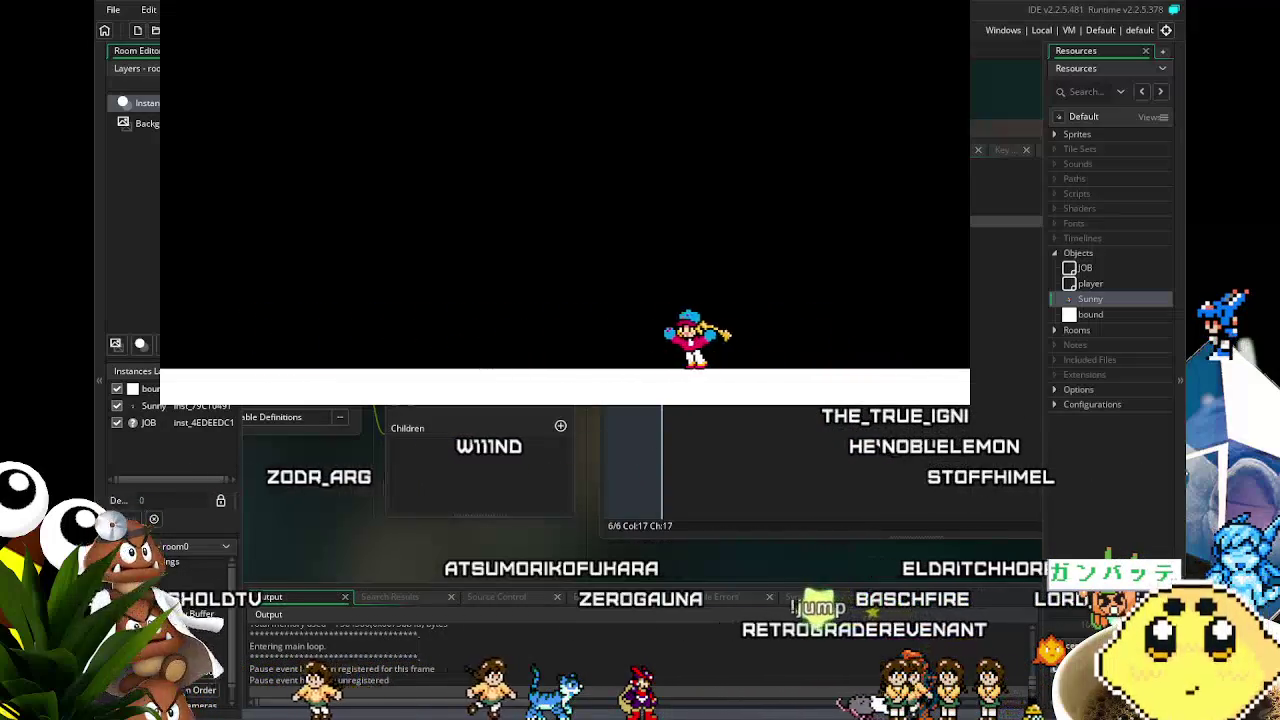
pyautogui.press('Left')
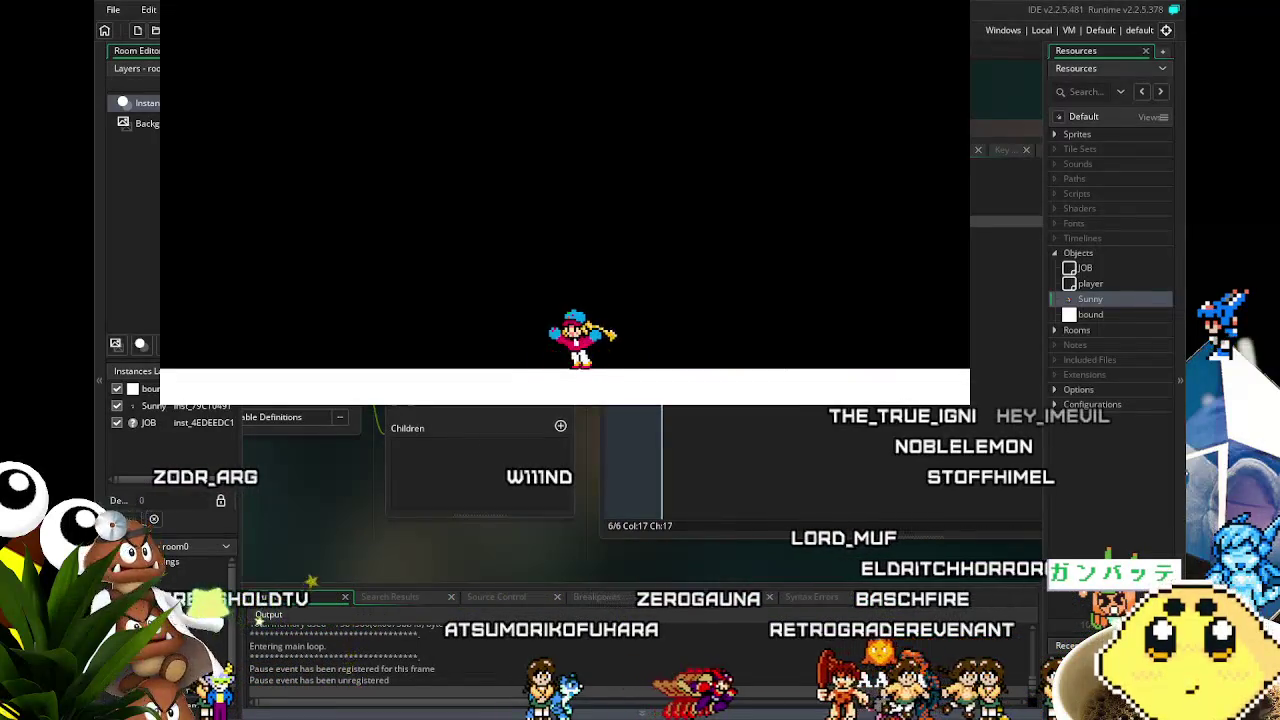
pyautogui.press('Left')
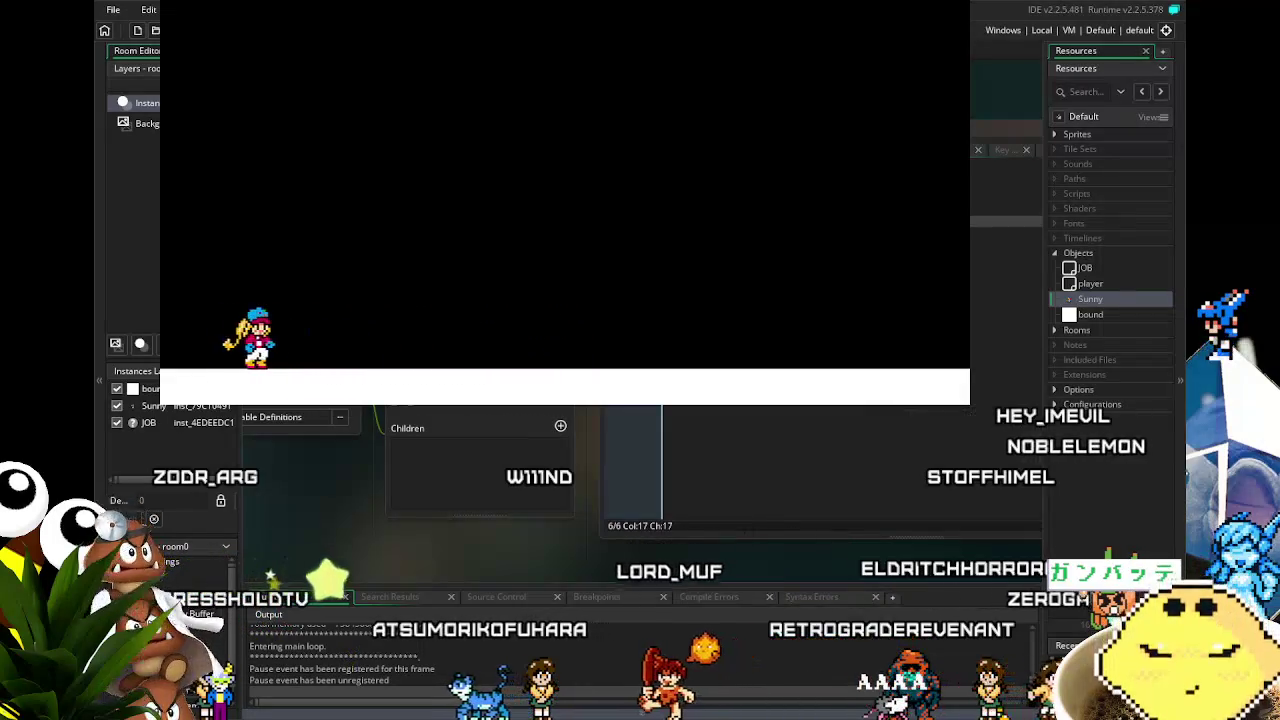
pyautogui.press('Right')
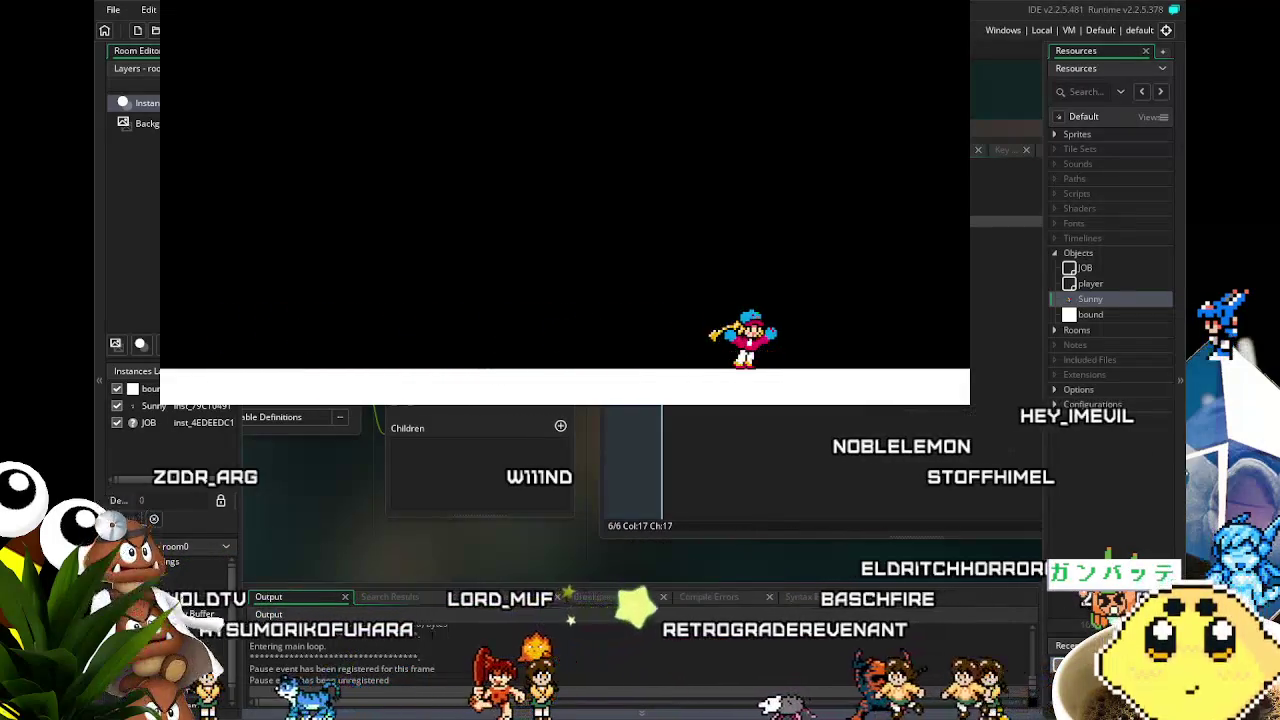
pyautogui.press('Left')
pyautogui.press('Left')
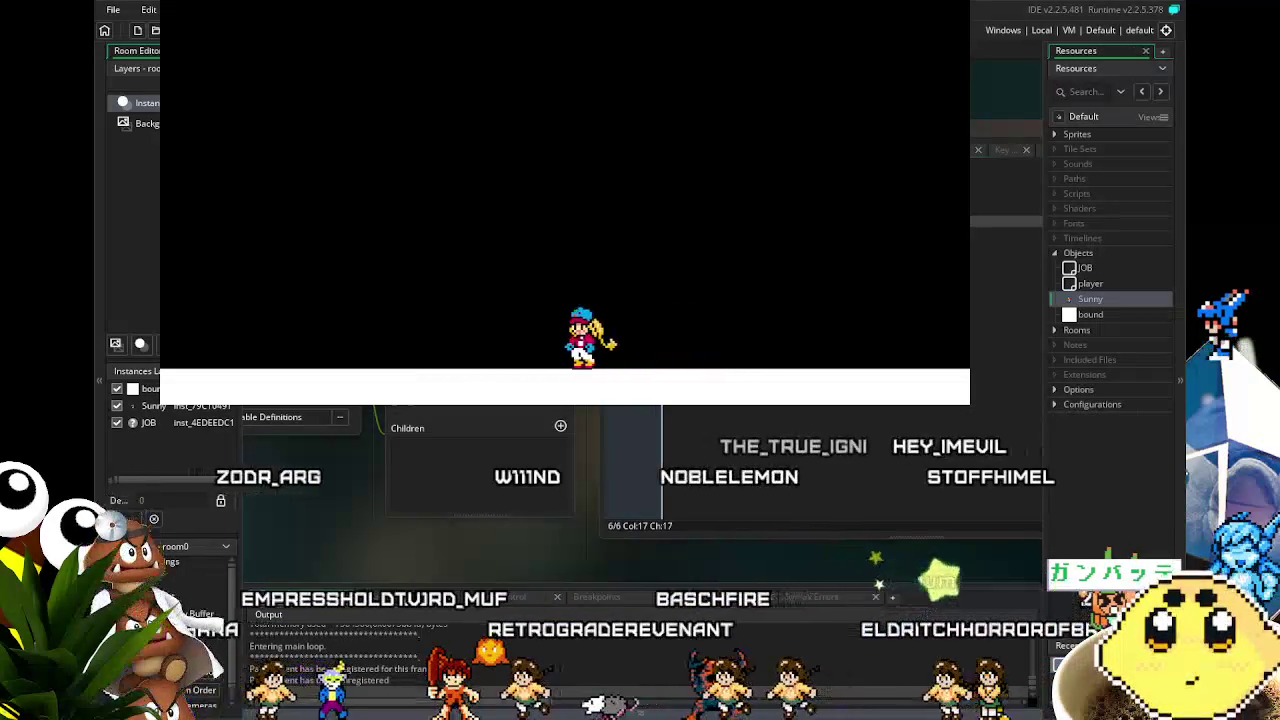
pyautogui.press('Left')
pyautogui.press('Left')
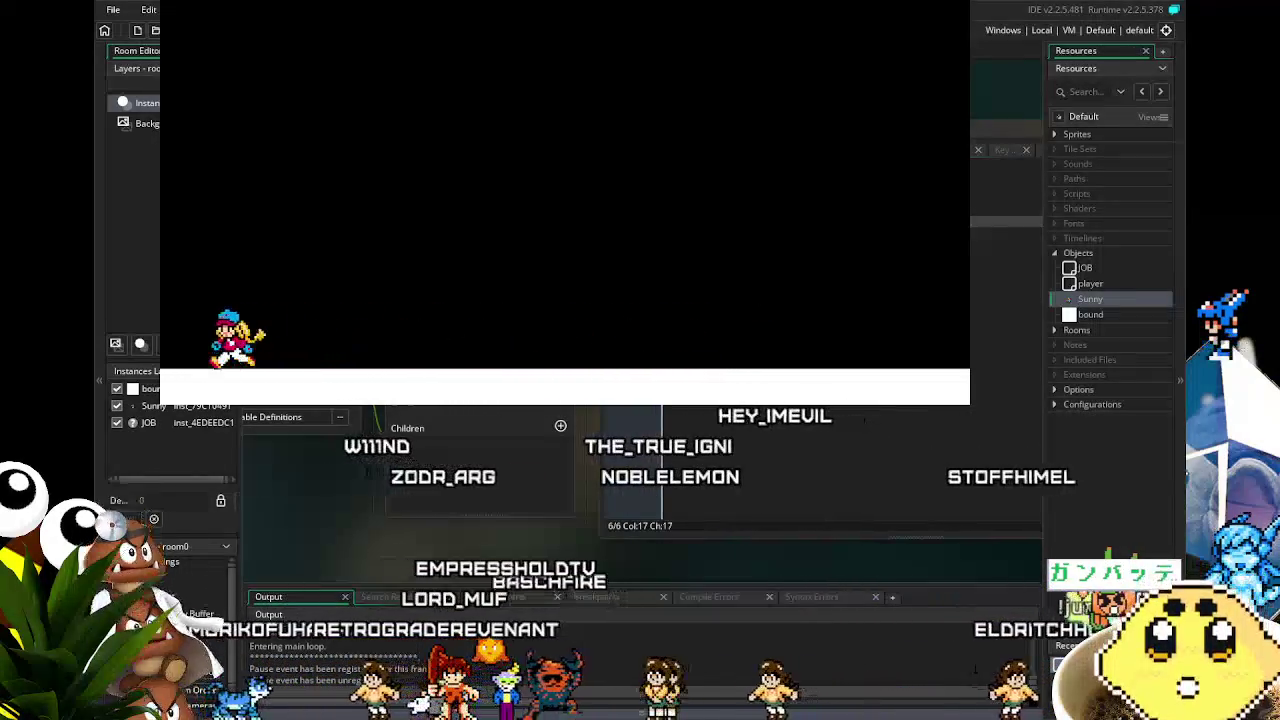
pyautogui.press('Right')
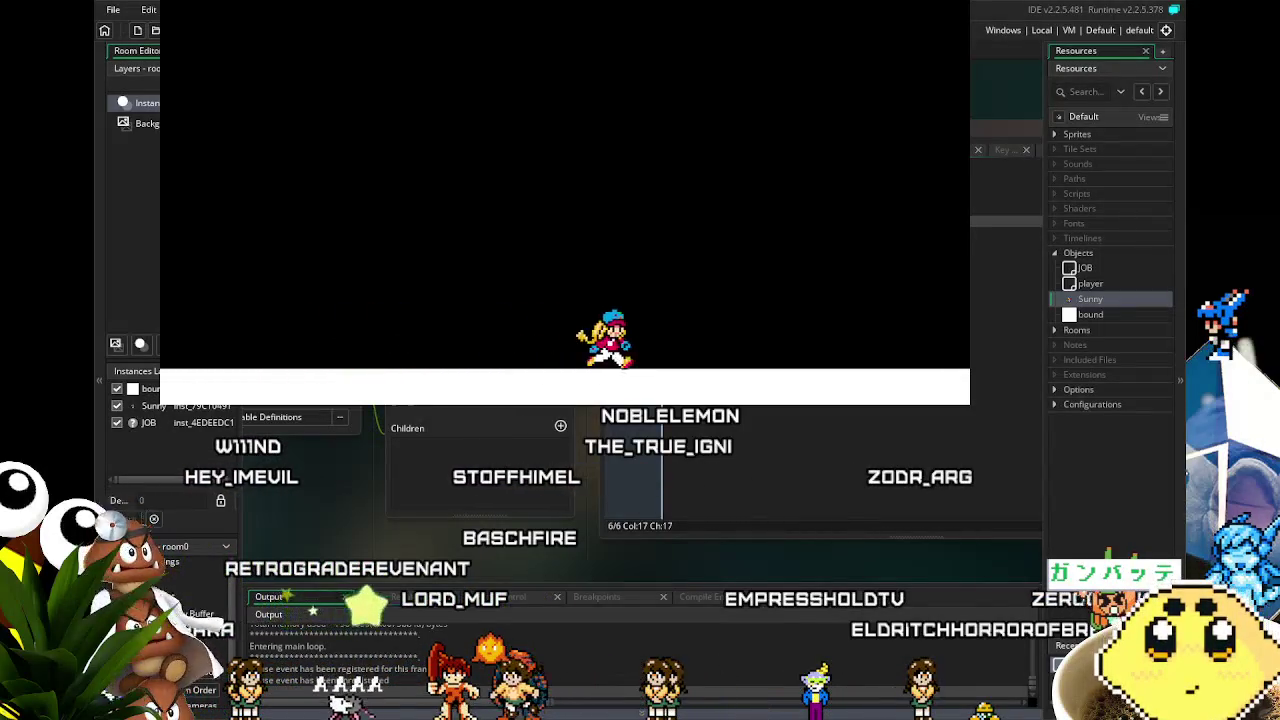
pyautogui.press('Left')
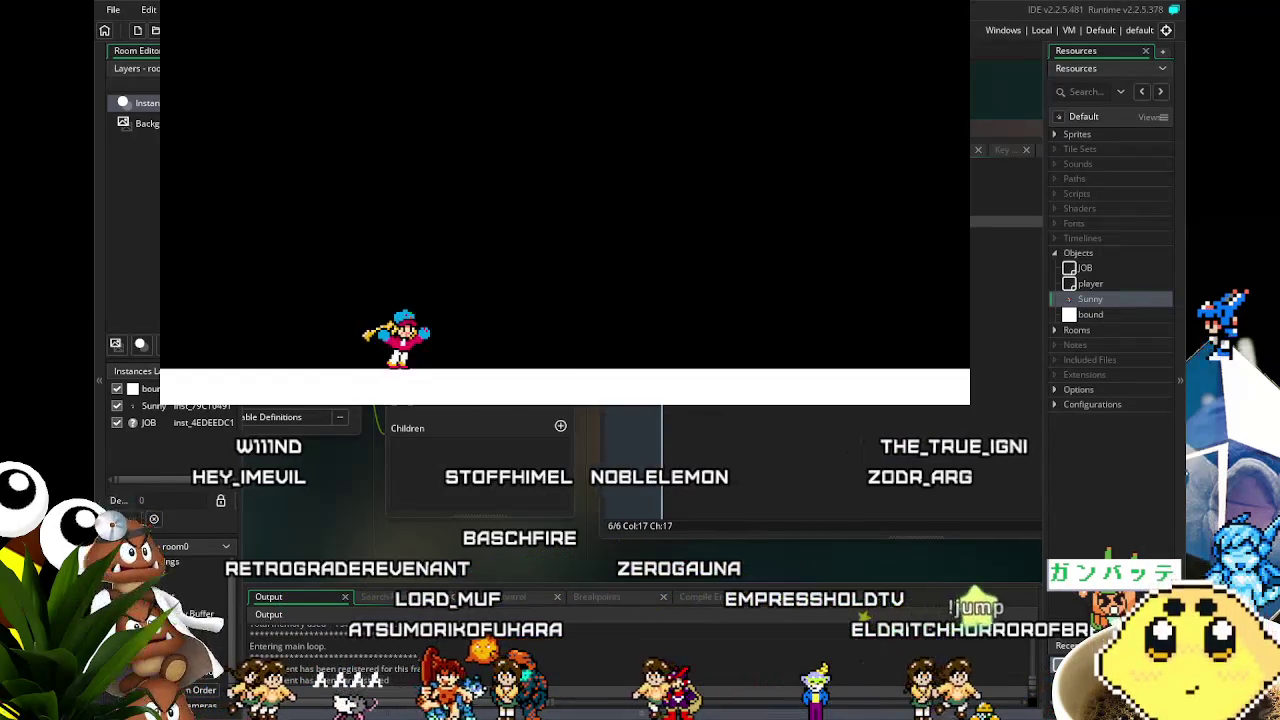
pyautogui.press('Left')
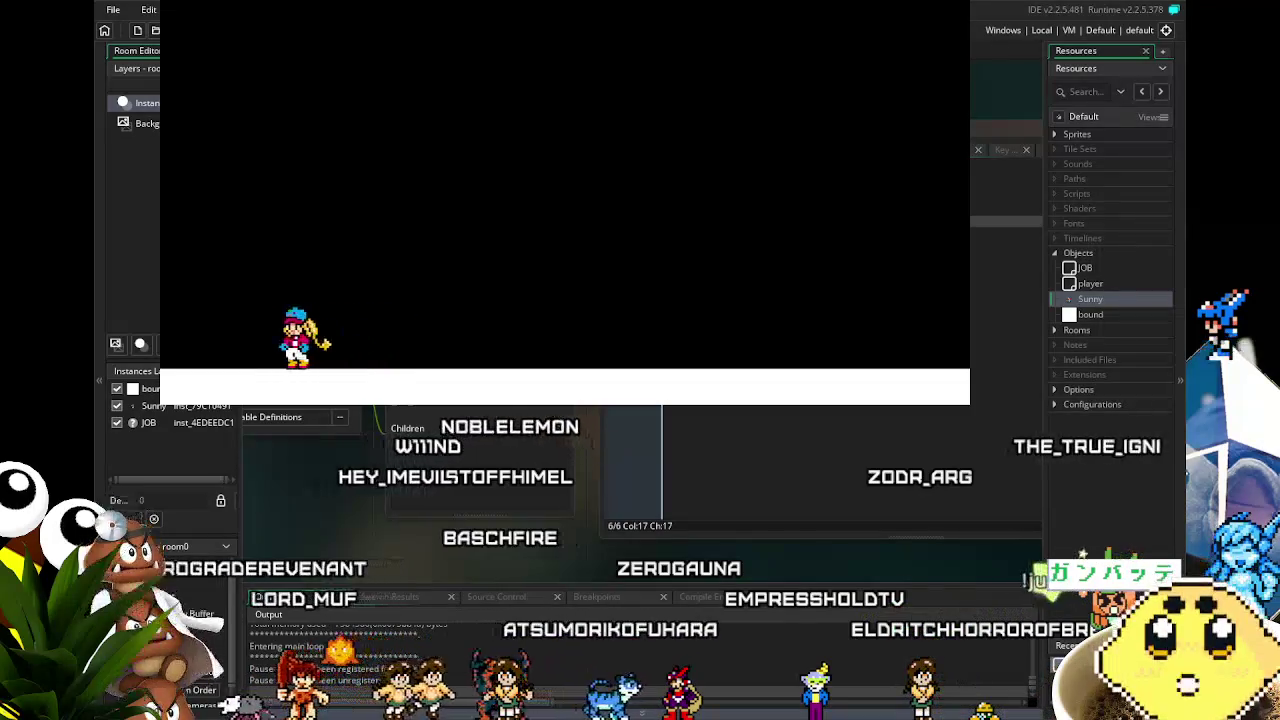
pyautogui.press('Left')
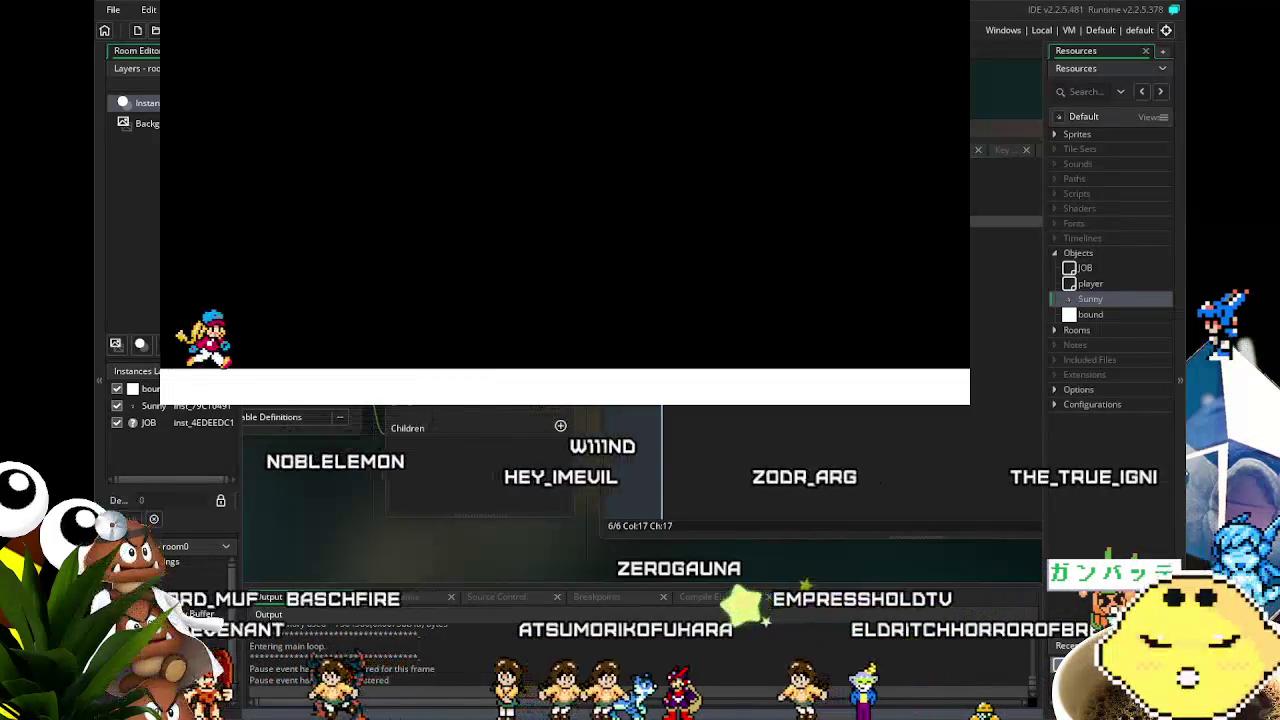
pyautogui.press('Right')
pyautogui.press('Left')
pyautogui.press('Up')
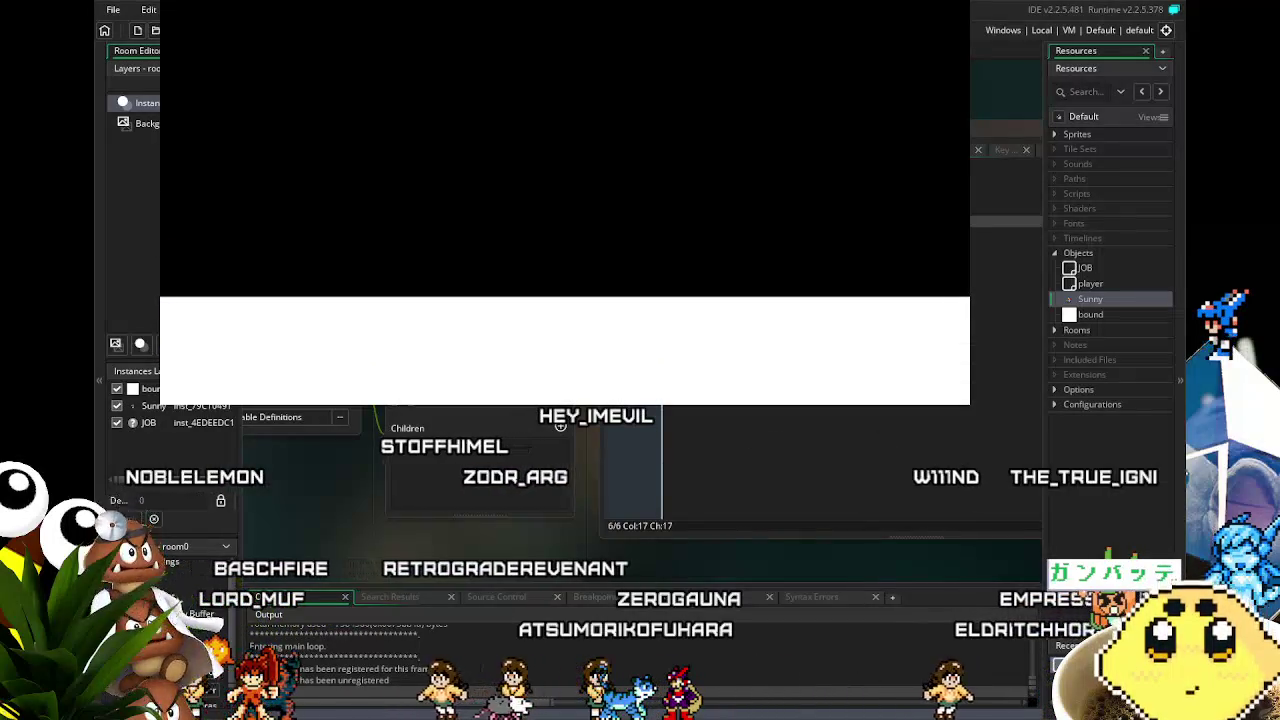
# - Close the test game and look over Sunny's Key Down - X and Key Up - X event code
pyautogui.press('Escape')
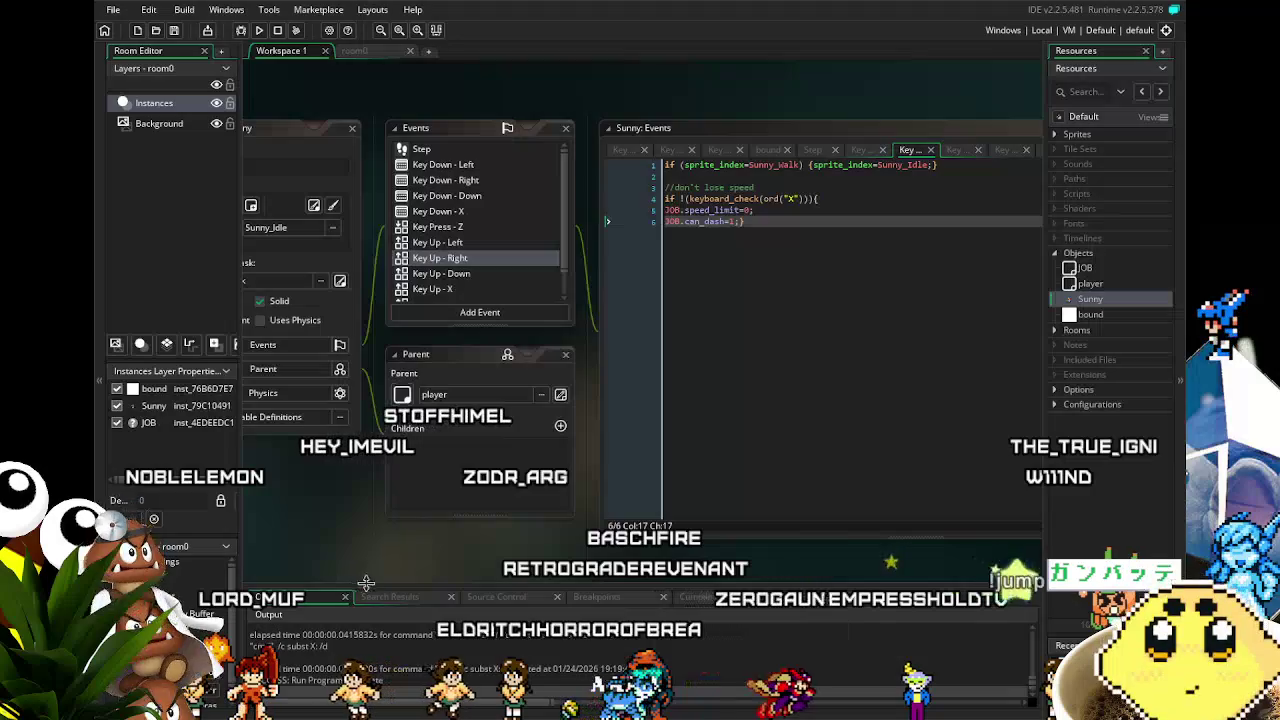
pyautogui.moveTo(383, 563)
pyautogui.mouseDown()
pyautogui.moveTo(460, 578)
pyautogui.moveTo(413, 585)
pyautogui.mouseUp()
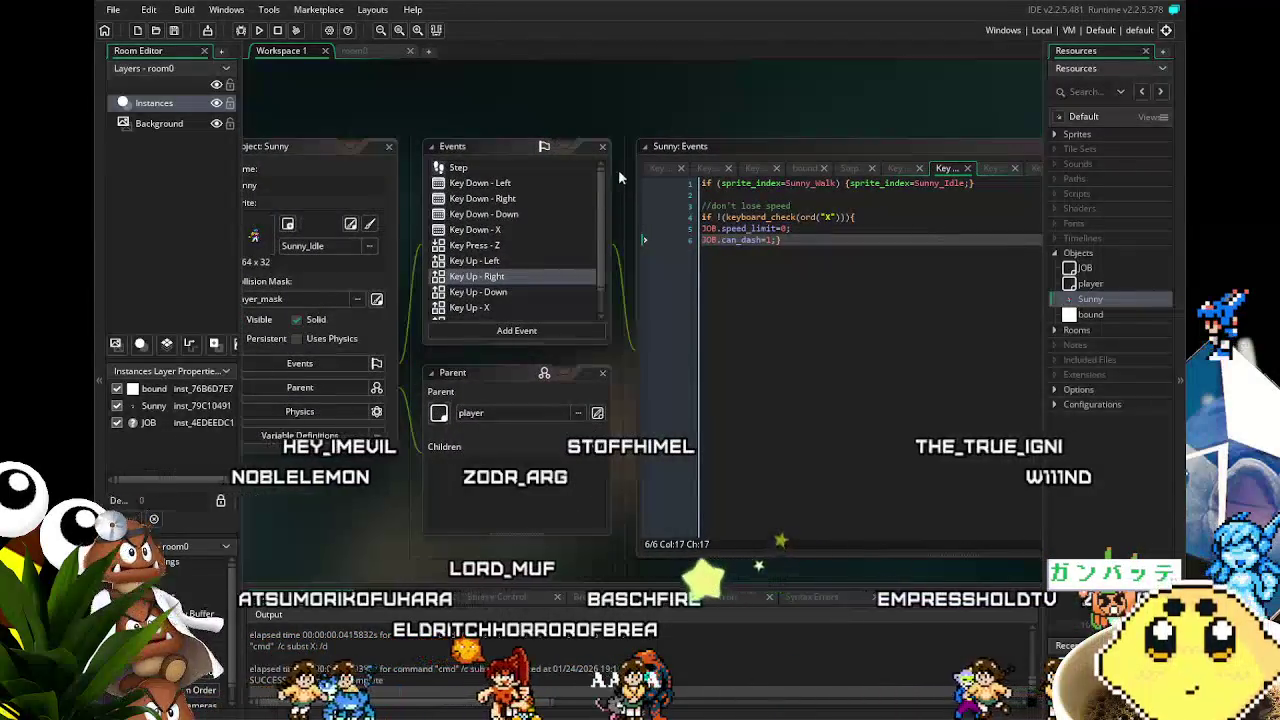
pyautogui.click(492, 230)
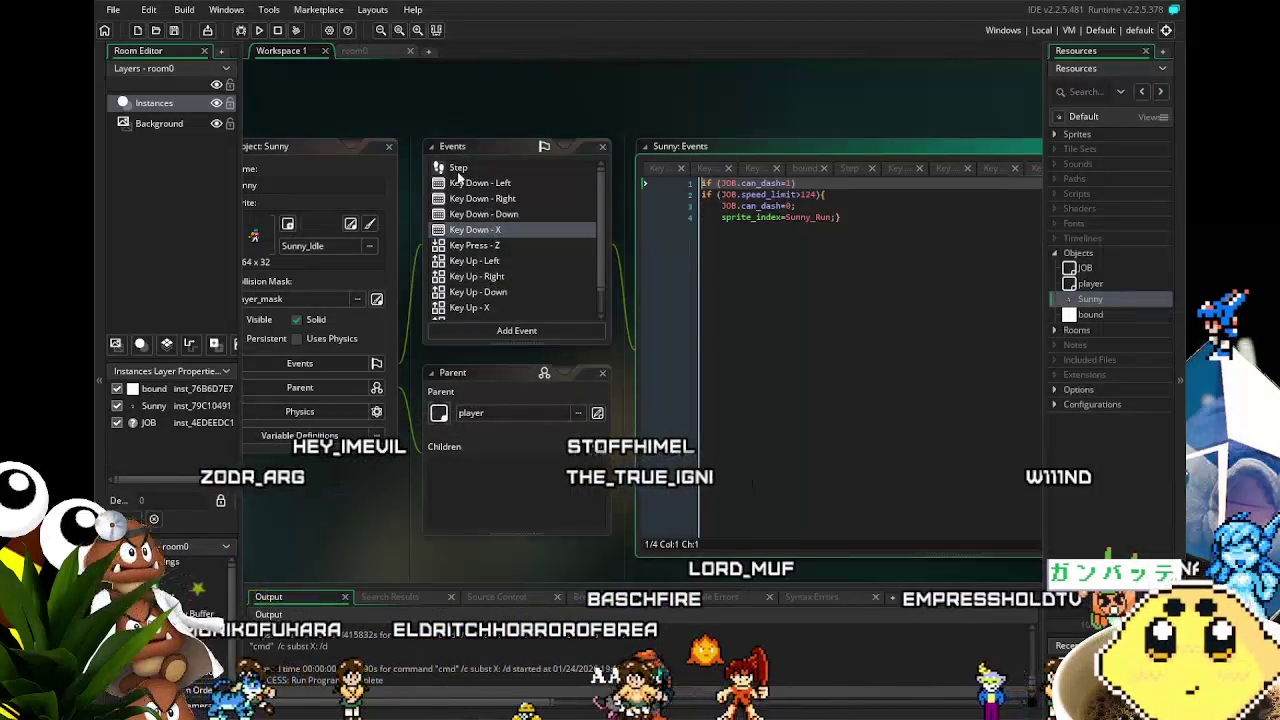
pyautogui.click(487, 307)
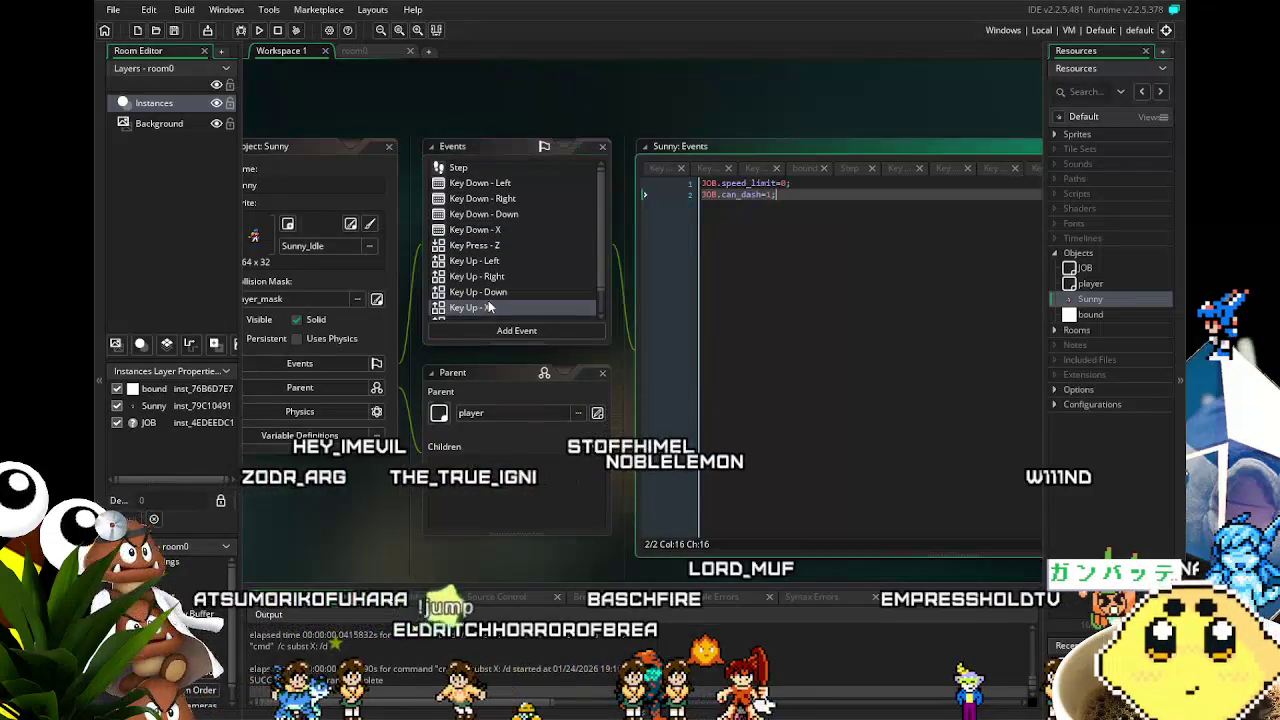
# - Check the can_dash line in Key Up - X, then view the Key Up - Left and Key Up - Right events
pyautogui.moveTo(509, 552); pyautogui.dragTo(450, 550)
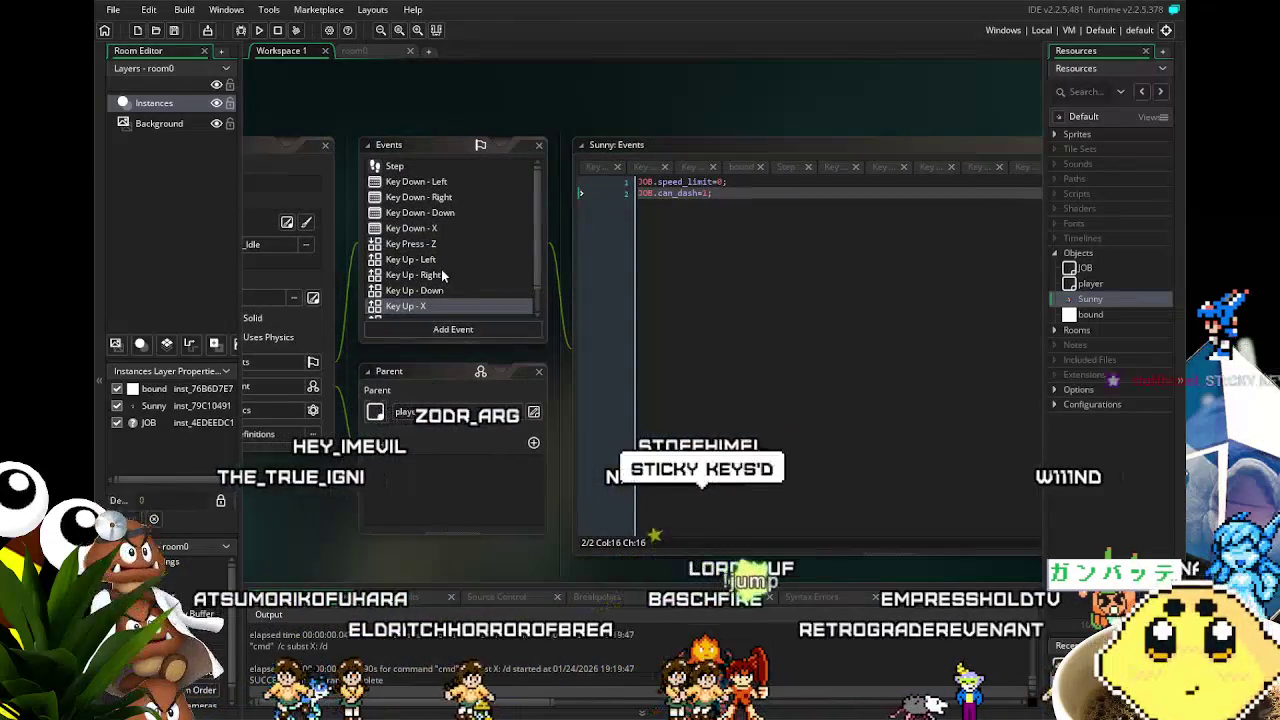
pyautogui.scroll(-2, 444, 276)
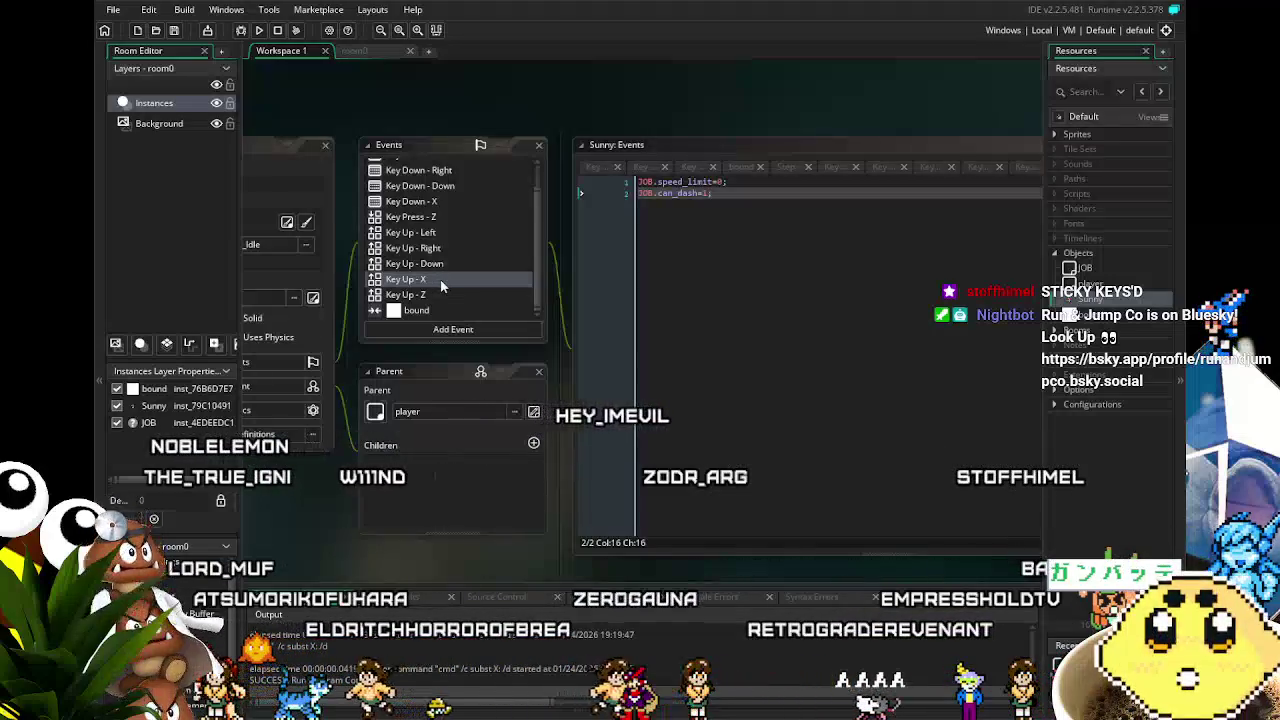
pyautogui.click(644, 182)
pyautogui.click(714, 191)
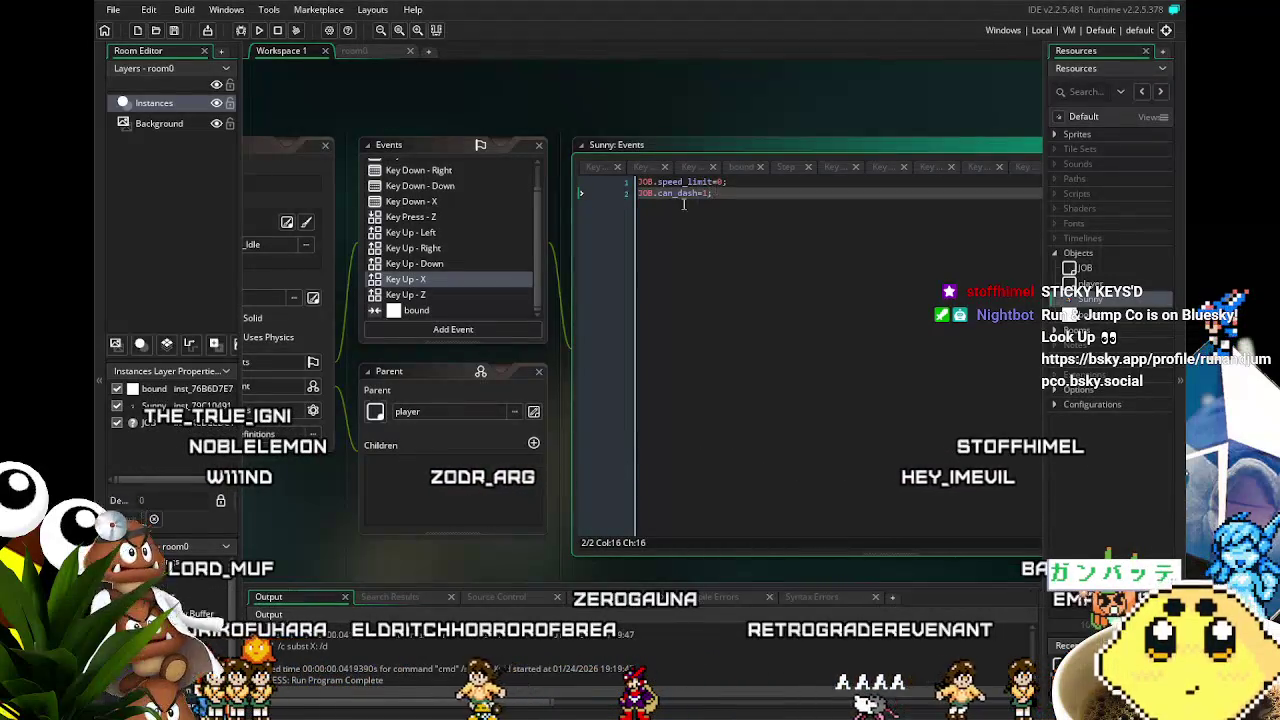
pyautogui.click(428, 234)
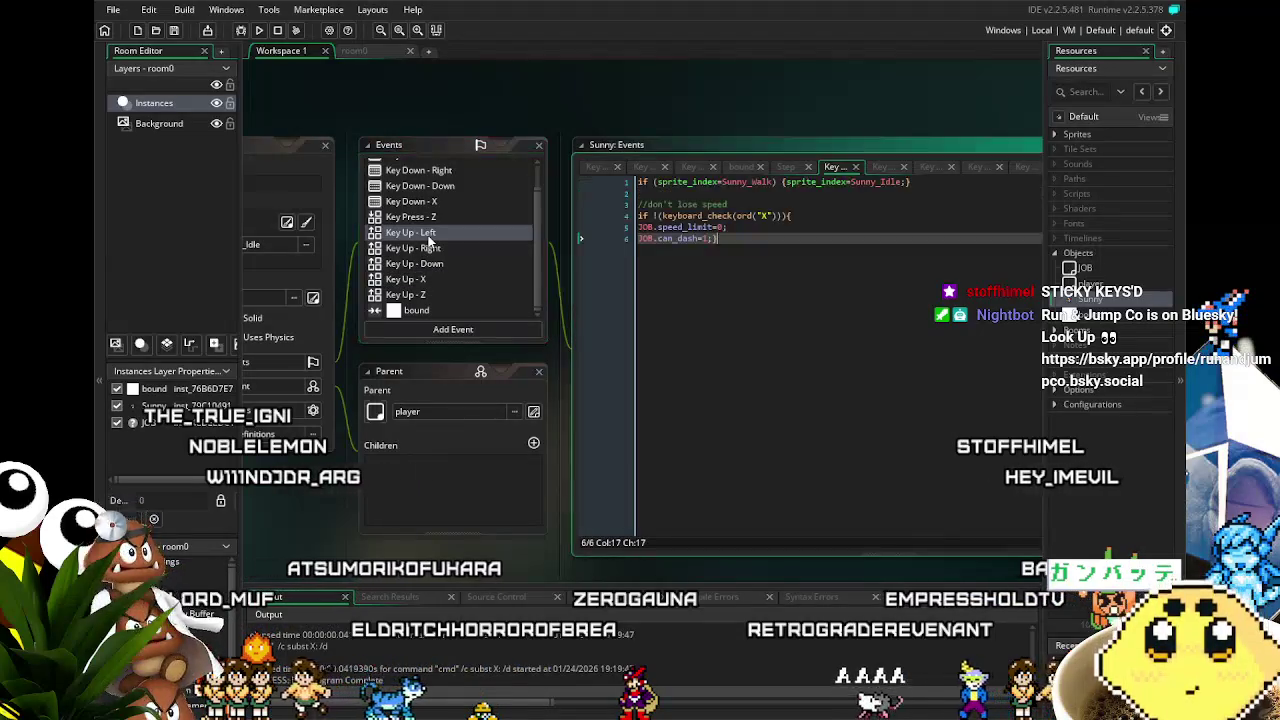
pyautogui.click(428, 246)
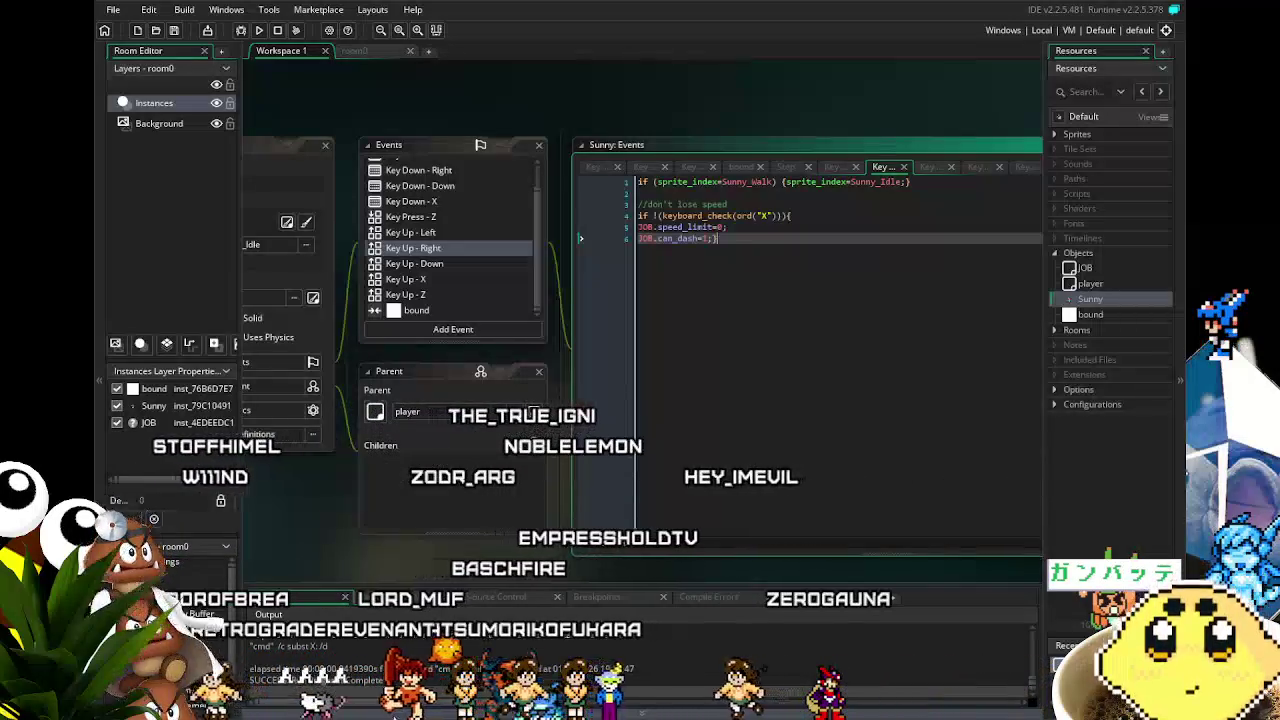
# - Reposition the workspace so Sunny's Key Up - Right code panel is framed
pyautogui.moveTo(384, 495)
pyautogui.mouseDown()
pyautogui.moveTo(354, 452)
pyautogui.moveTo(362, 481)
pyautogui.mouseUp()
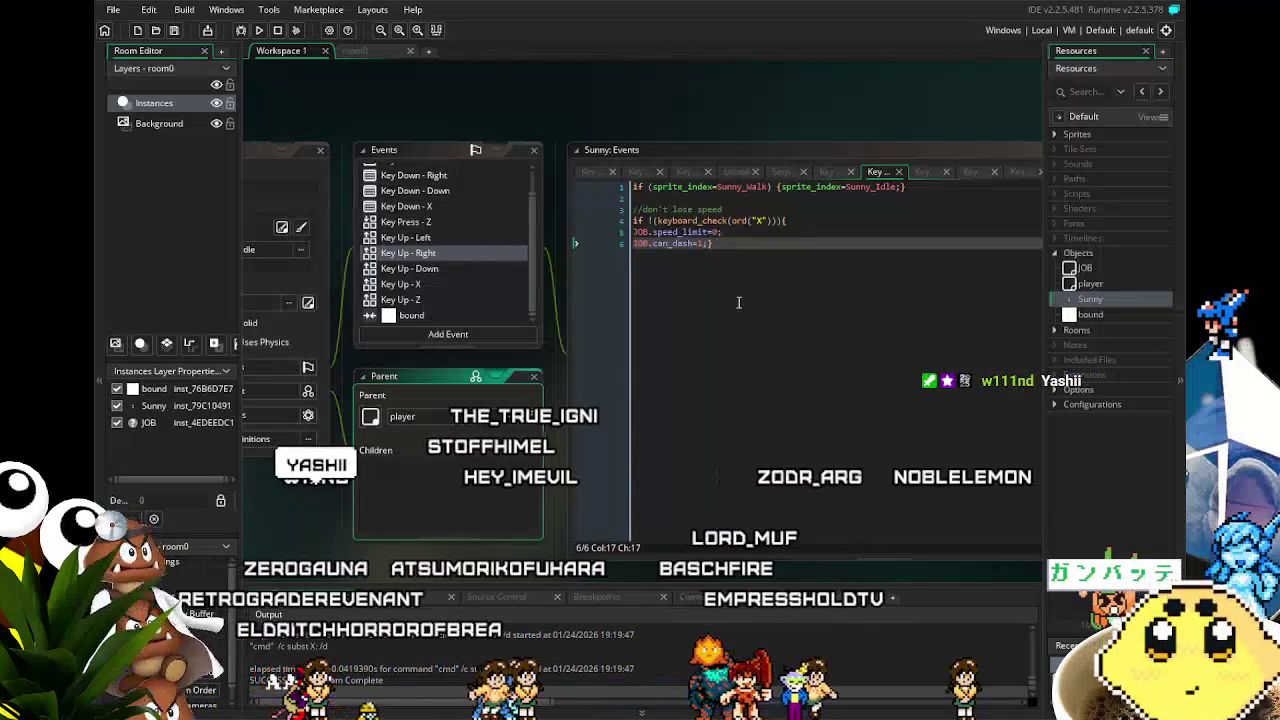
# - Compare the code of Sunny's Key Up - Left, Key Up - Down, Key Up - Right and Key Press - Z events
pyautogui.click(426, 237)
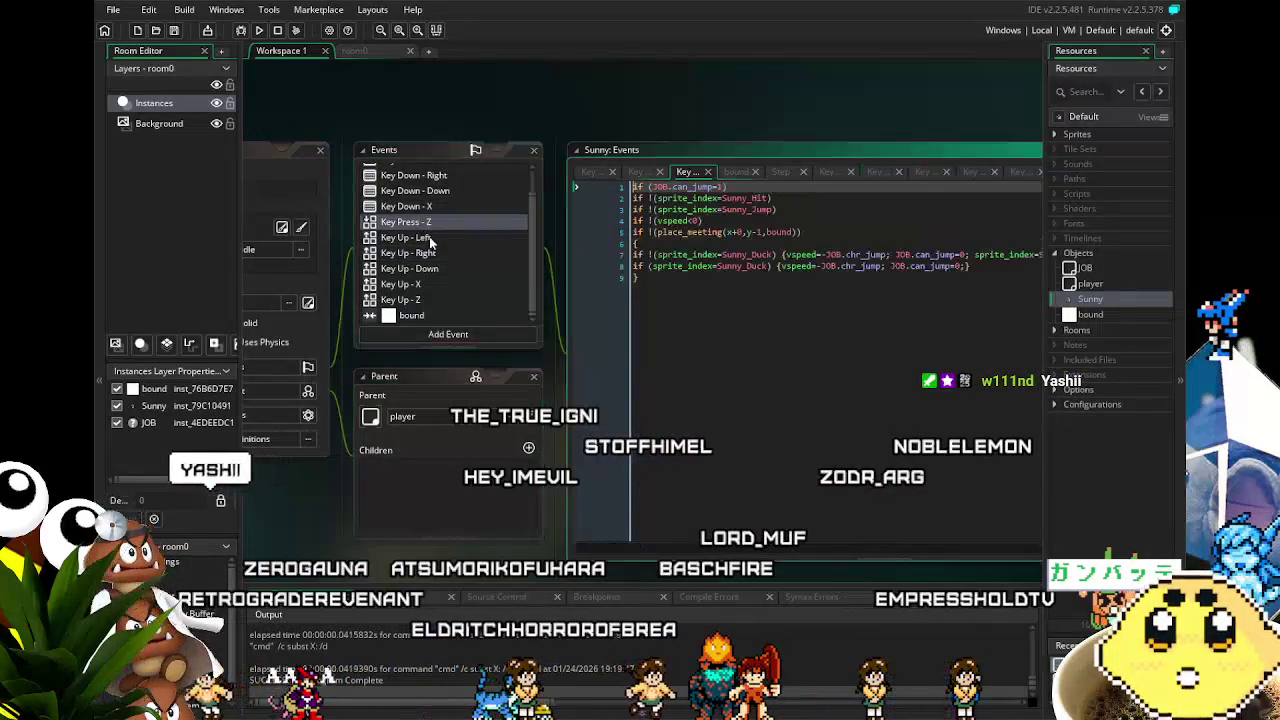
pyautogui.click(432, 256)
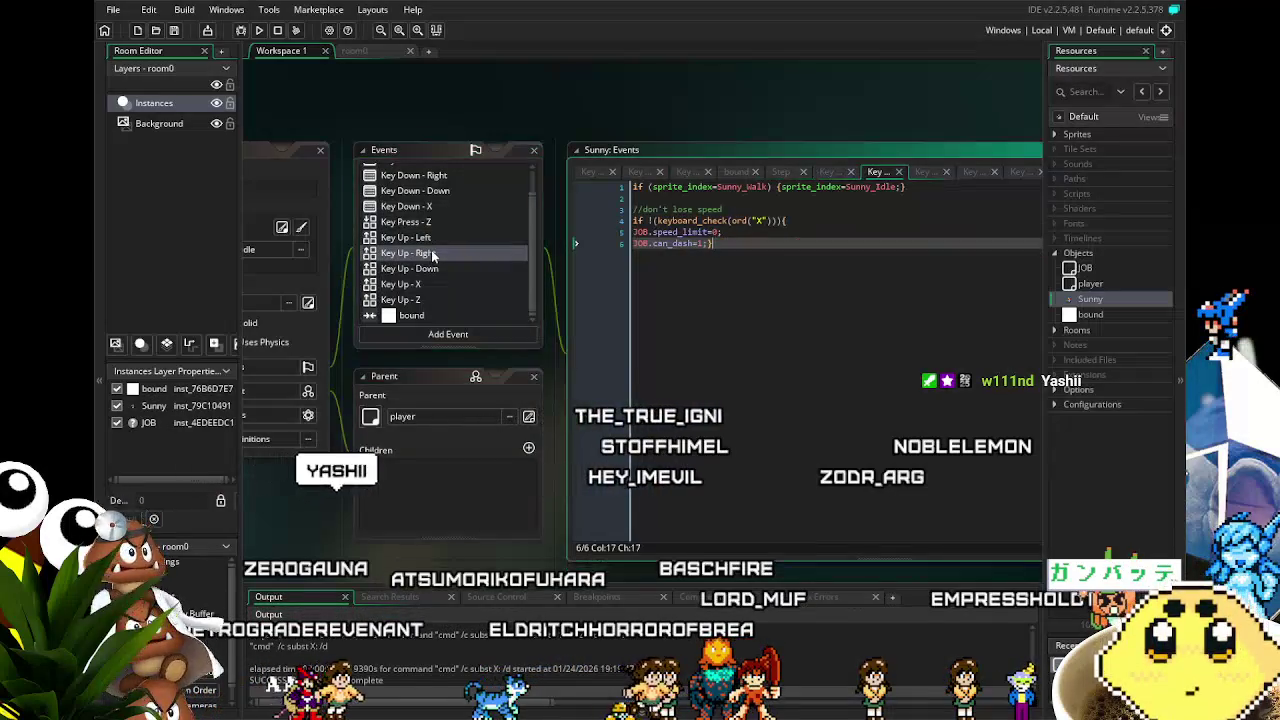
pyautogui.click(427, 270)
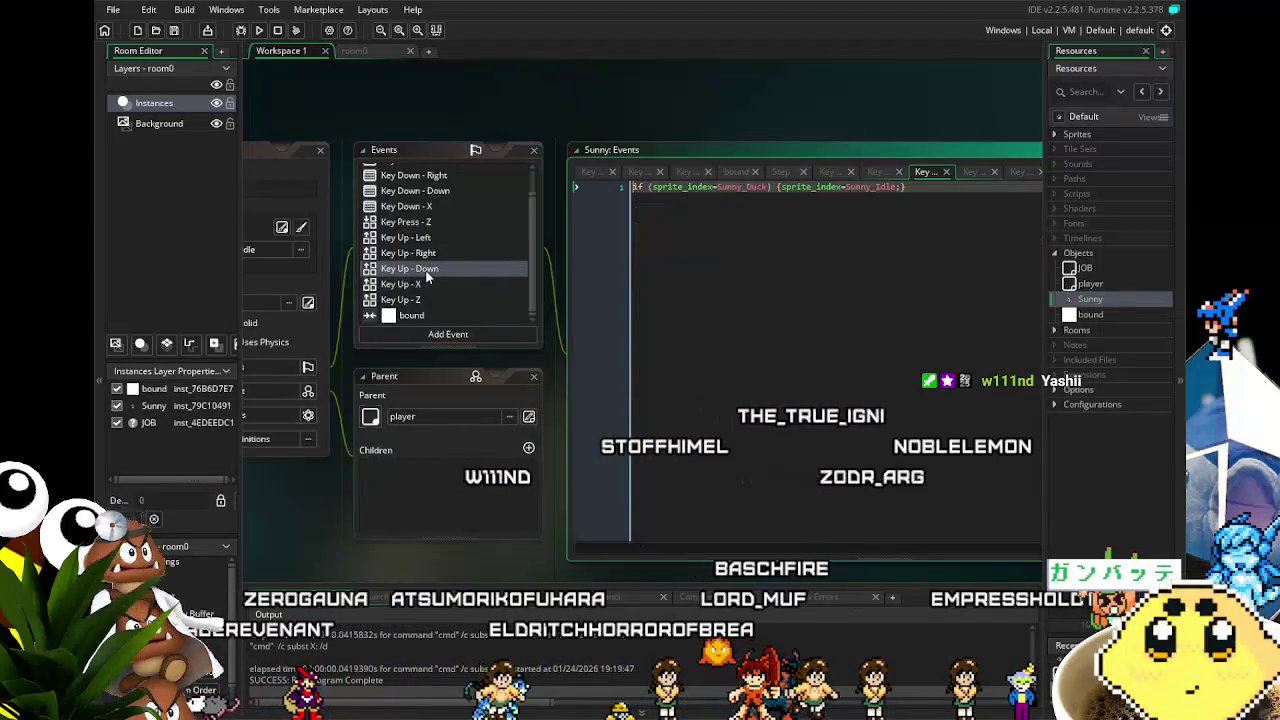
pyautogui.click(435, 243)
pyautogui.click(443, 226)
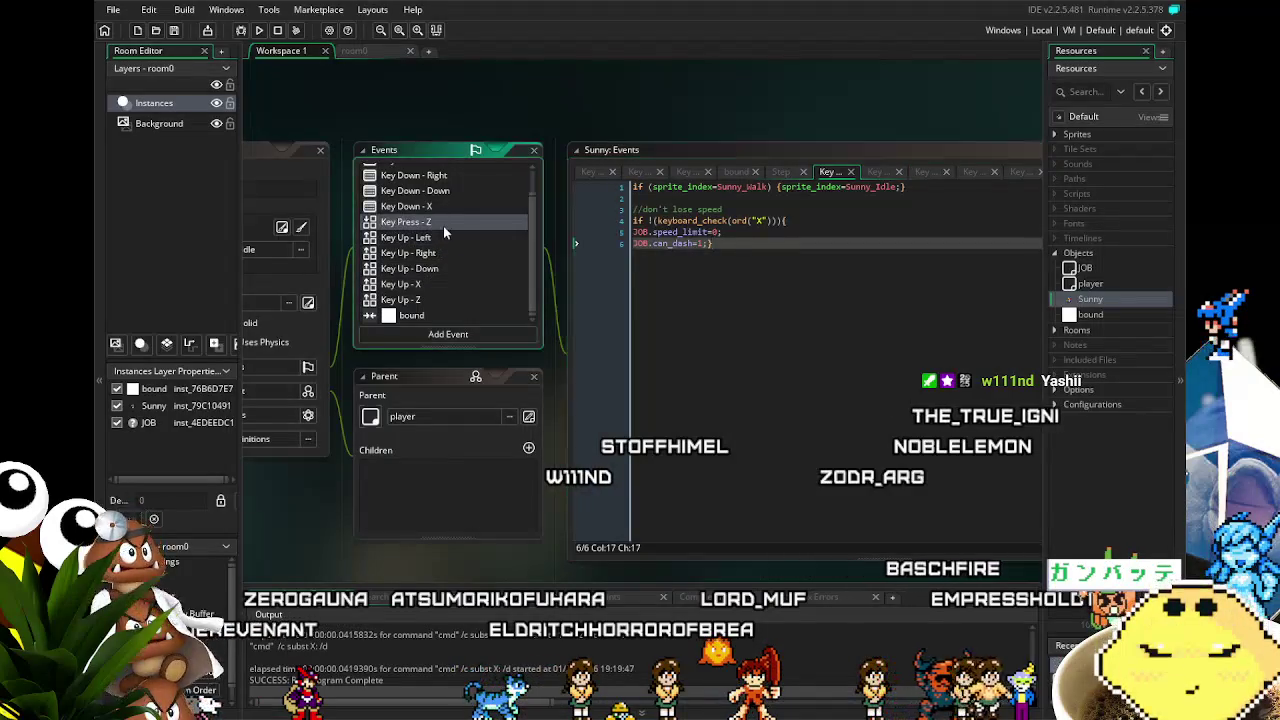
pyautogui.click(438, 240)
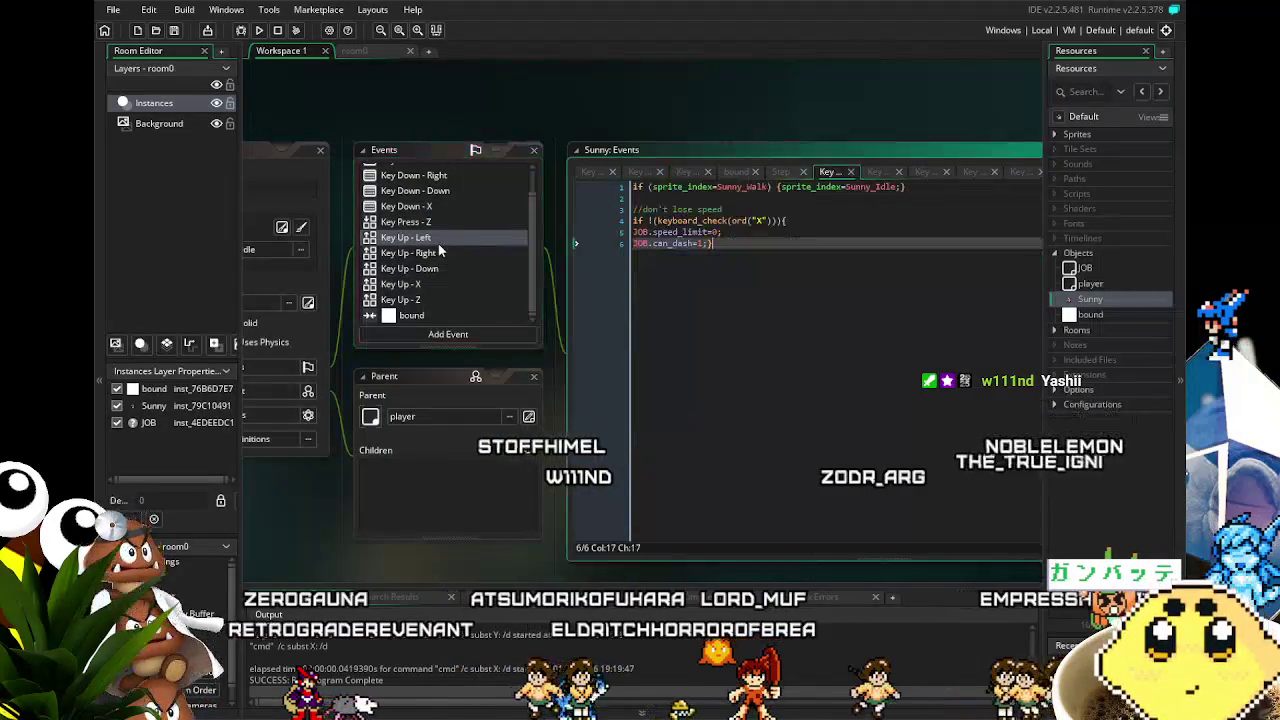
pyautogui.click(687, 320)
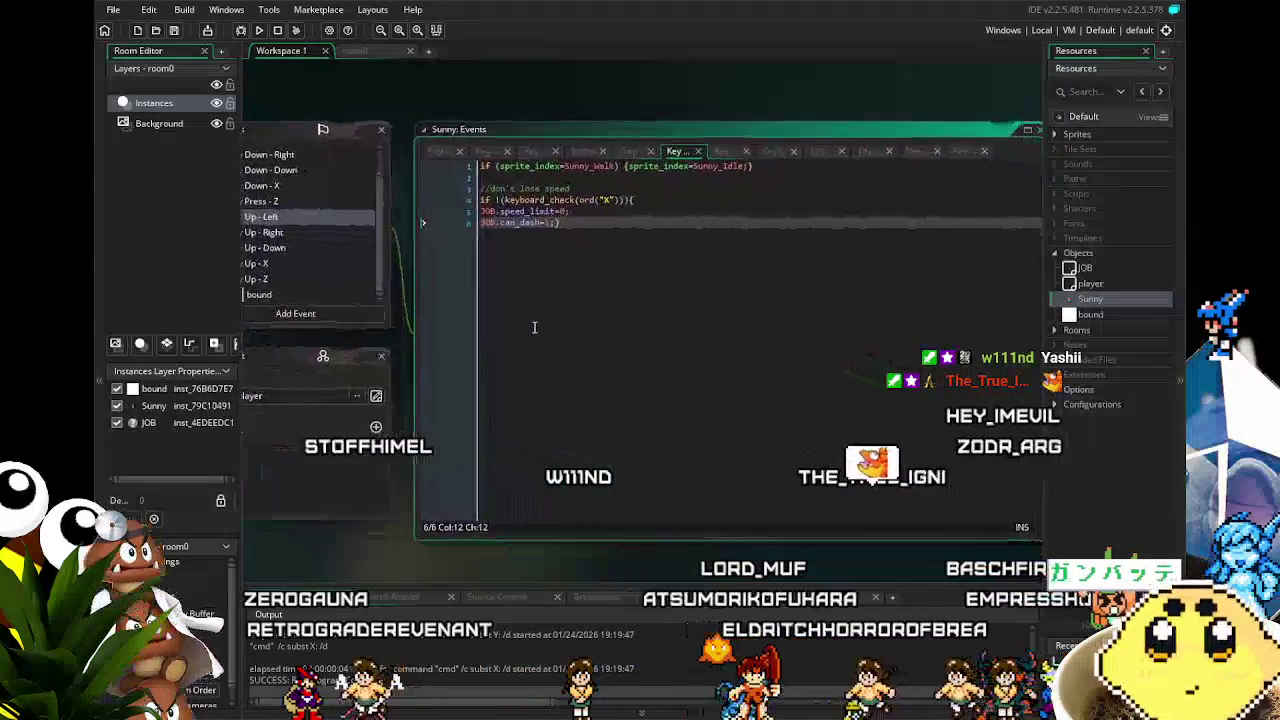
pyautogui.click(300, 210)
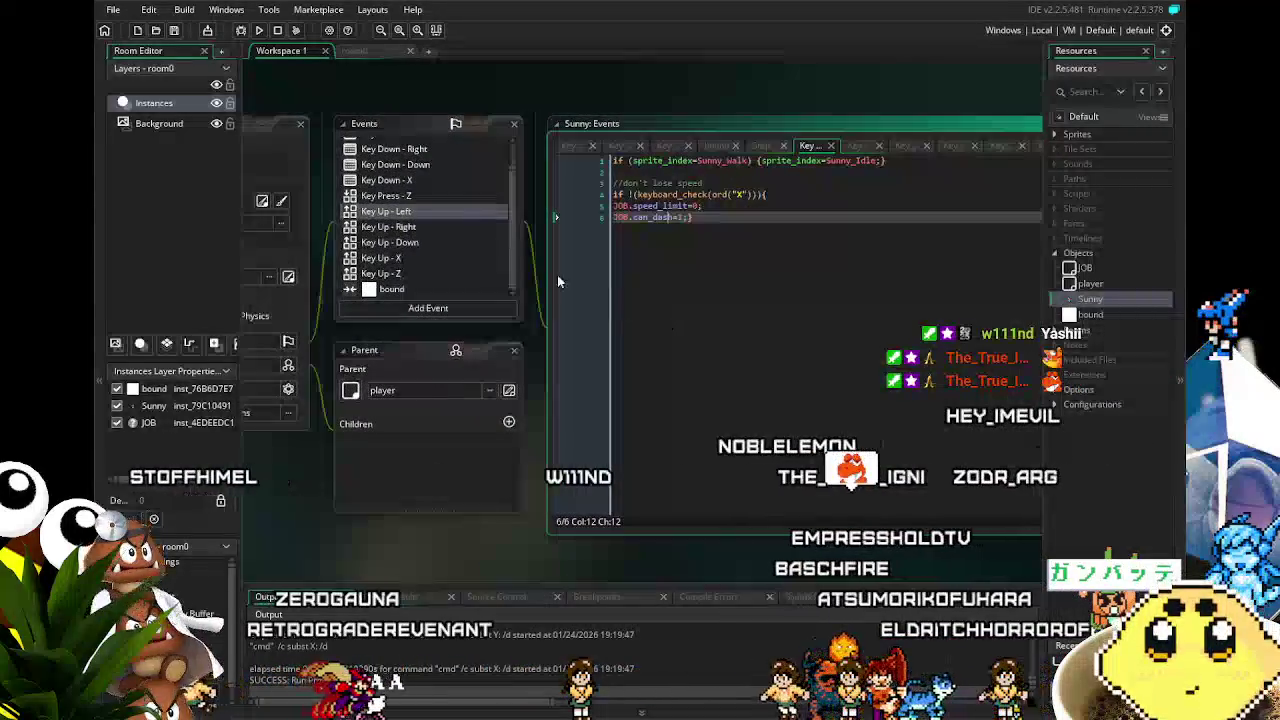
pyautogui.click(435, 242)
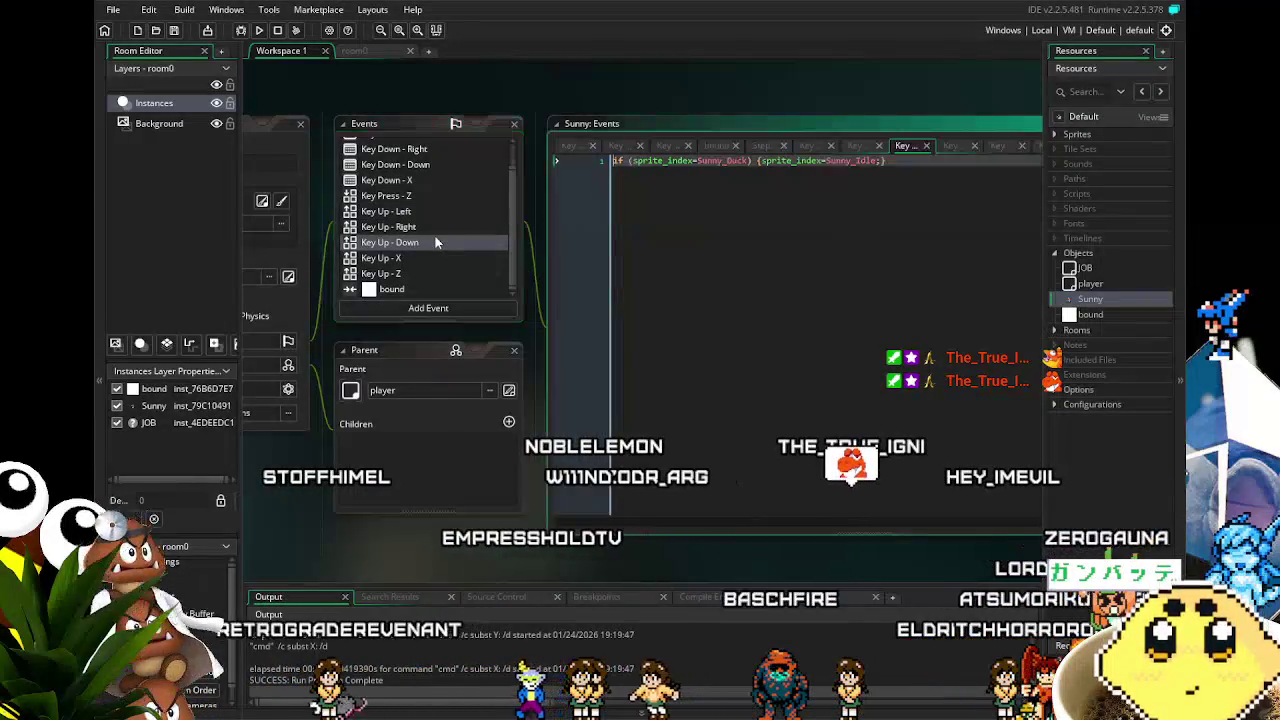
pyautogui.click(443, 228)
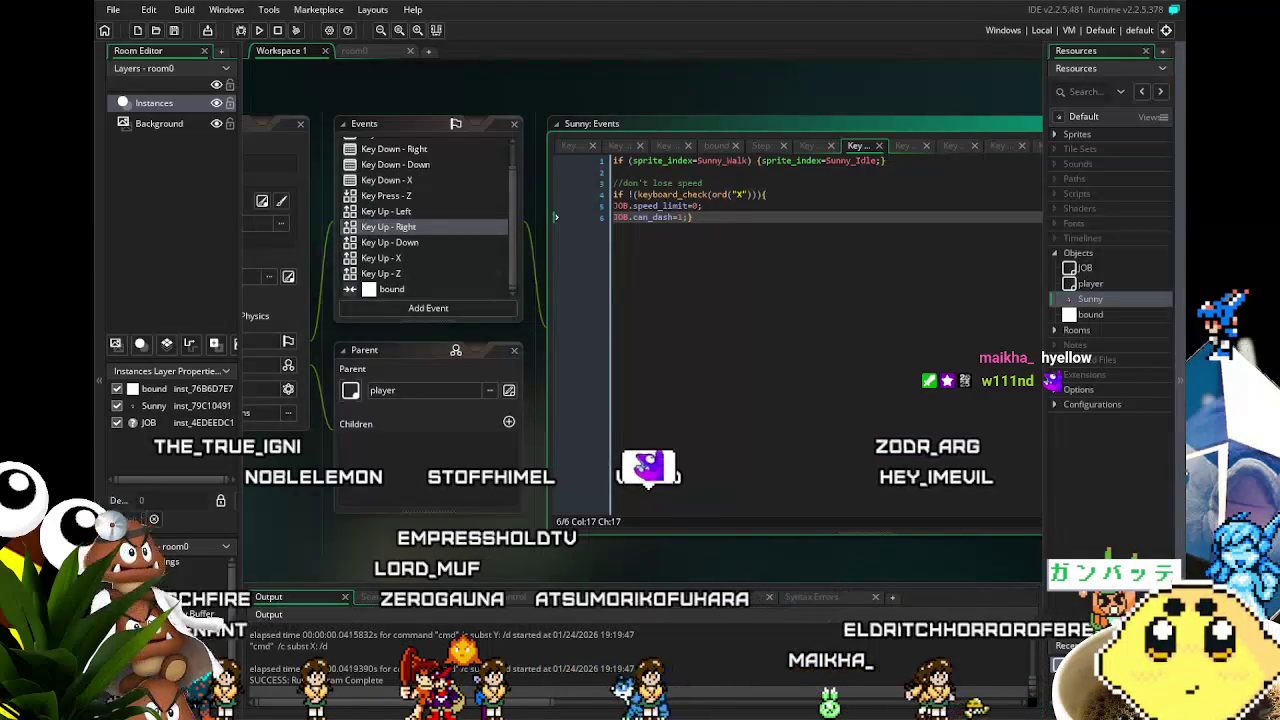
# - In Key Up - X, add a new first line setting sprite_index to Sunny_Idle
pyautogui.click(431, 252)
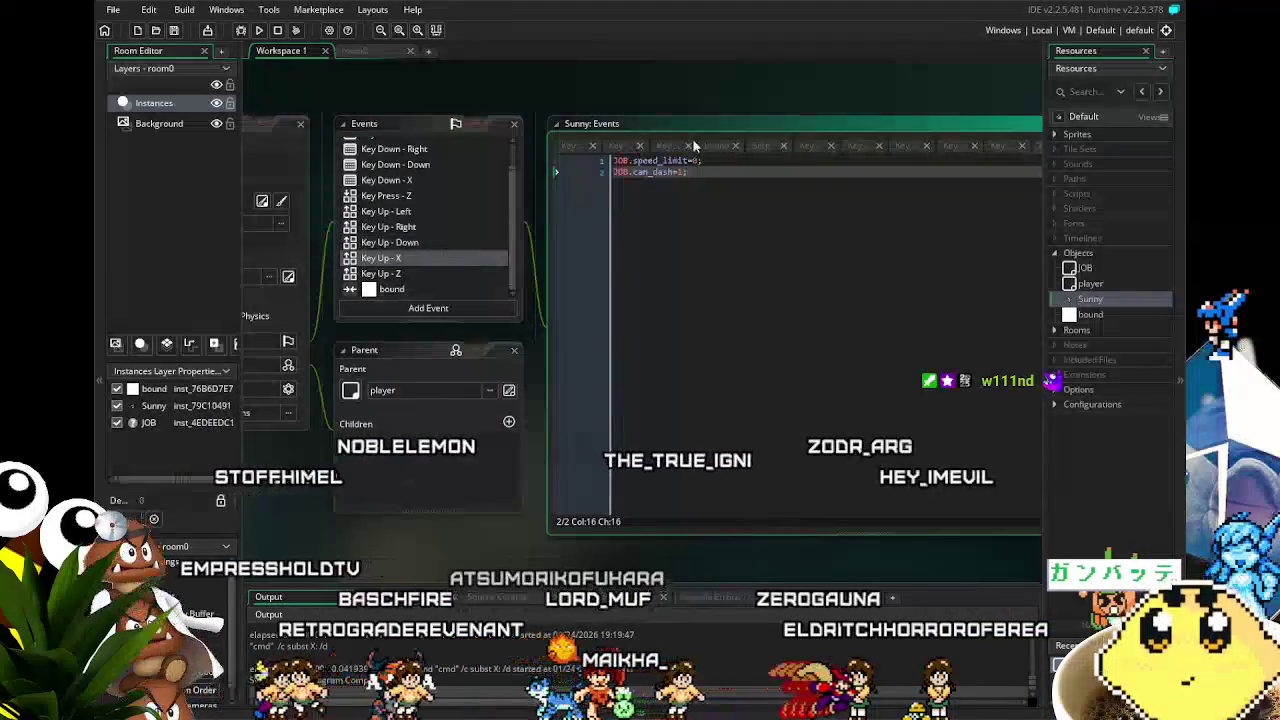
pyautogui.click(617, 172)
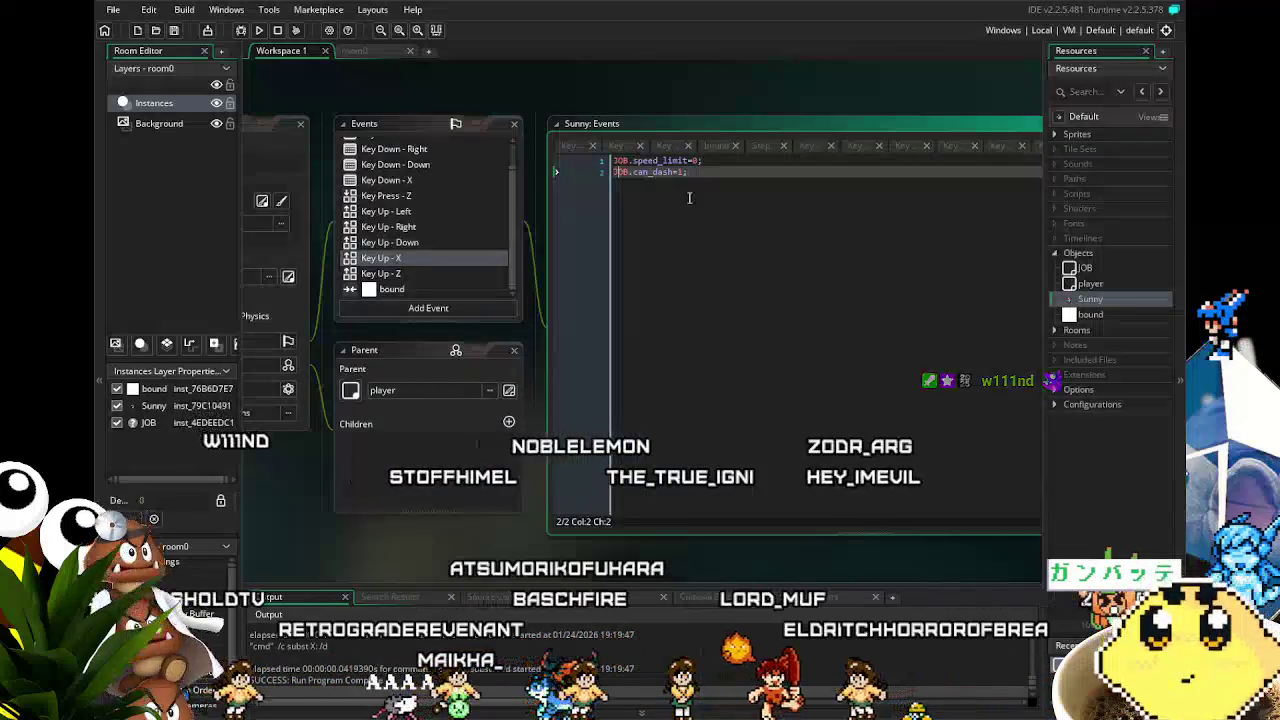
pyautogui.hotkey('ctrl', 'Home')
pyautogui.press('Return')
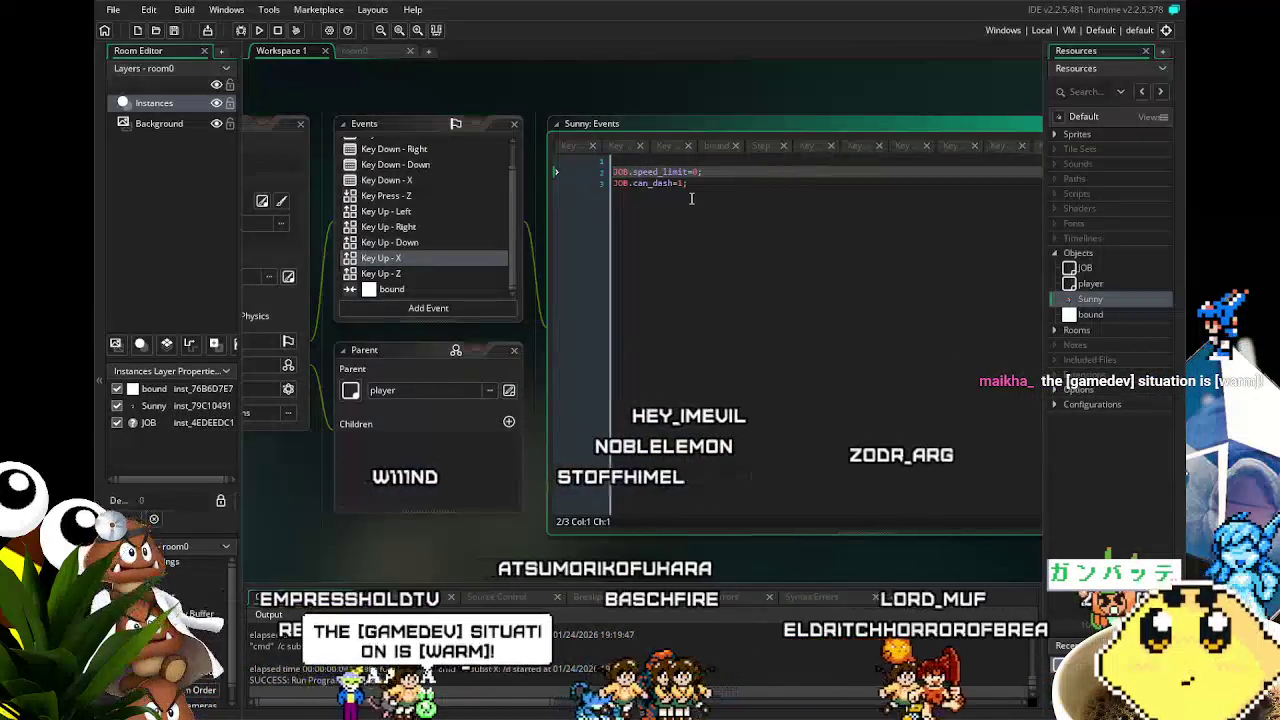
pyautogui.press('Up')
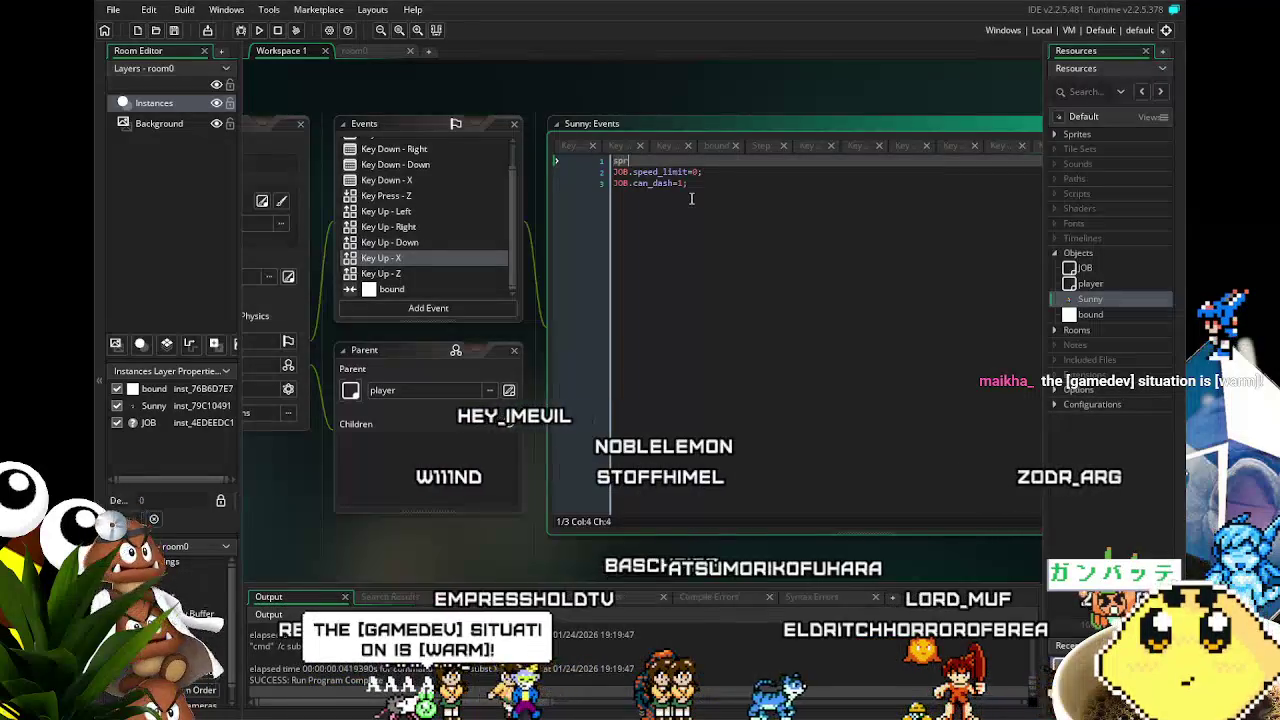
pyautogui.write('ite_index=')
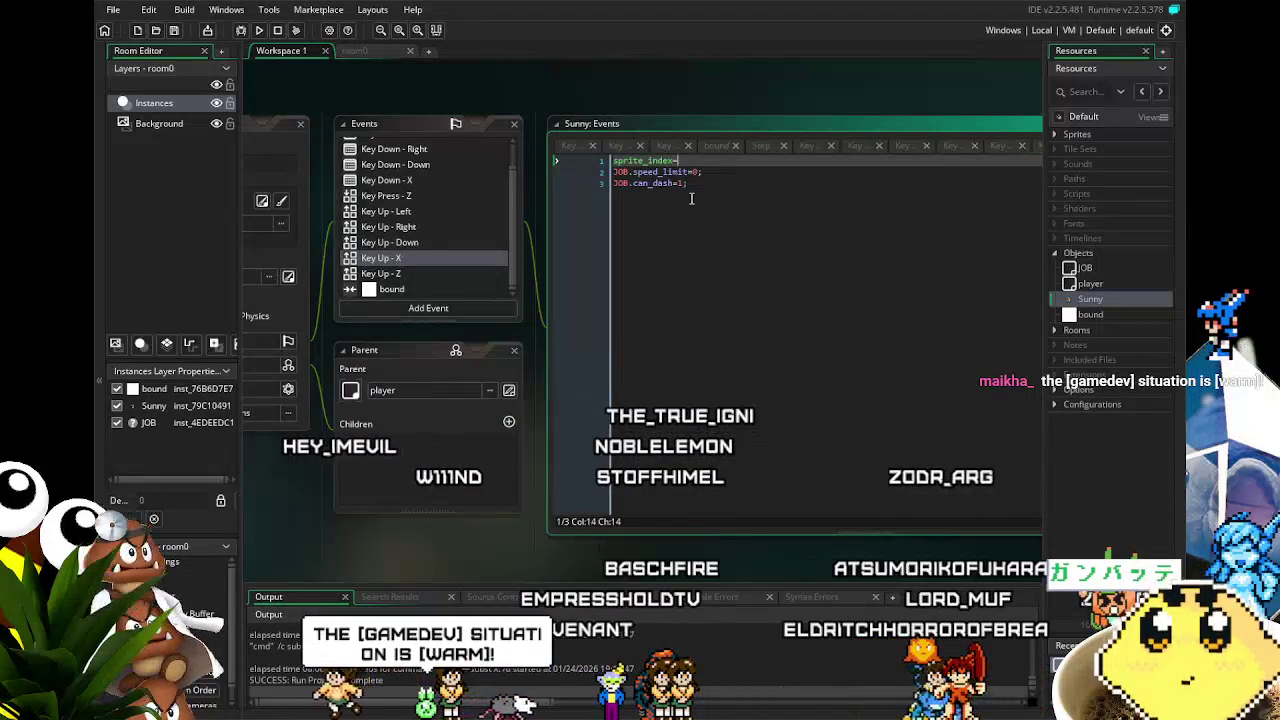
pyautogui.write('sunny_id')
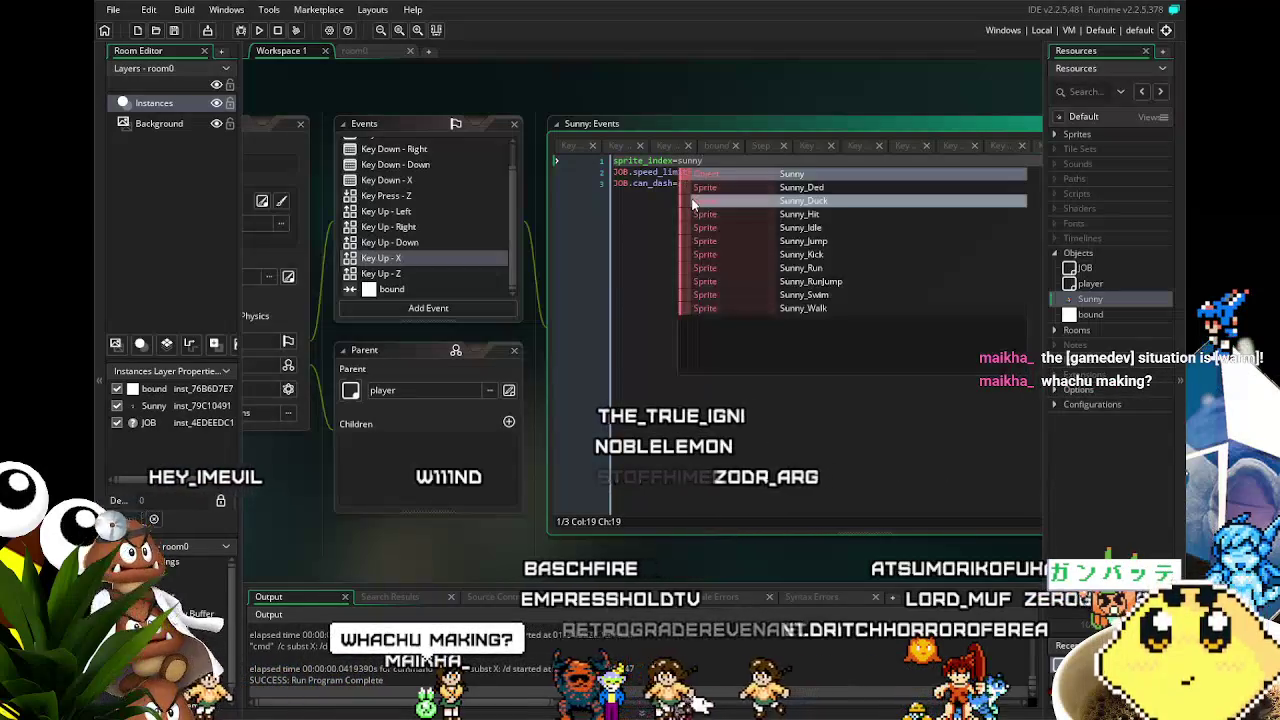
pyautogui.press('Return')
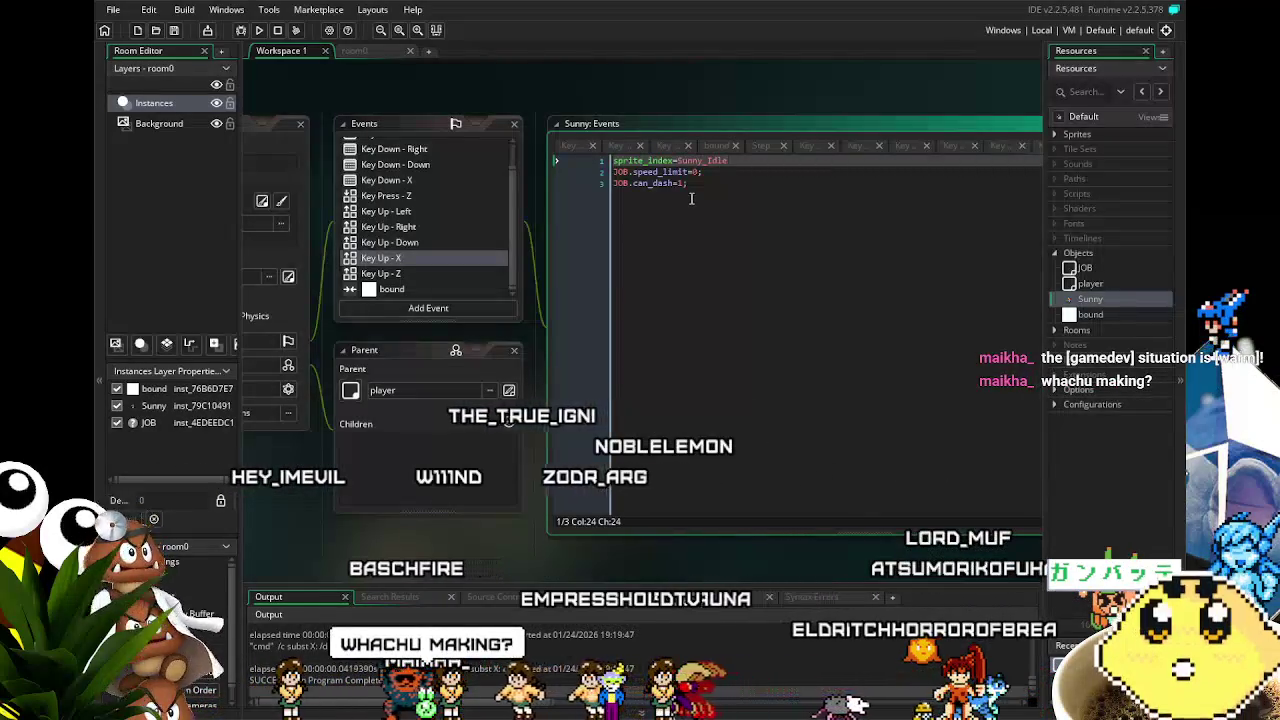
pyautogui.write(';')
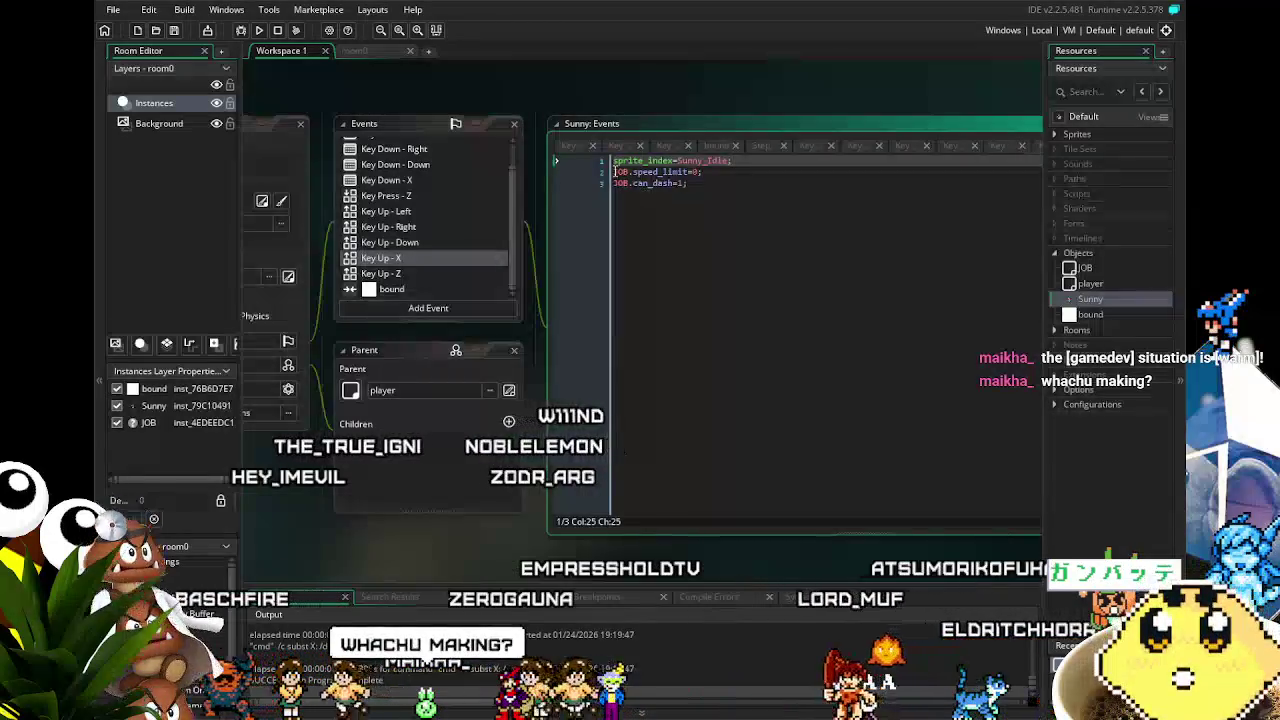
# - Guard that line with if (sprite_index=Sunny_Run){ … } on a single line
pyautogui.press('Return')
pyautogui.press('Up')
pyautogui.write('if')
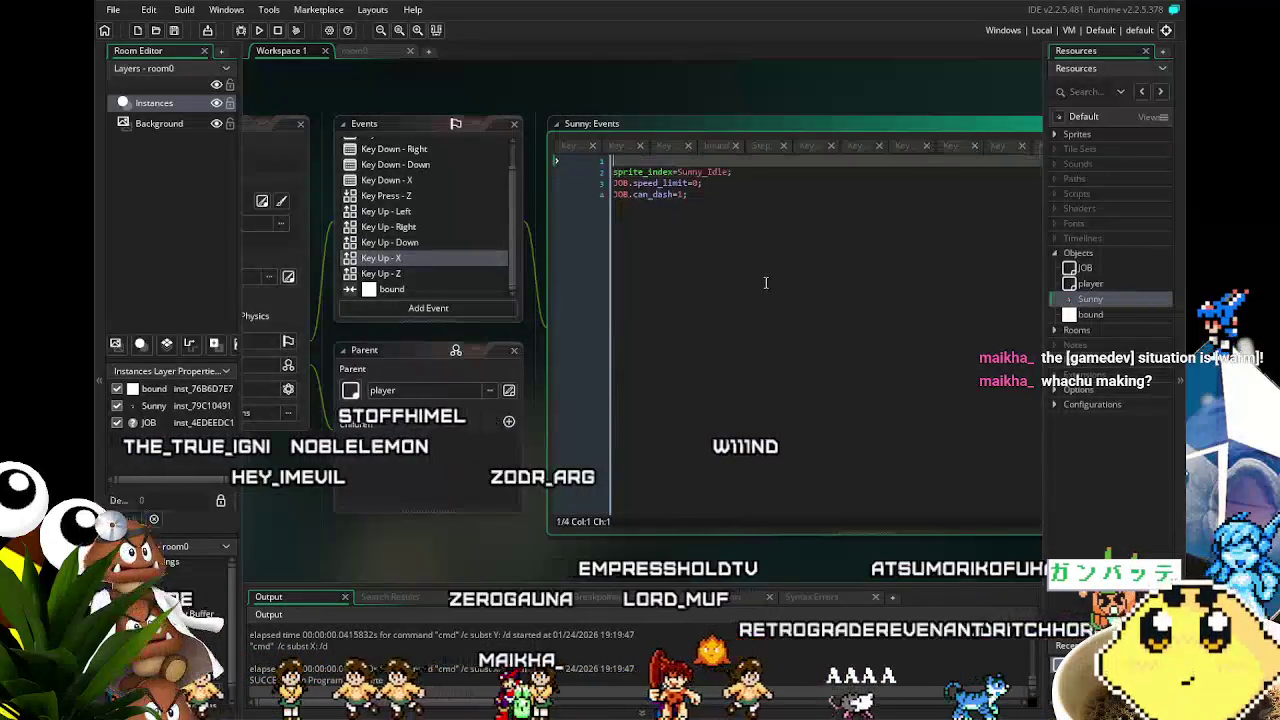
pyautogui.write(' (s')
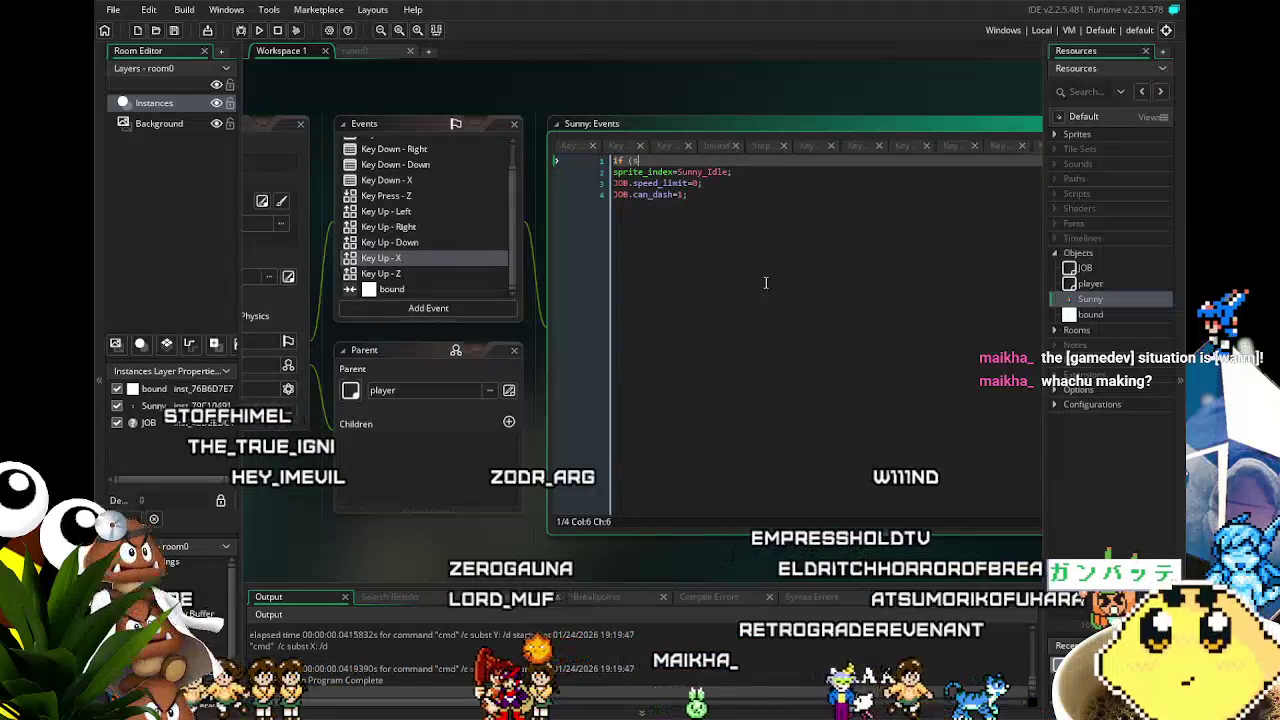
pyautogui.press('BackSpace')
pyautogui.press('BackSpace')
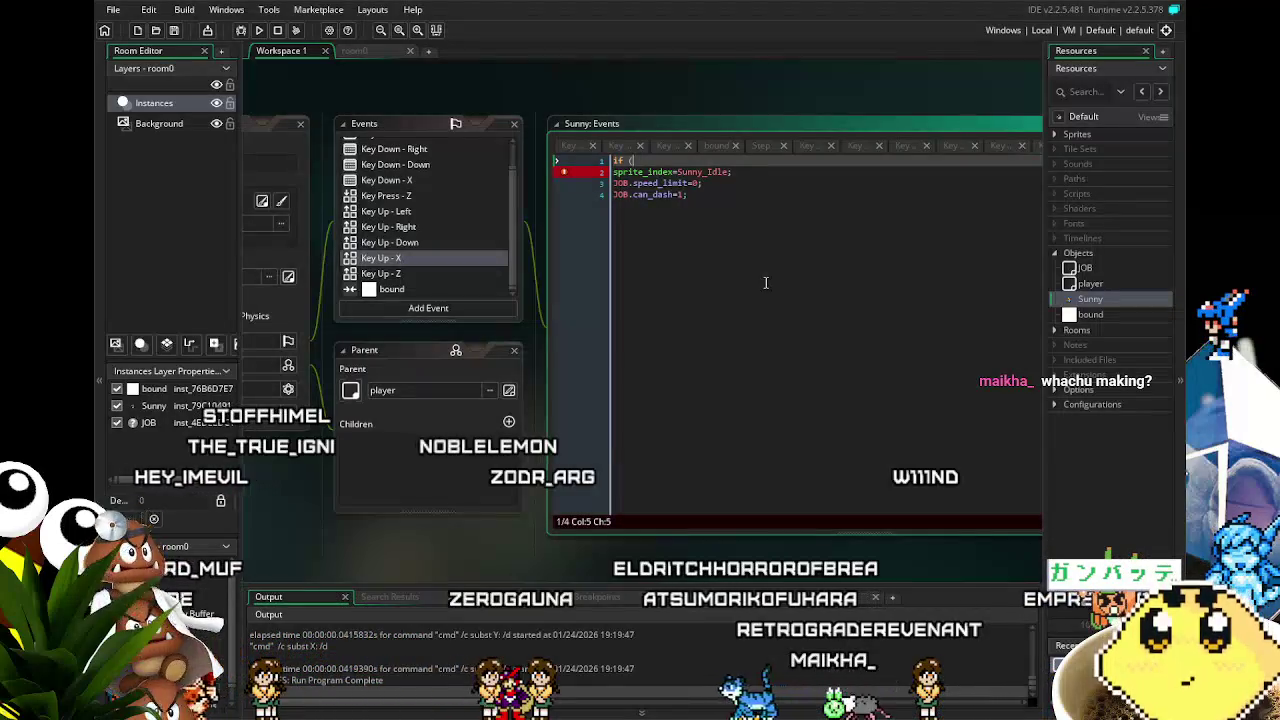
pyautogui.write('sprite_i')
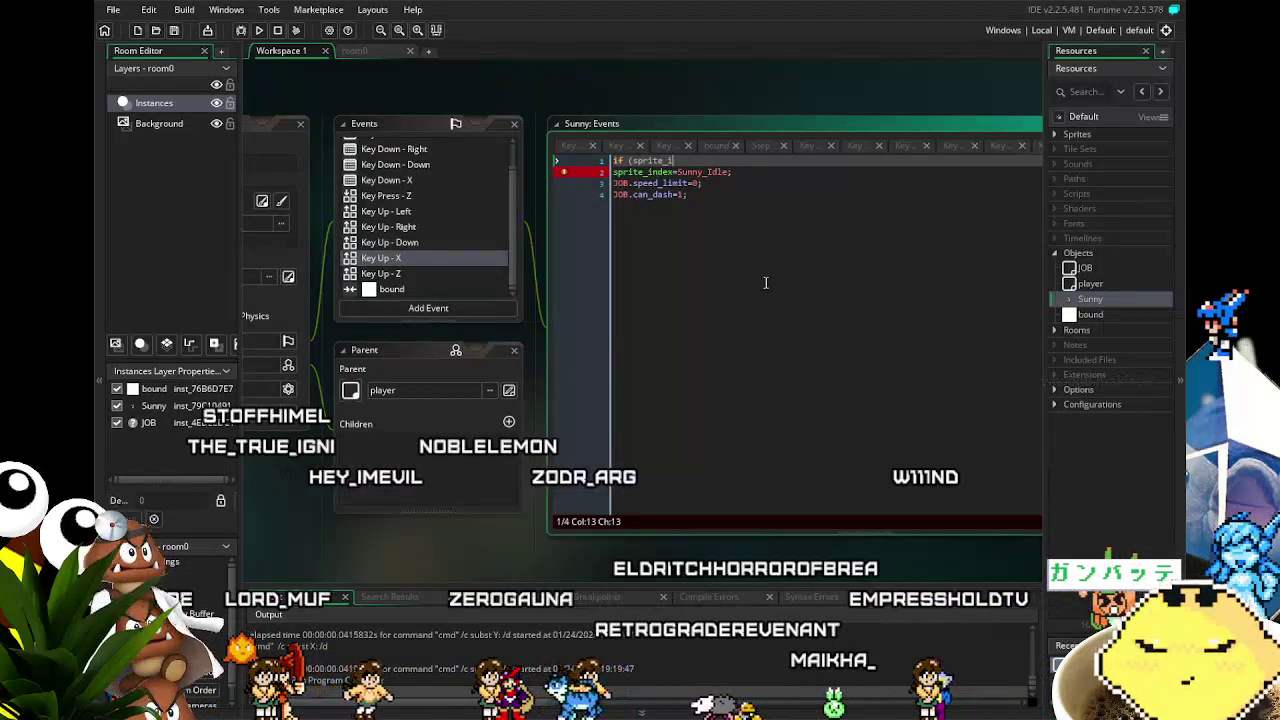
pyautogui.write('ndex=Sunny')
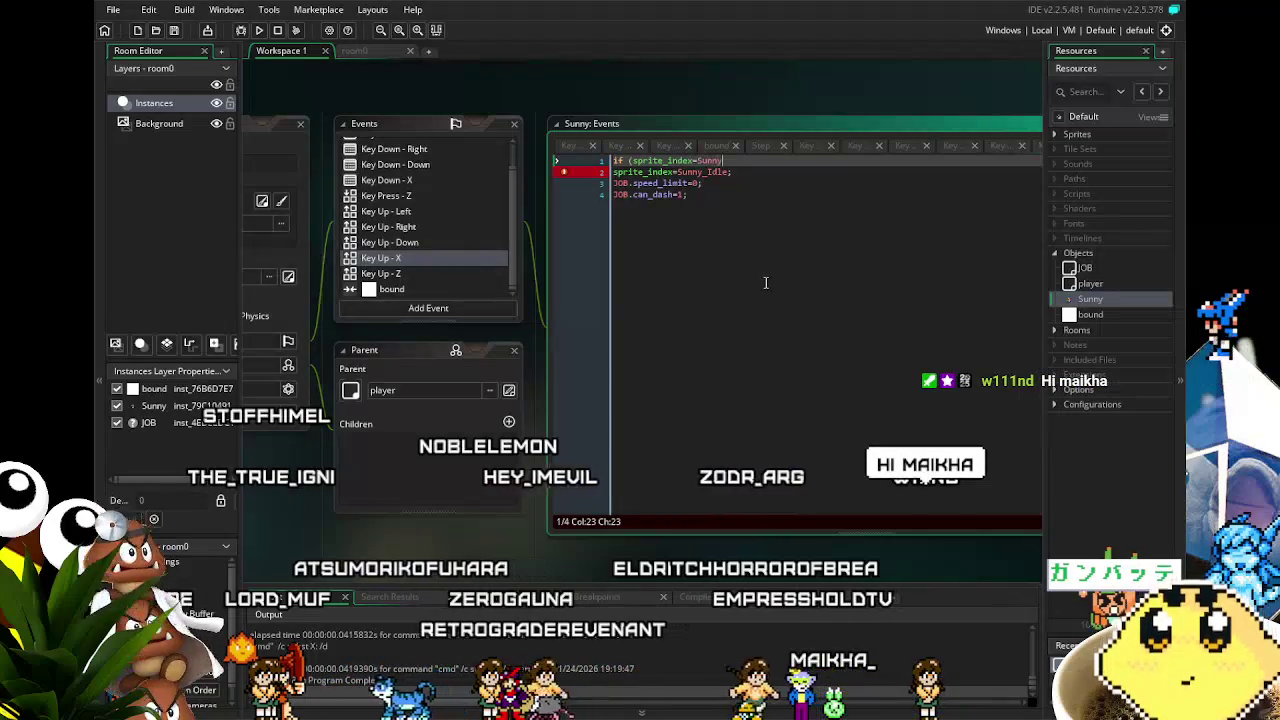
pyautogui.write('_Run')
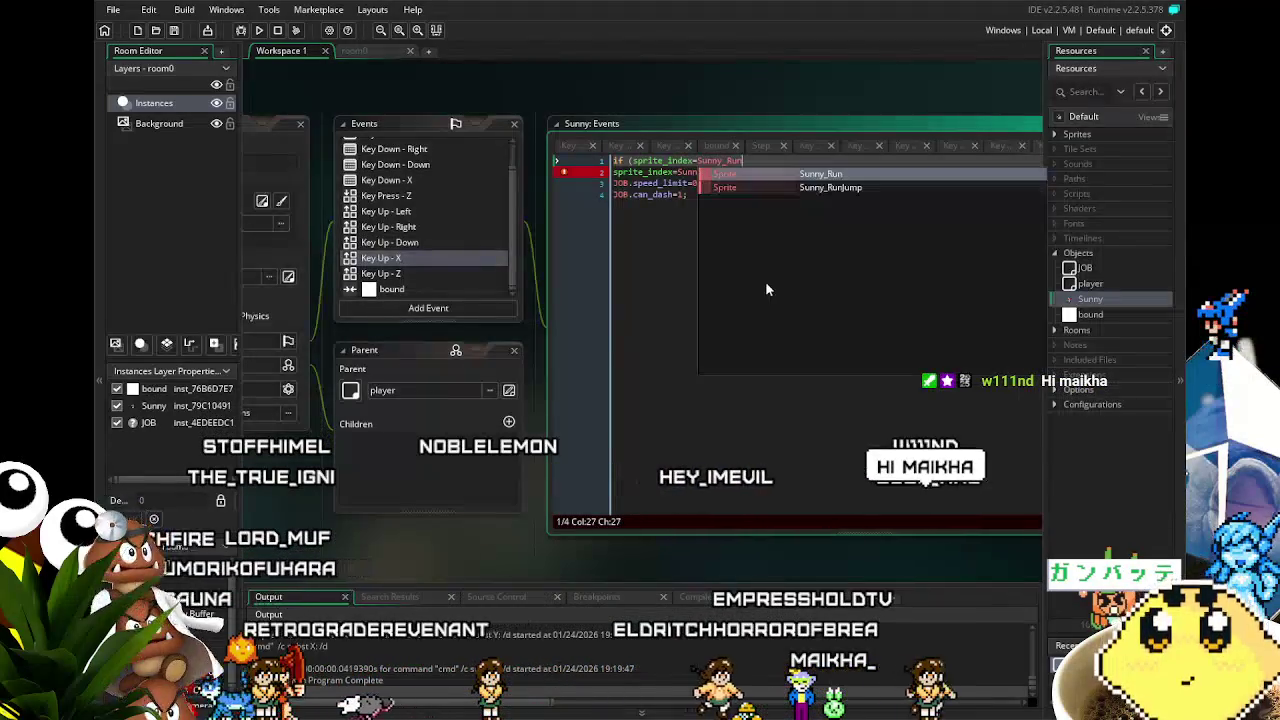
pyautogui.write('){')
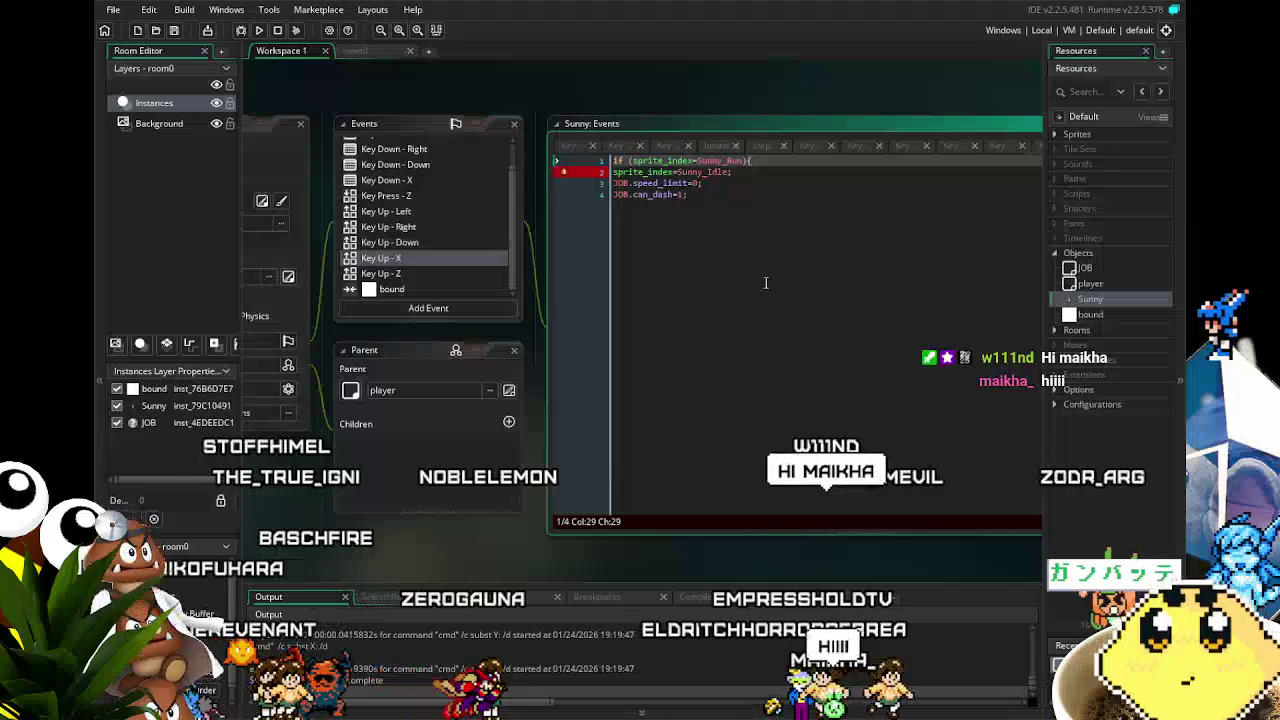
pyautogui.click(765, 283)
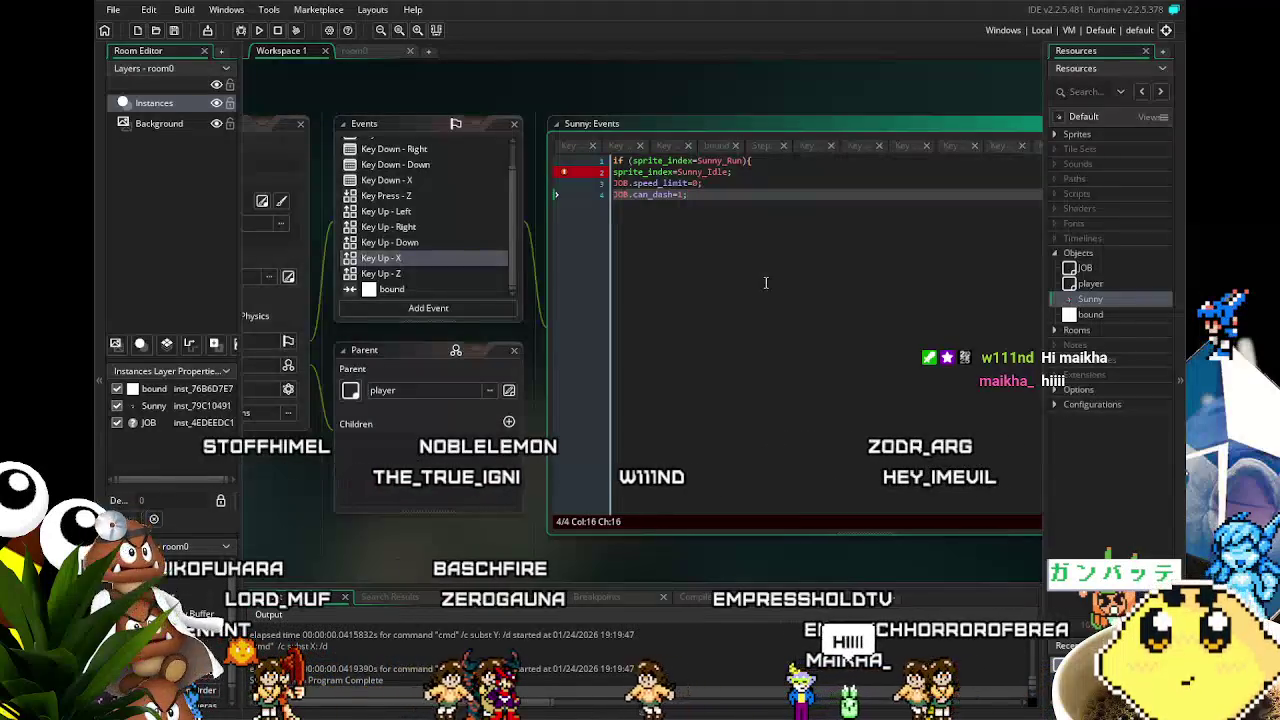
pyautogui.write('}')
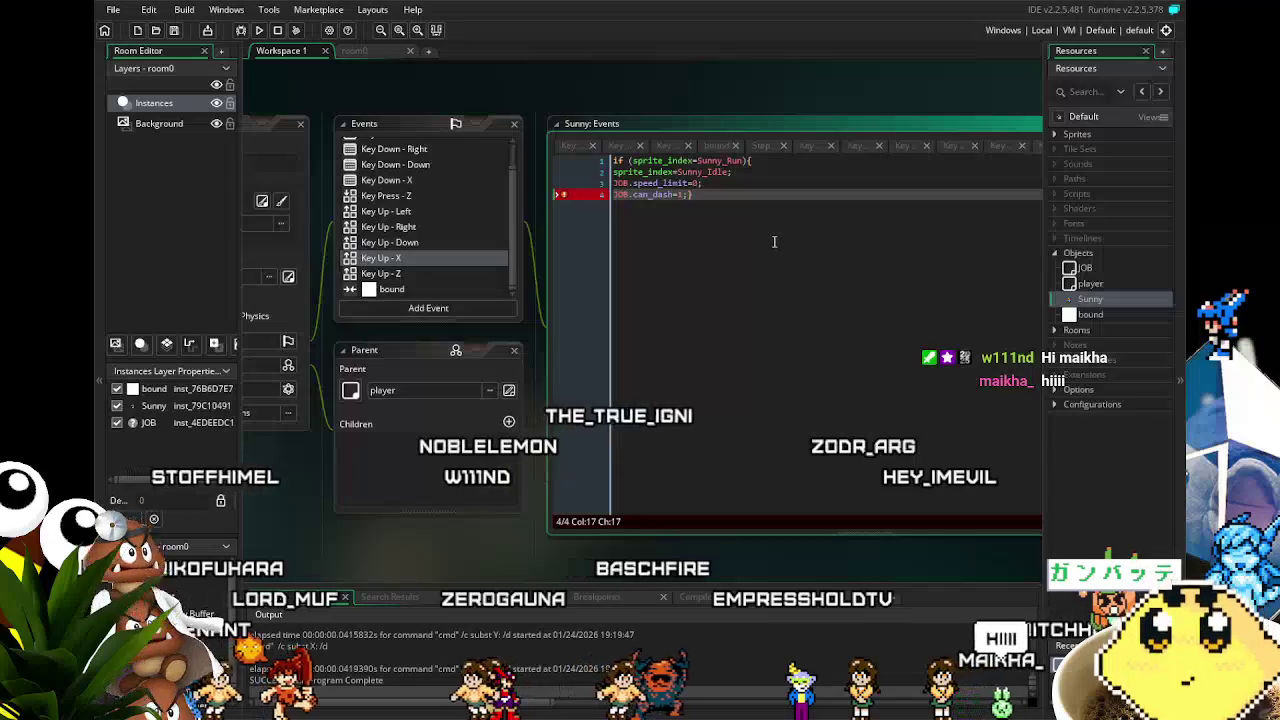
pyautogui.press('BackSpace')
pyautogui.click(772, 171)
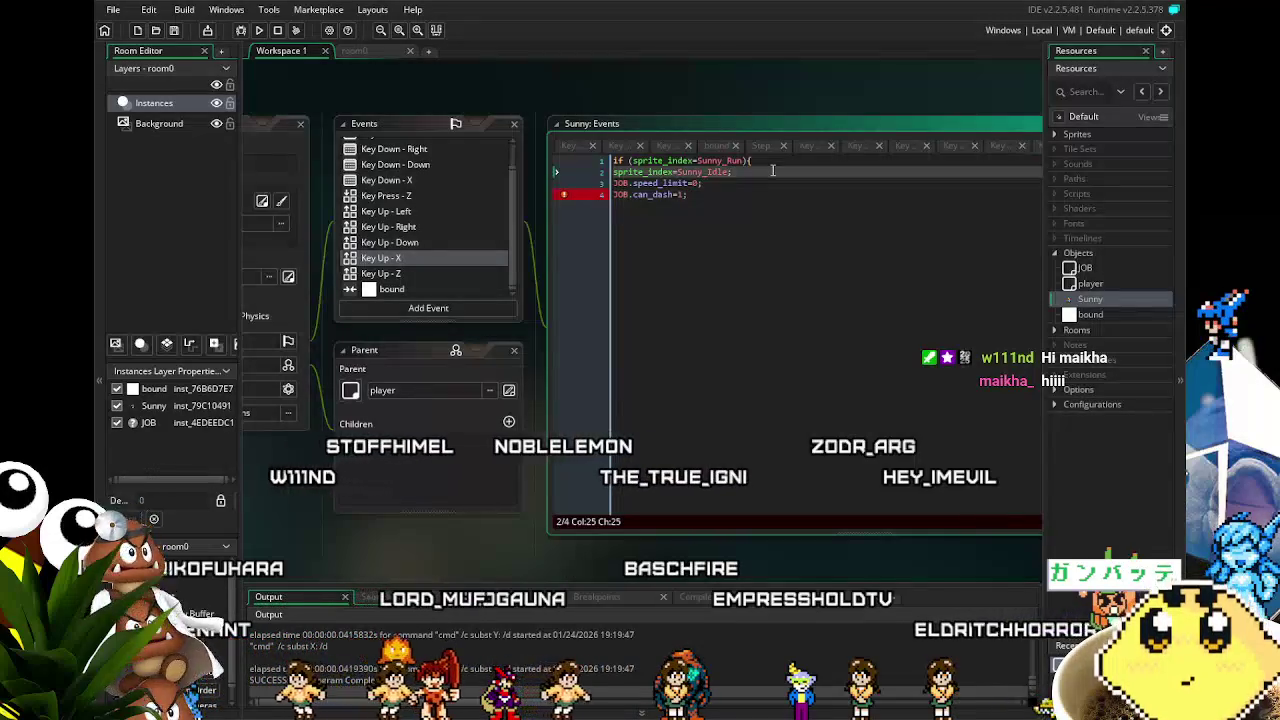
pyautogui.write('}')
pyautogui.click(611, 174)
pyautogui.press('BackSpace')
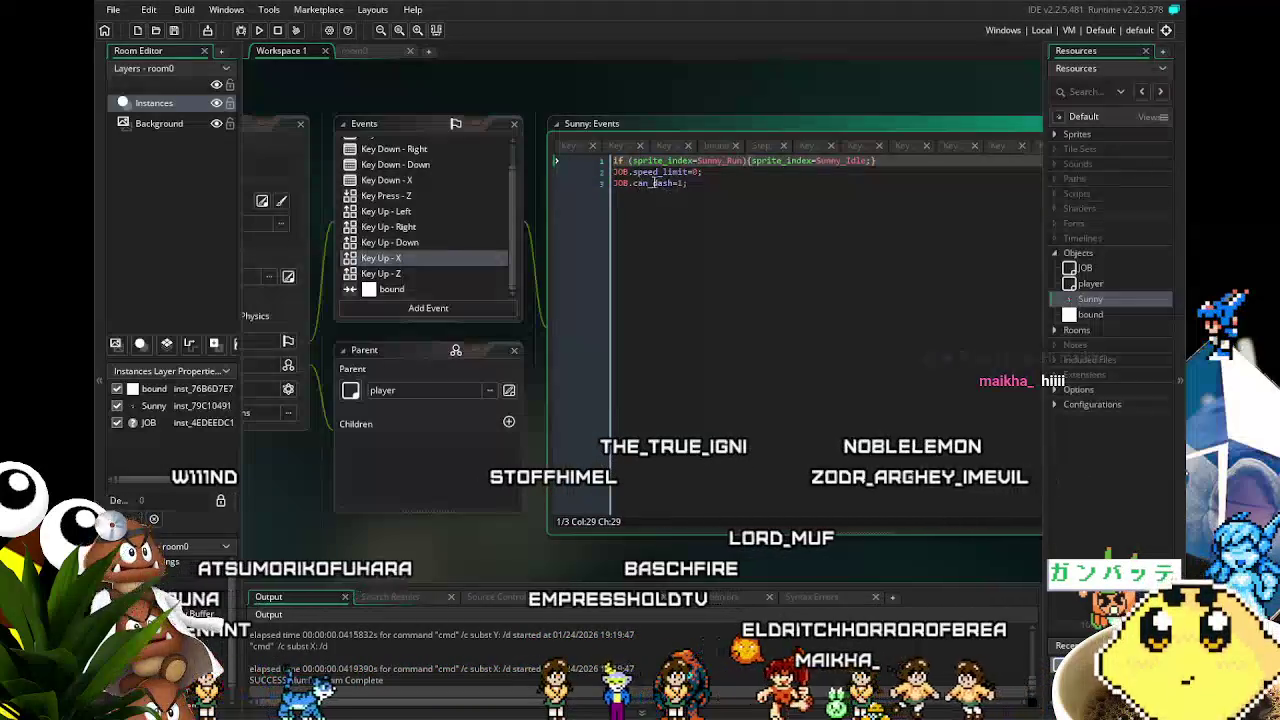
# - Wrap the JOB.speed_limit and JOB.can_dash resets in an if (can_dash=0){ … } block and save
pyautogui.click(614, 172)
pyautogui.press('Return')
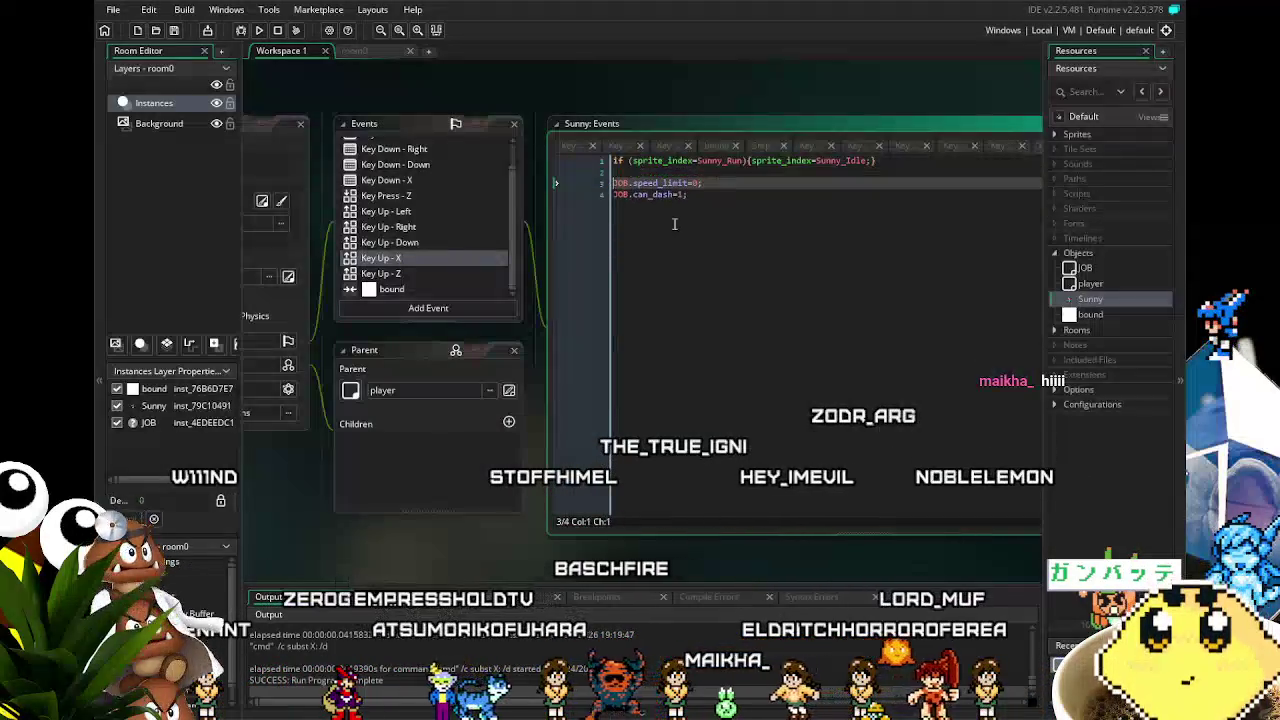
pyautogui.press('Return')
pyautogui.write('if (can')
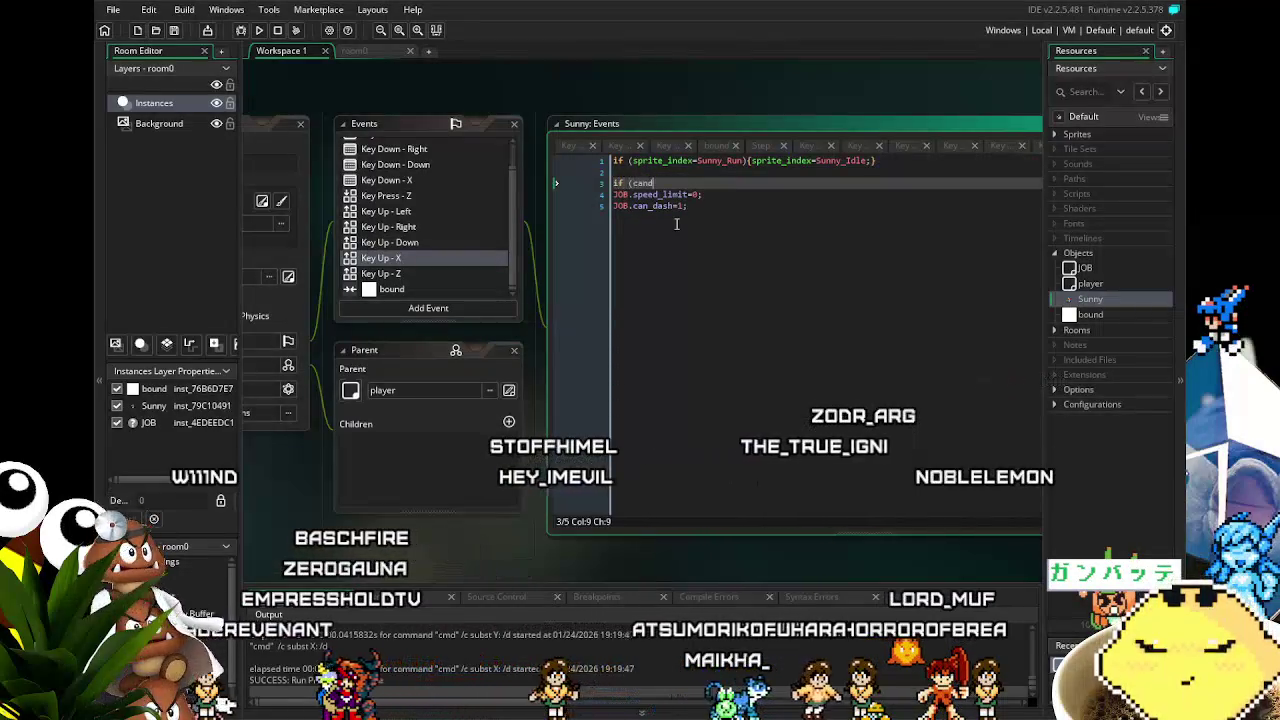
pyautogui.write('dash=0)')
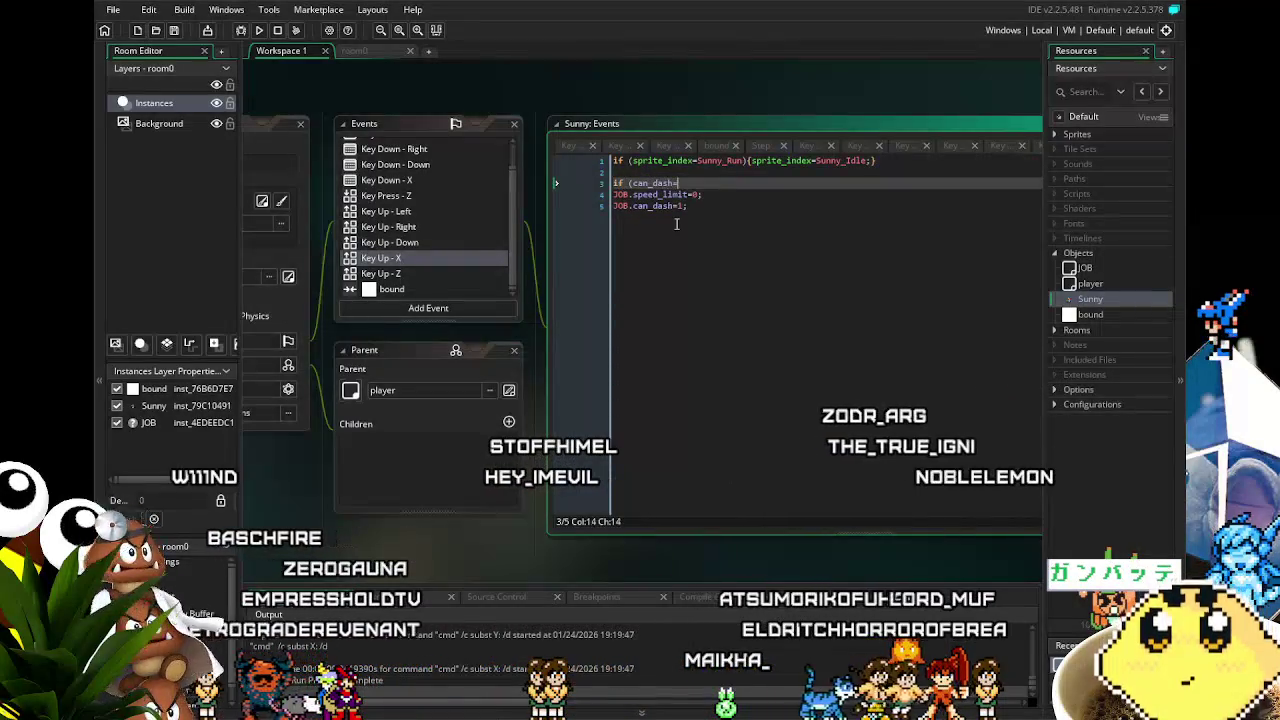
pyautogui.press('Down')
pyautogui.press('Down')
pyautogui.write('{')
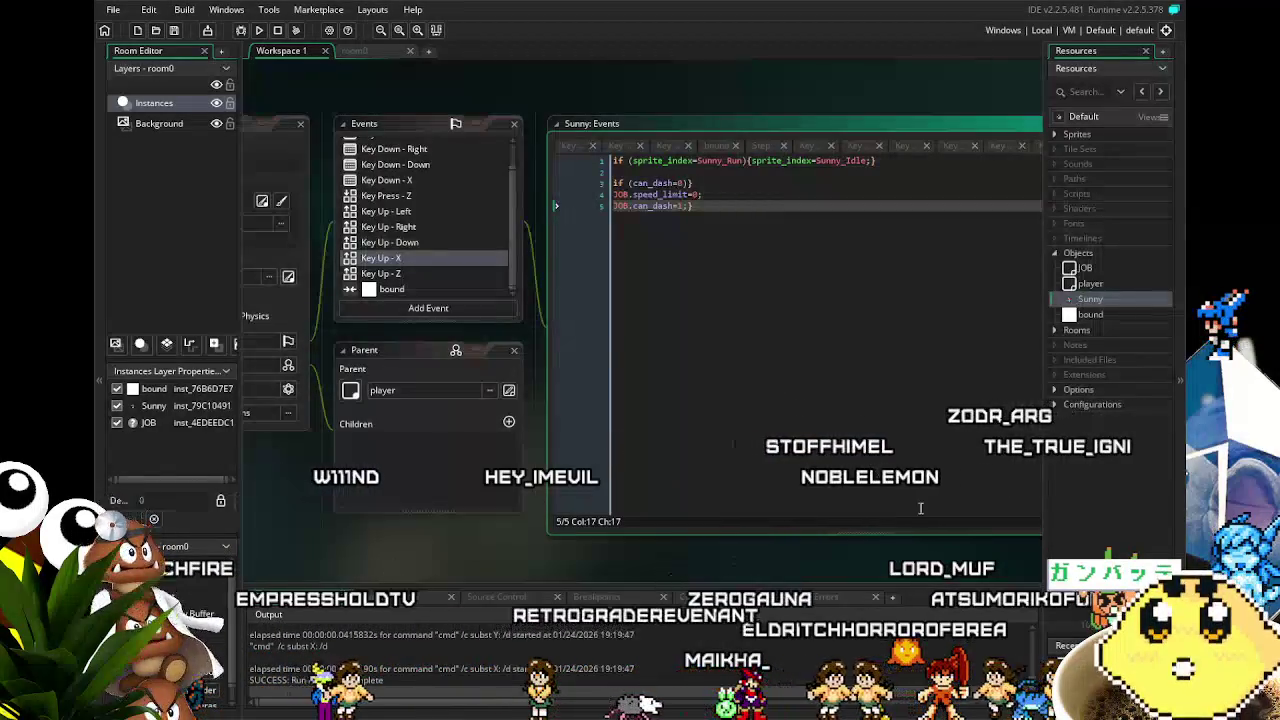
pyautogui.hotkey('ctrl', 's')
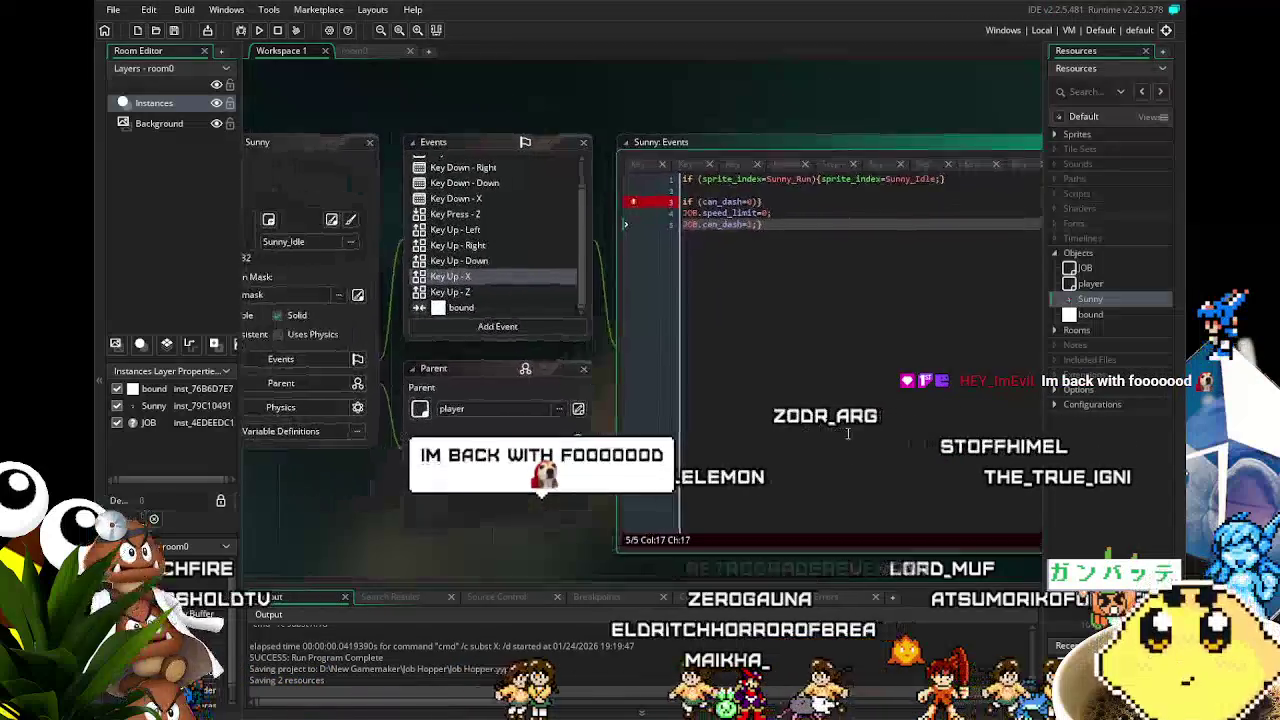
pyautogui.click(760, 202)
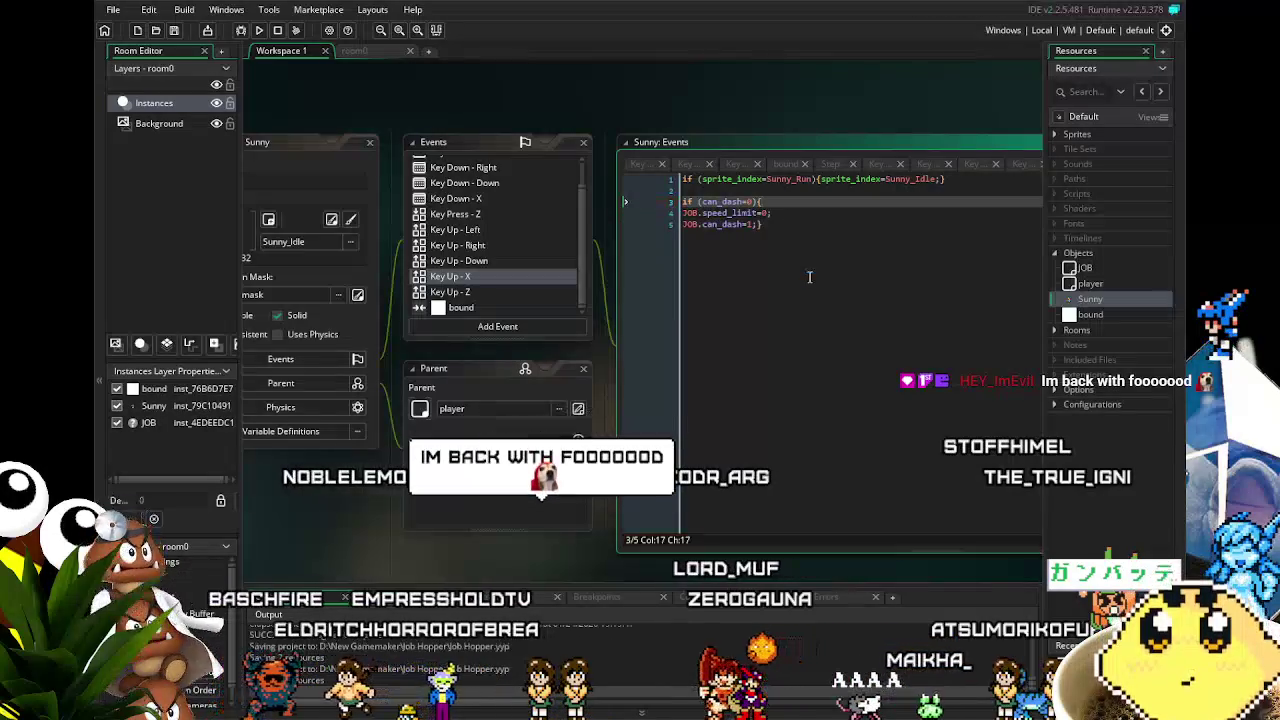
pyautogui.write('{')
pyautogui.hotkey('shift', 'Down')
pyautogui.hotkey('shift', 'Down')
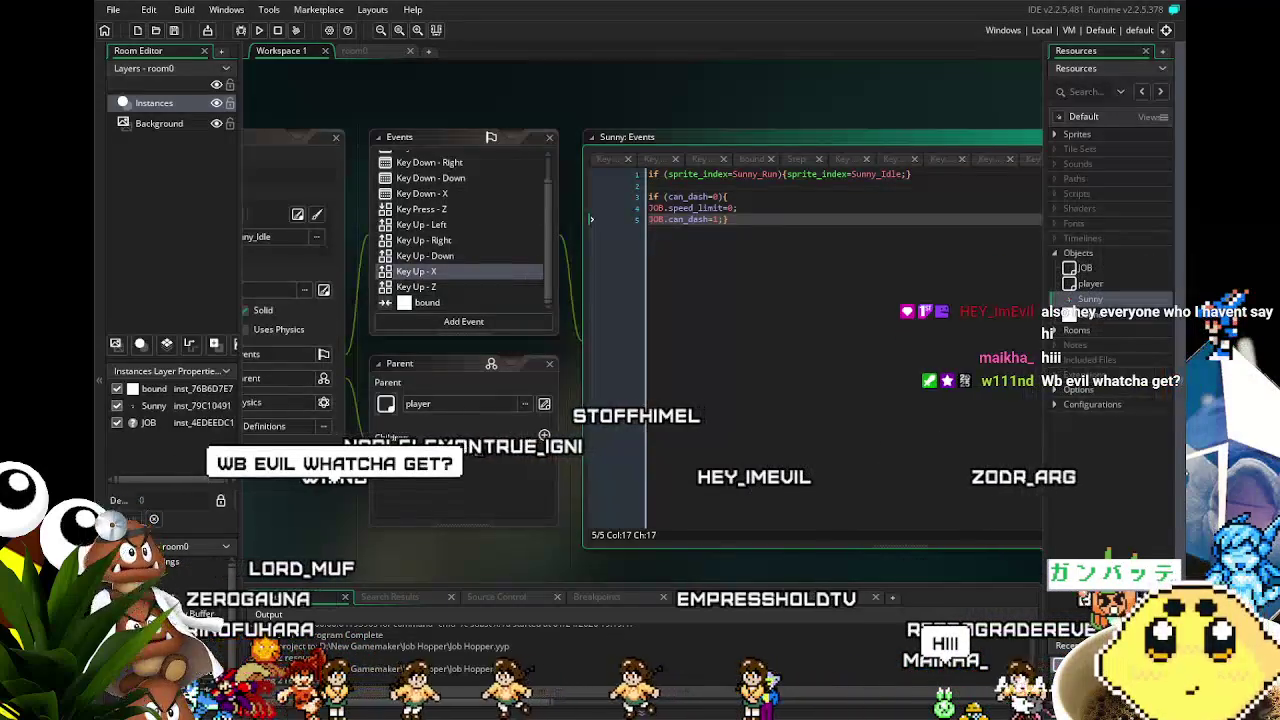
# - Save the project again with the finished Key Up - X code
pyautogui.hotkey('ctrl', 's')
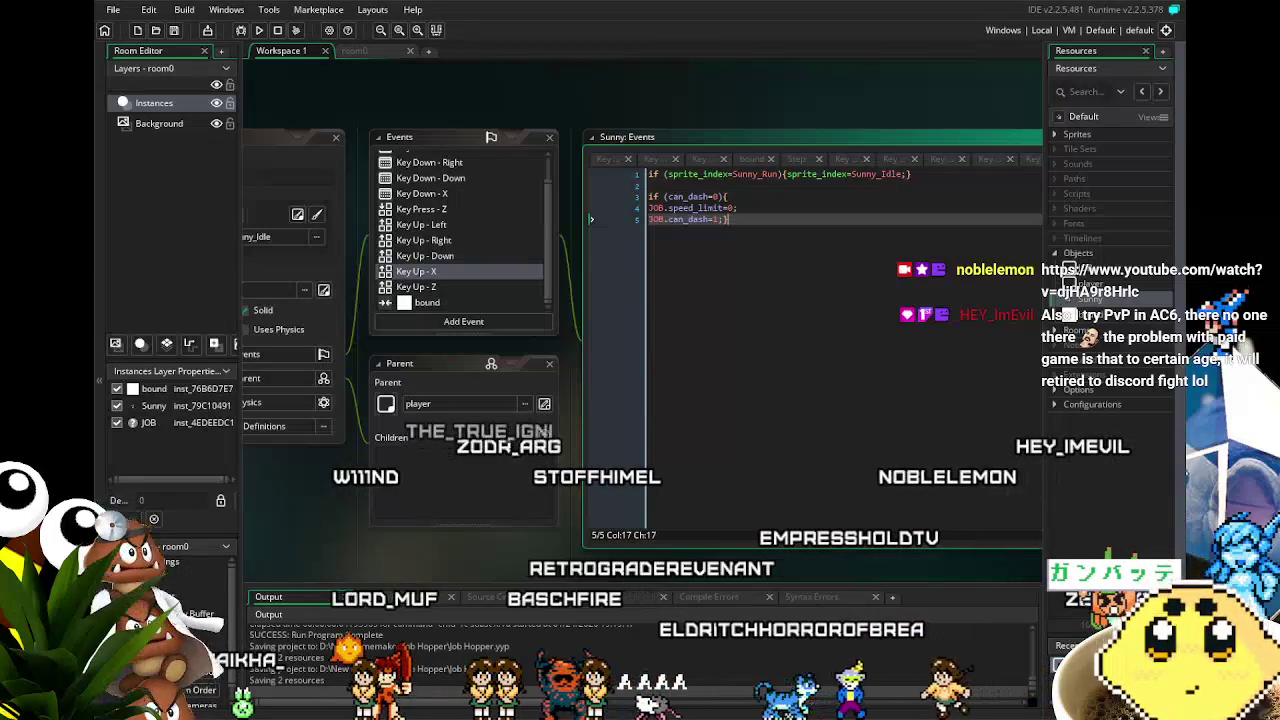
pyautogui.moveTo(411, 545); pyautogui.dragTo(443, 523)
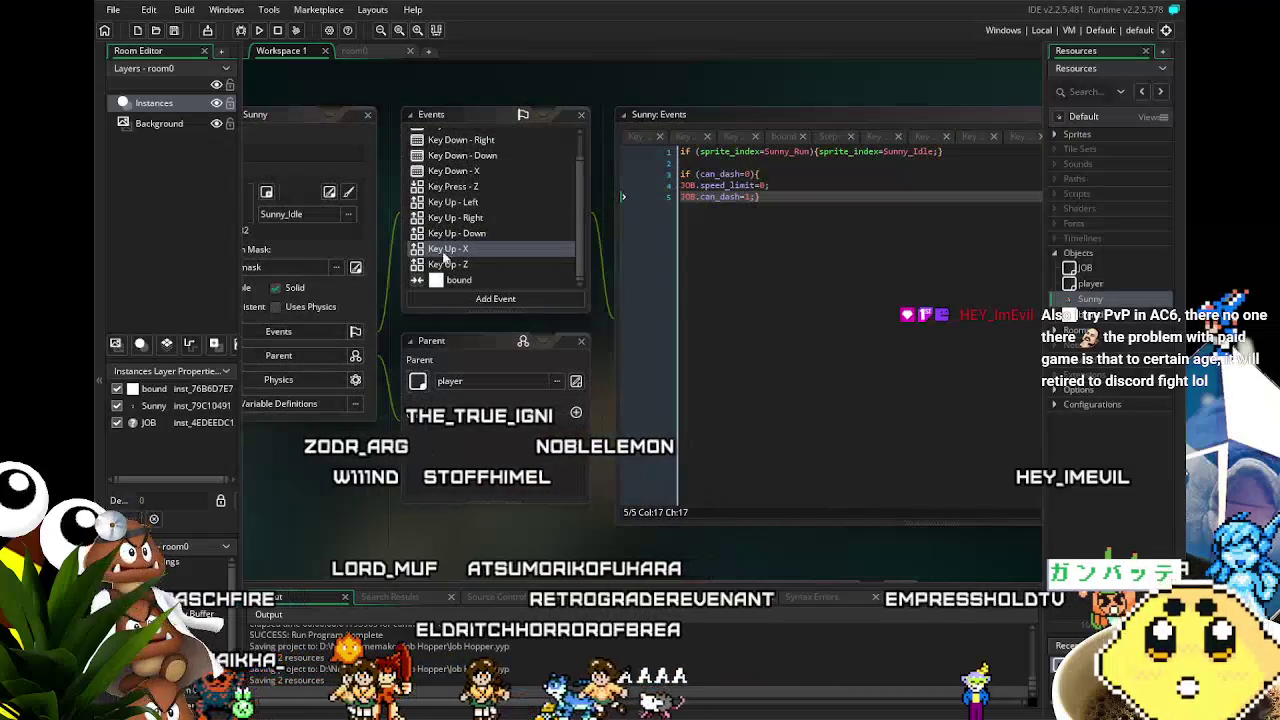
pyautogui.click(489, 263)
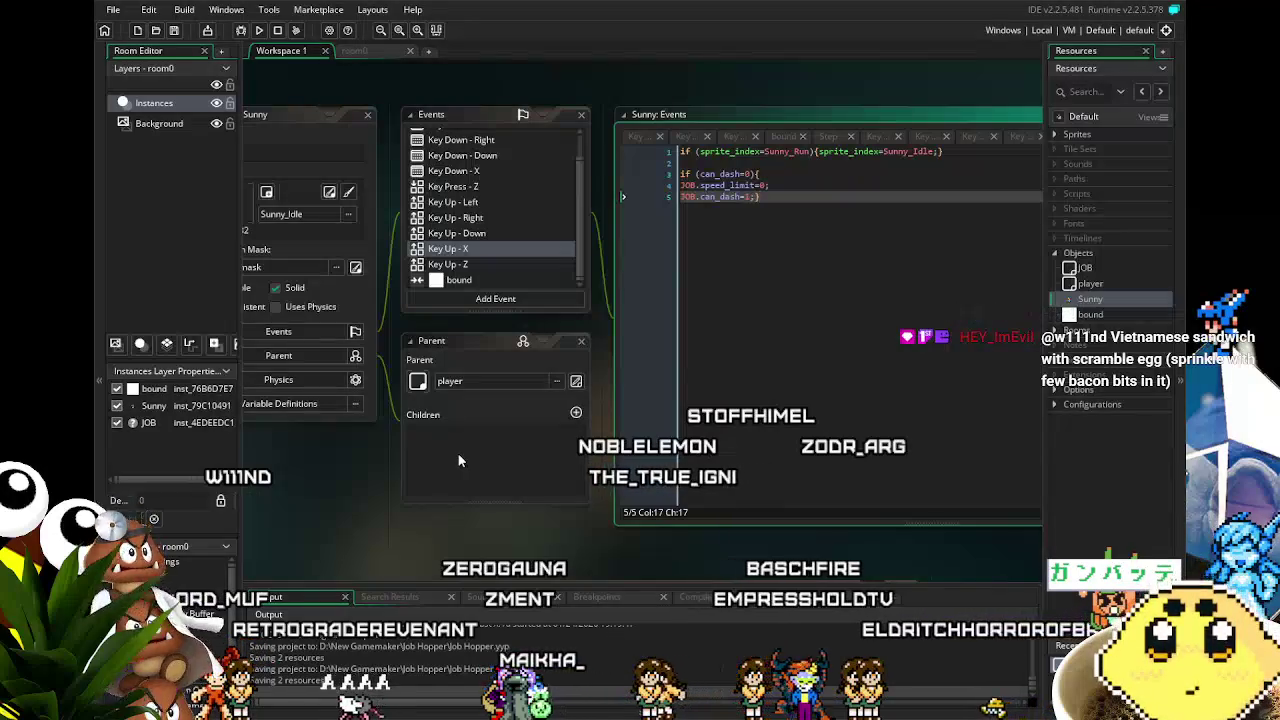
pyautogui.moveTo(360, 537); pyautogui.dragTo(377, 538)
pyautogui.scroll(1, 507, 240)
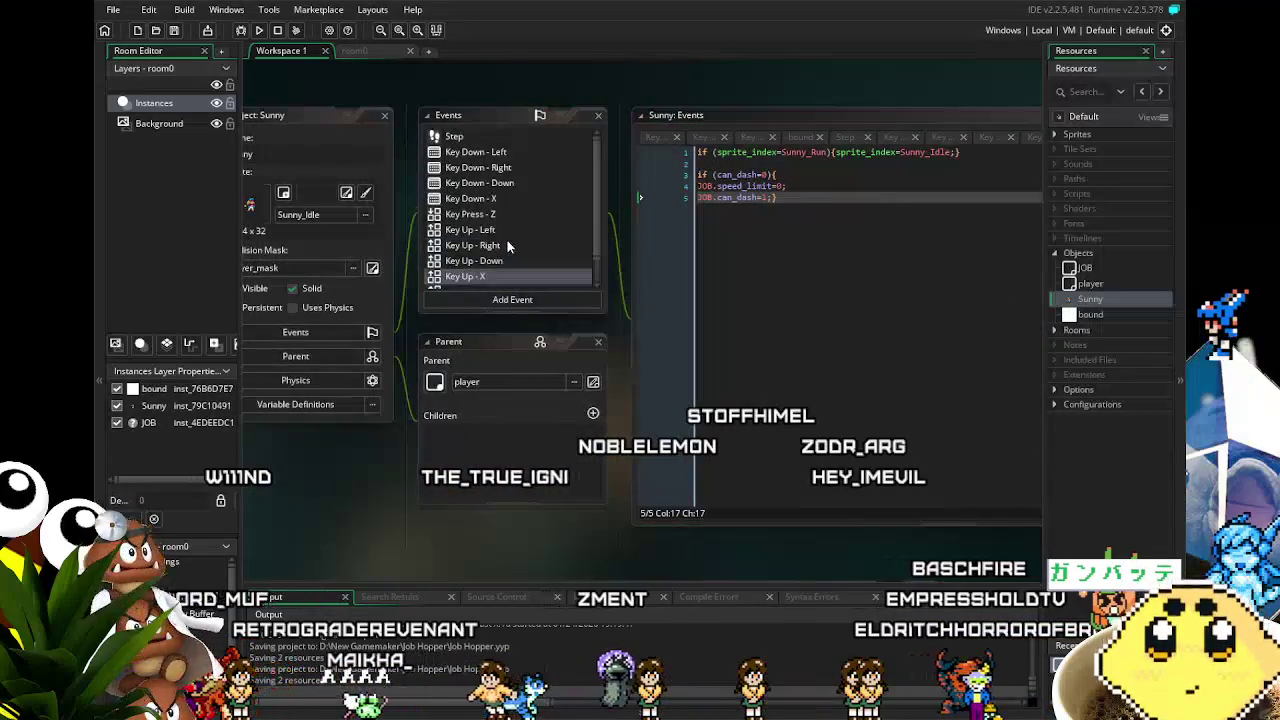
pyautogui.scroll(-1, 507, 240)
pyautogui.scroll(1, 507, 240)
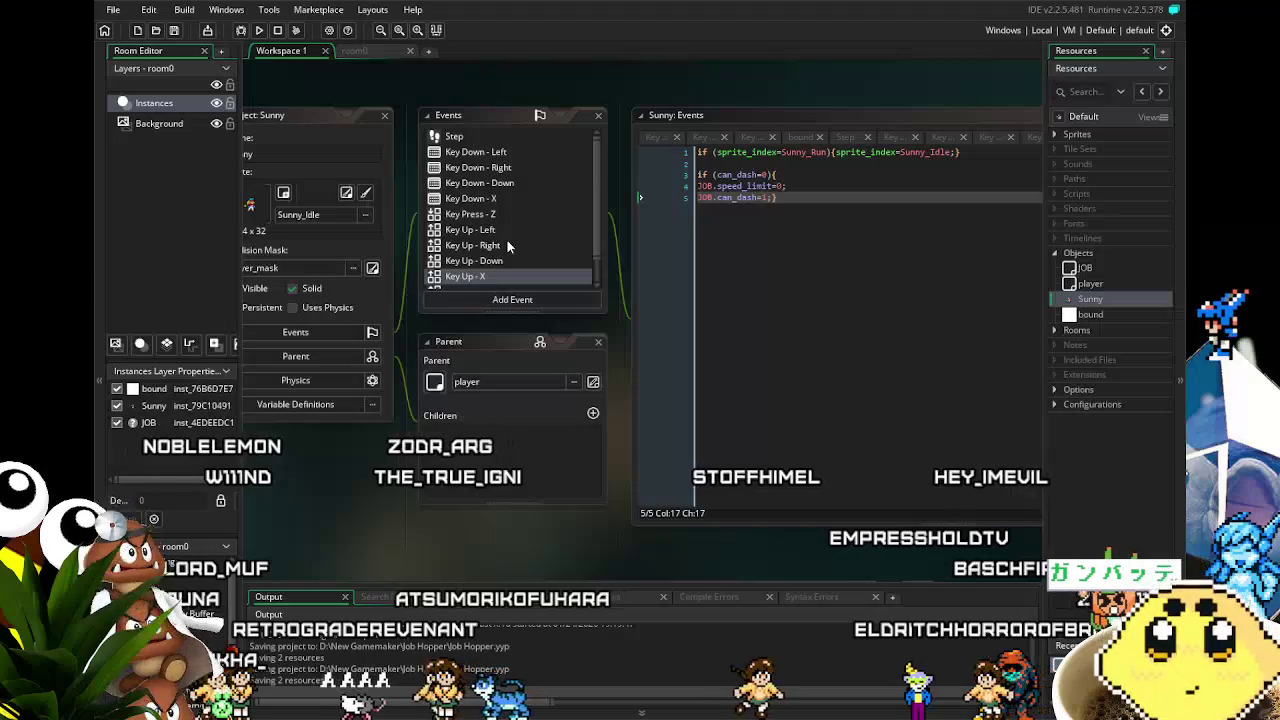
pyautogui.moveTo(330, 485); pyautogui.dragTo(357, 487)
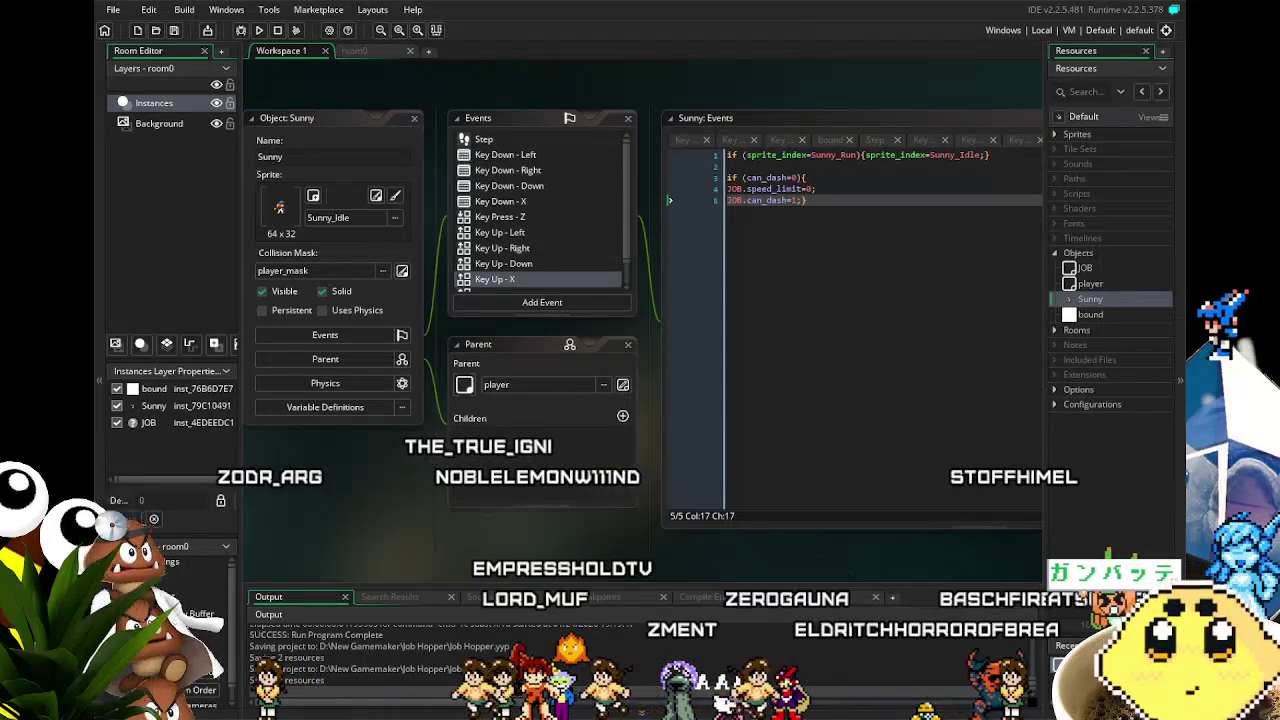
pyautogui.hscroll(2, 390, 486)
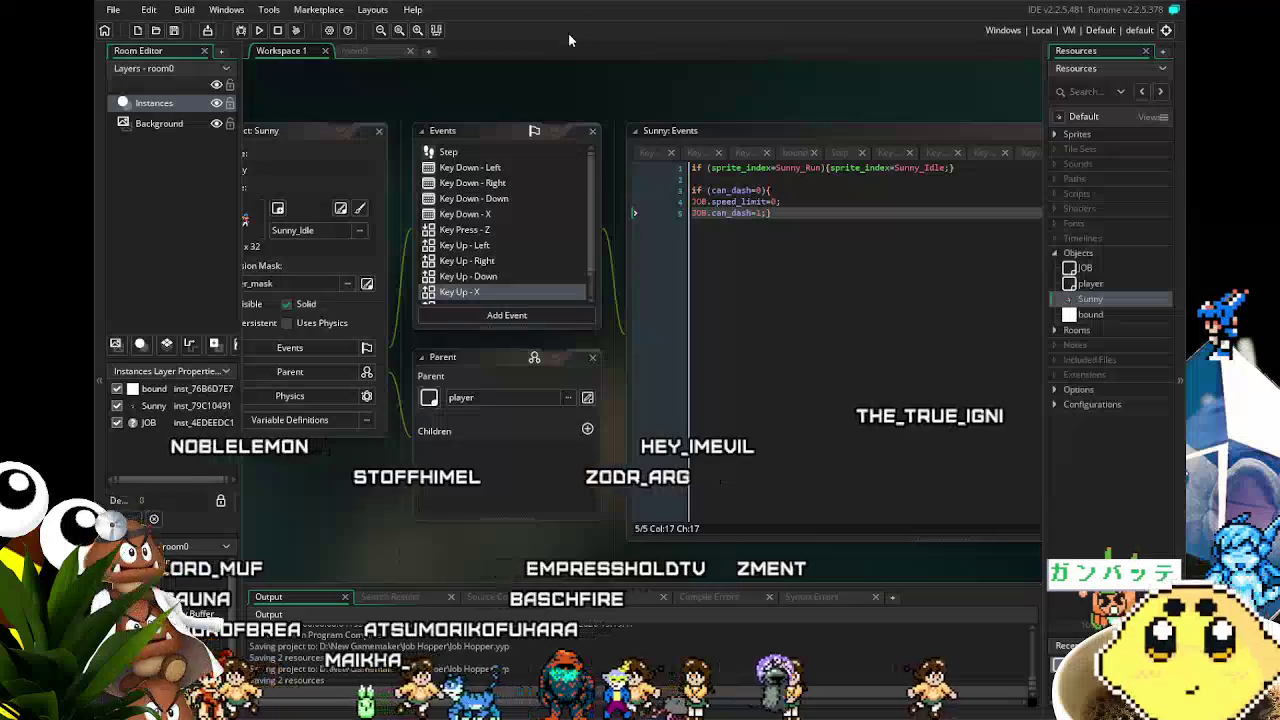
pyautogui.moveTo(315, 558); pyautogui.dragTo(352, 552)
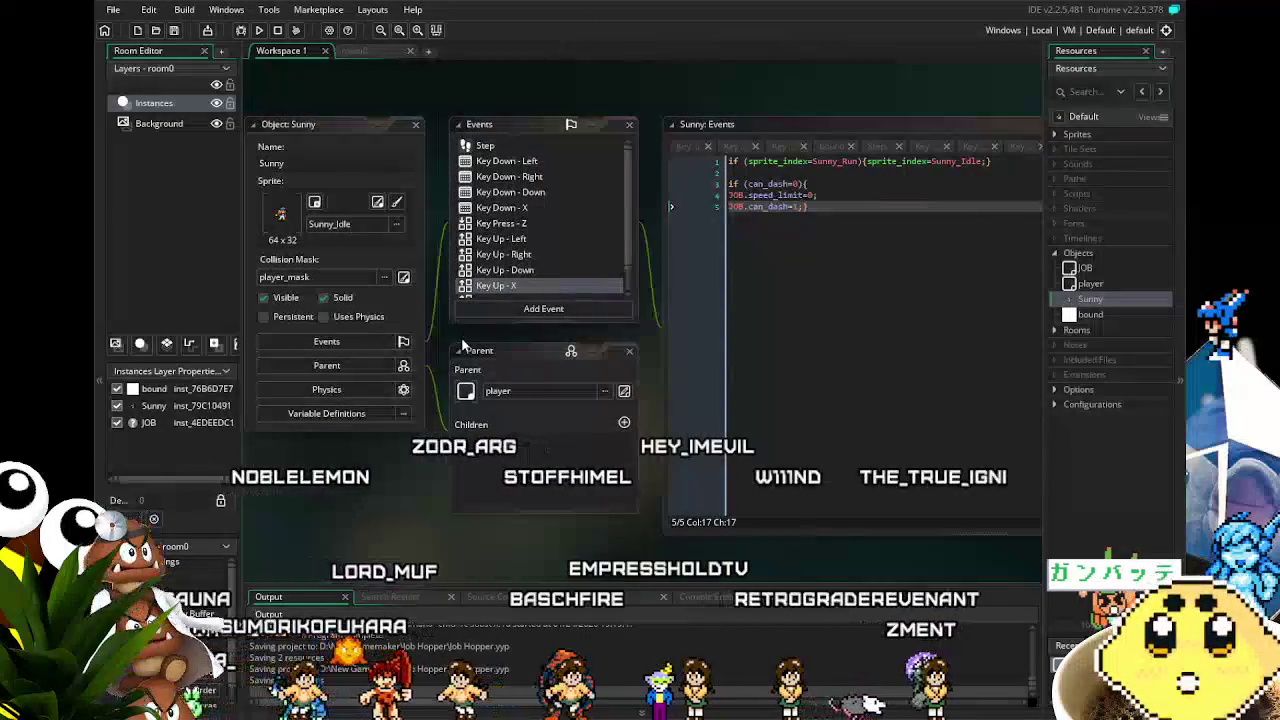
pyautogui.scroll(-1, 579, 243)
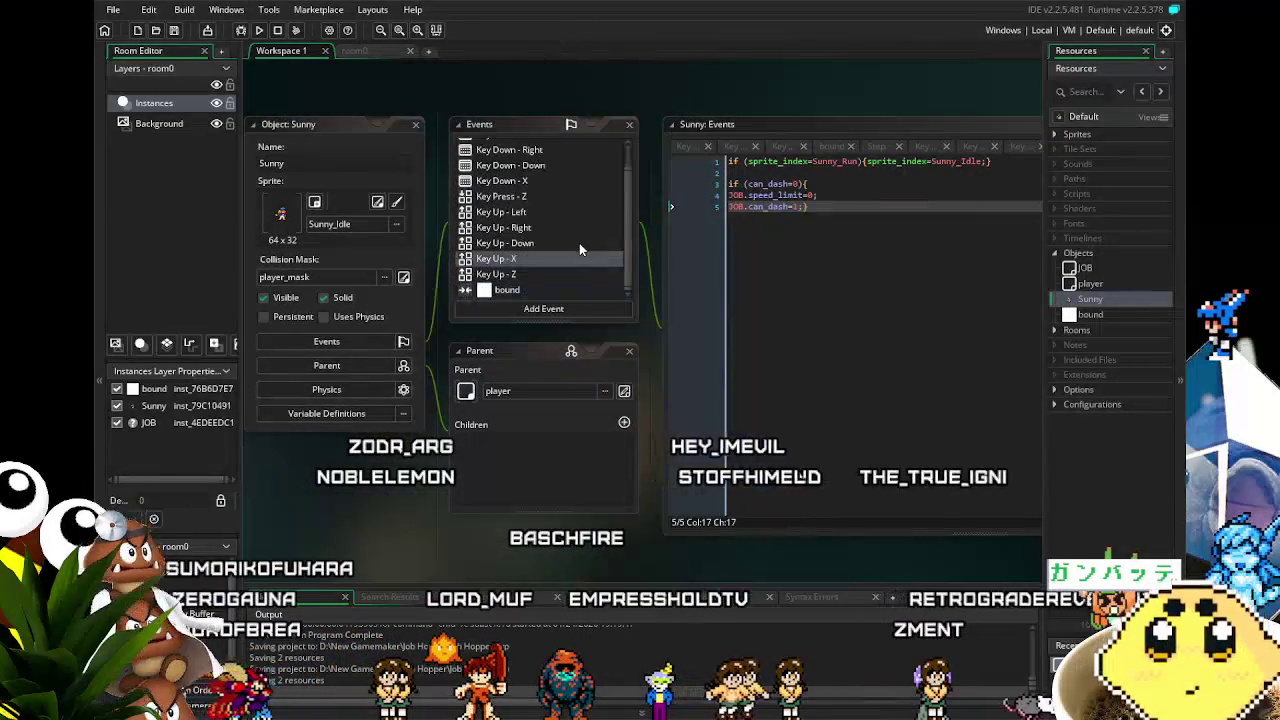
pyautogui.scroll(1, 579, 243)
pyautogui.click(510, 161)
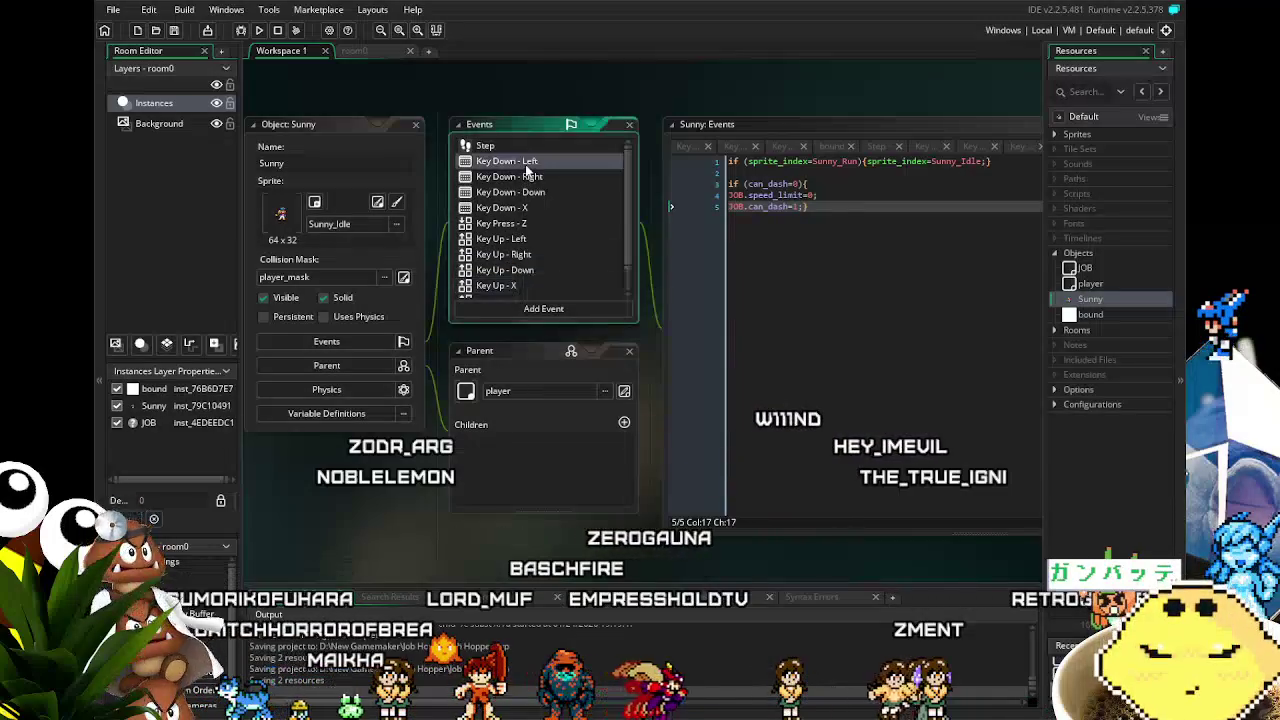
pyautogui.click(515, 177)
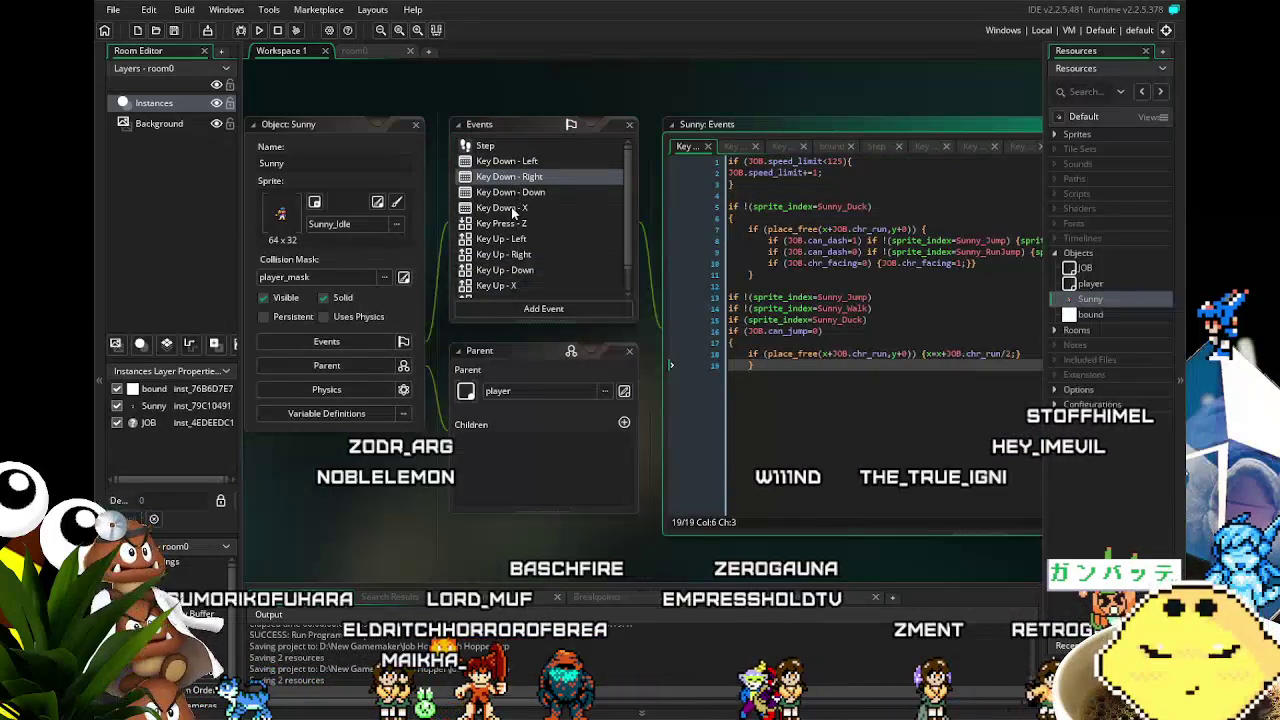
pyautogui.click(511, 208)
pyautogui.moveTo(757, 377); pyautogui.dragTo(688, 377)
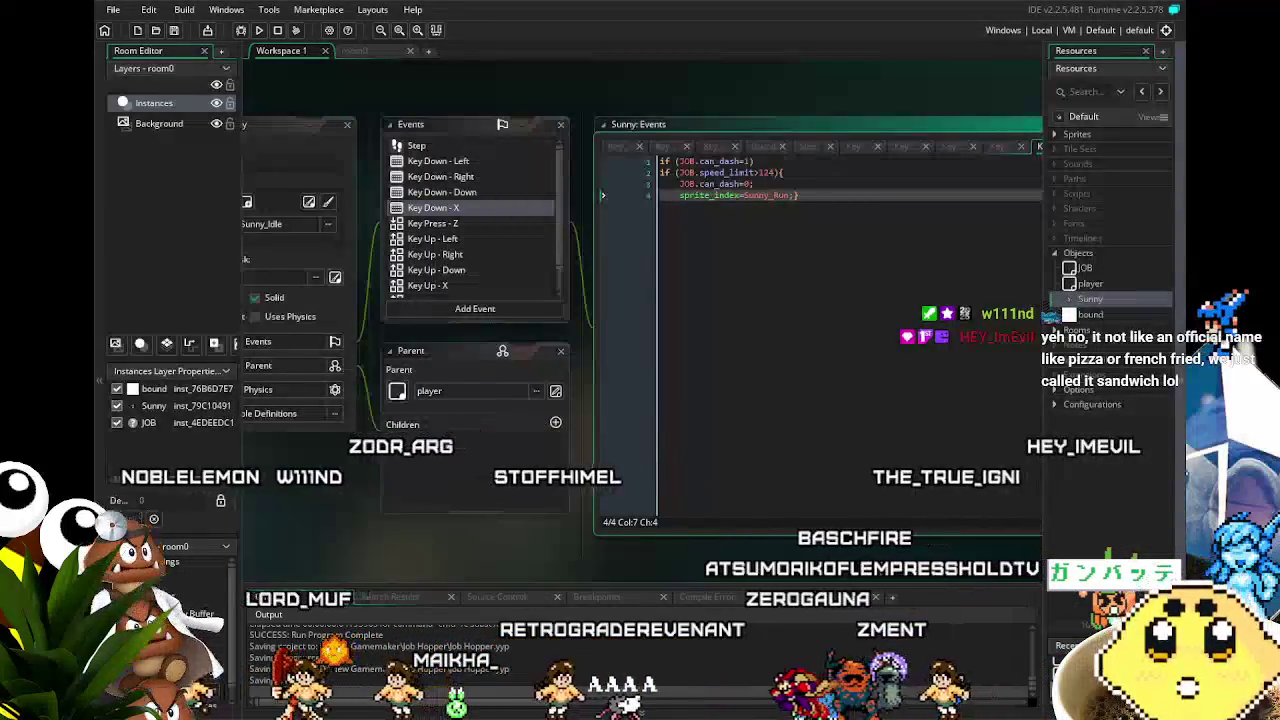
pyautogui.moveTo(354, 516); pyautogui.dragTo(386, 514)
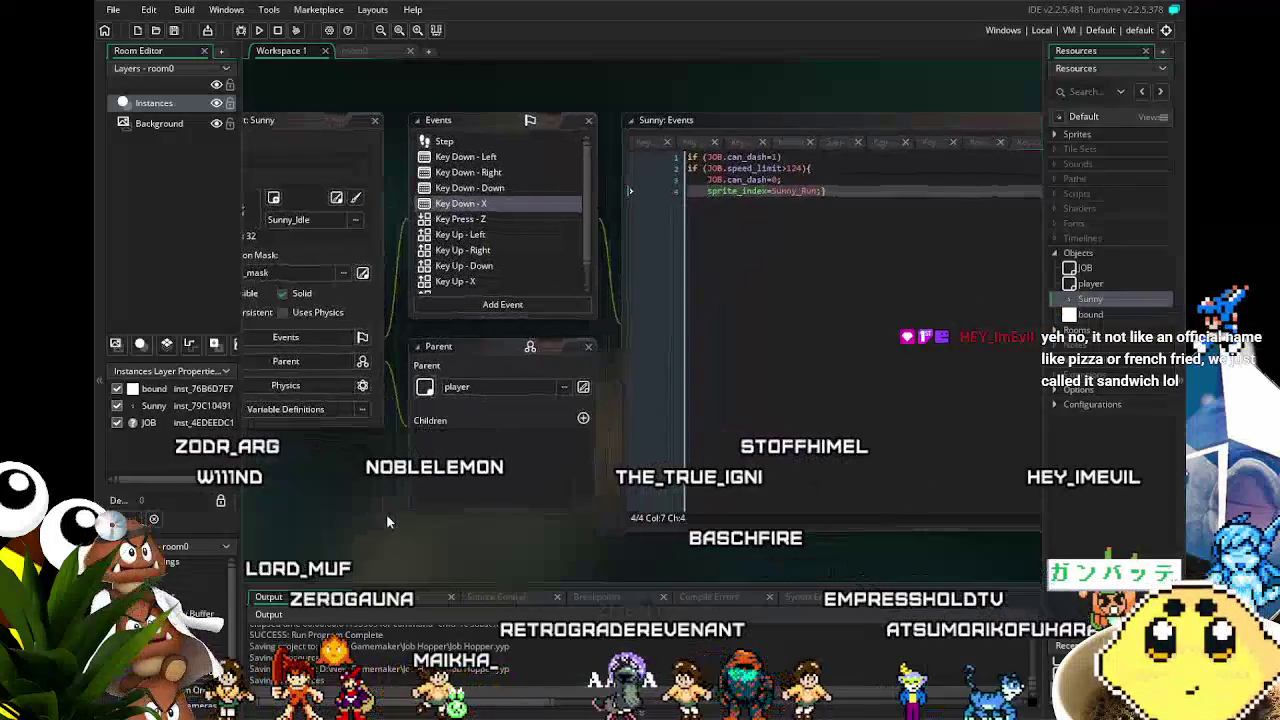
pyautogui.click(480, 218)
pyautogui.click(485, 203)
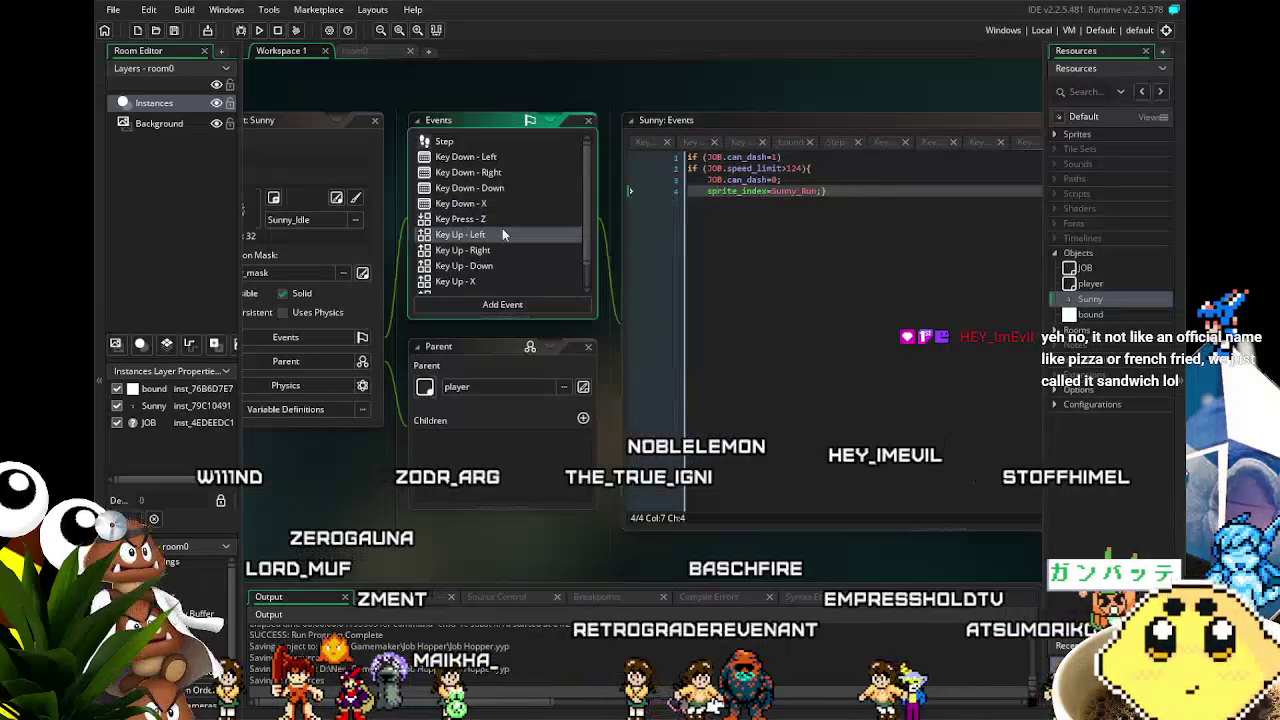
pyautogui.click(503, 233)
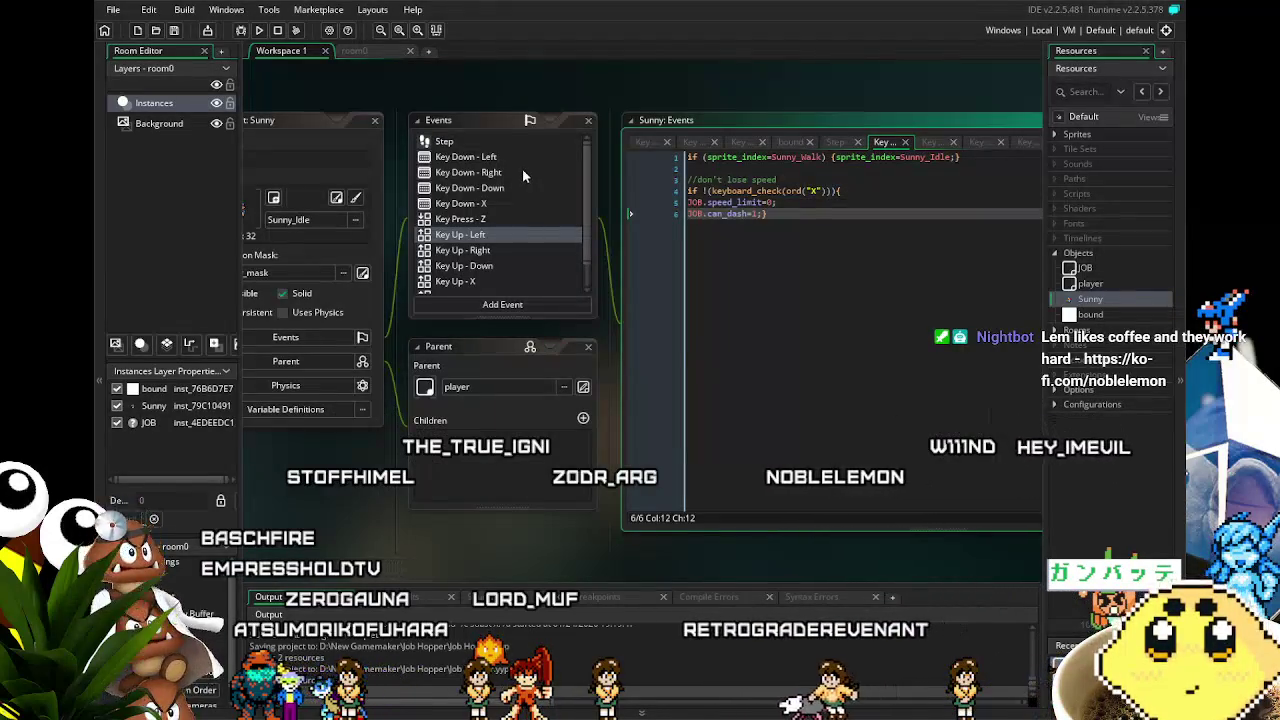
pyautogui.click(512, 248)
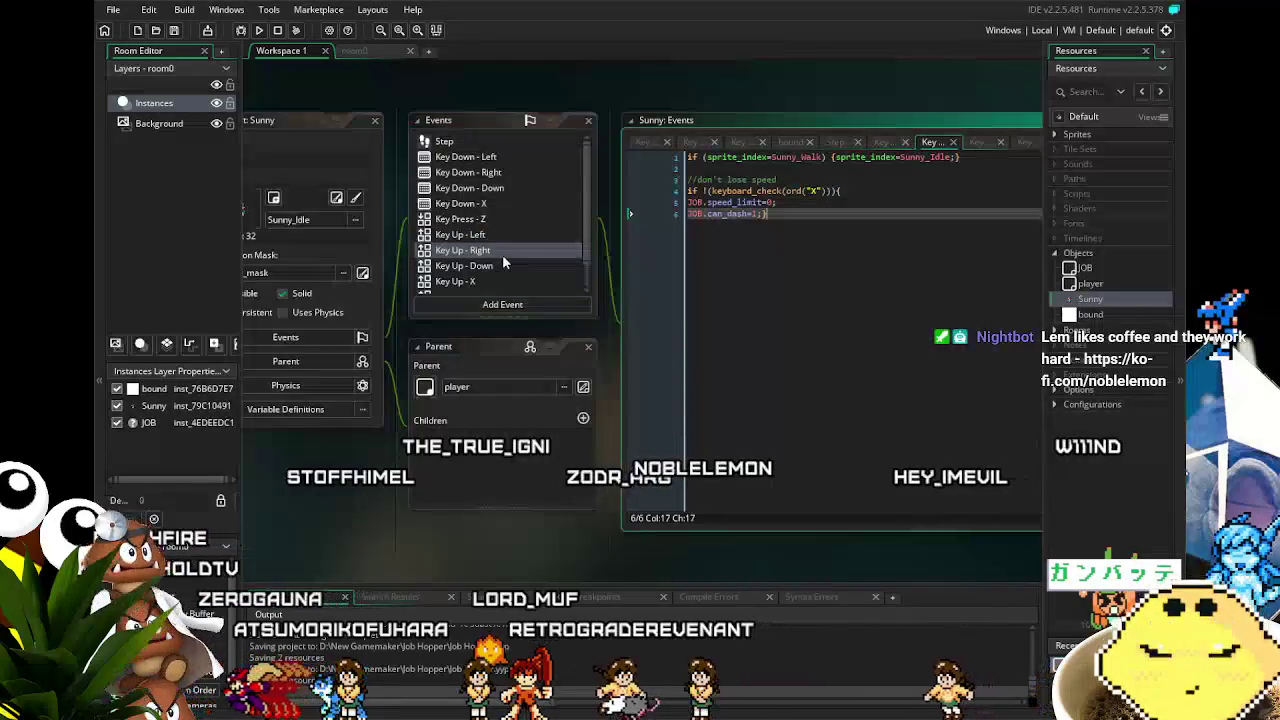
pyautogui.click(477, 237)
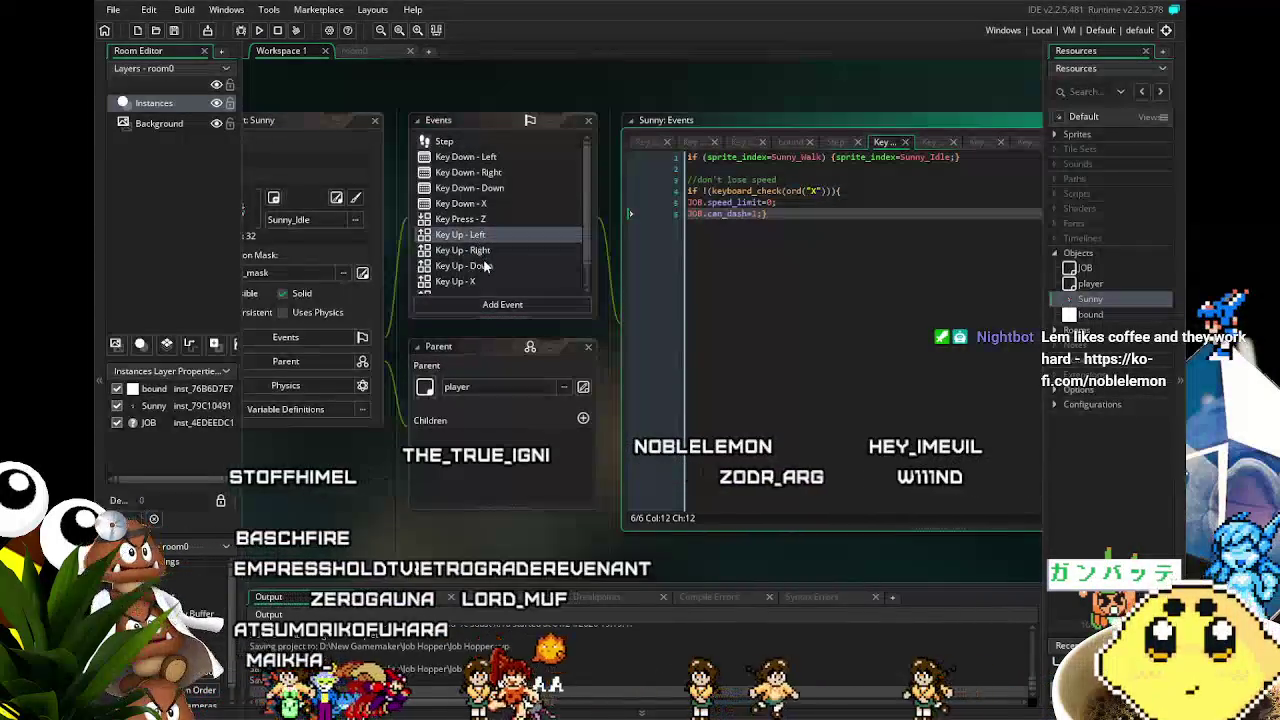
pyautogui.click(478, 250)
pyautogui.click(480, 265)
pyautogui.click(484, 282)
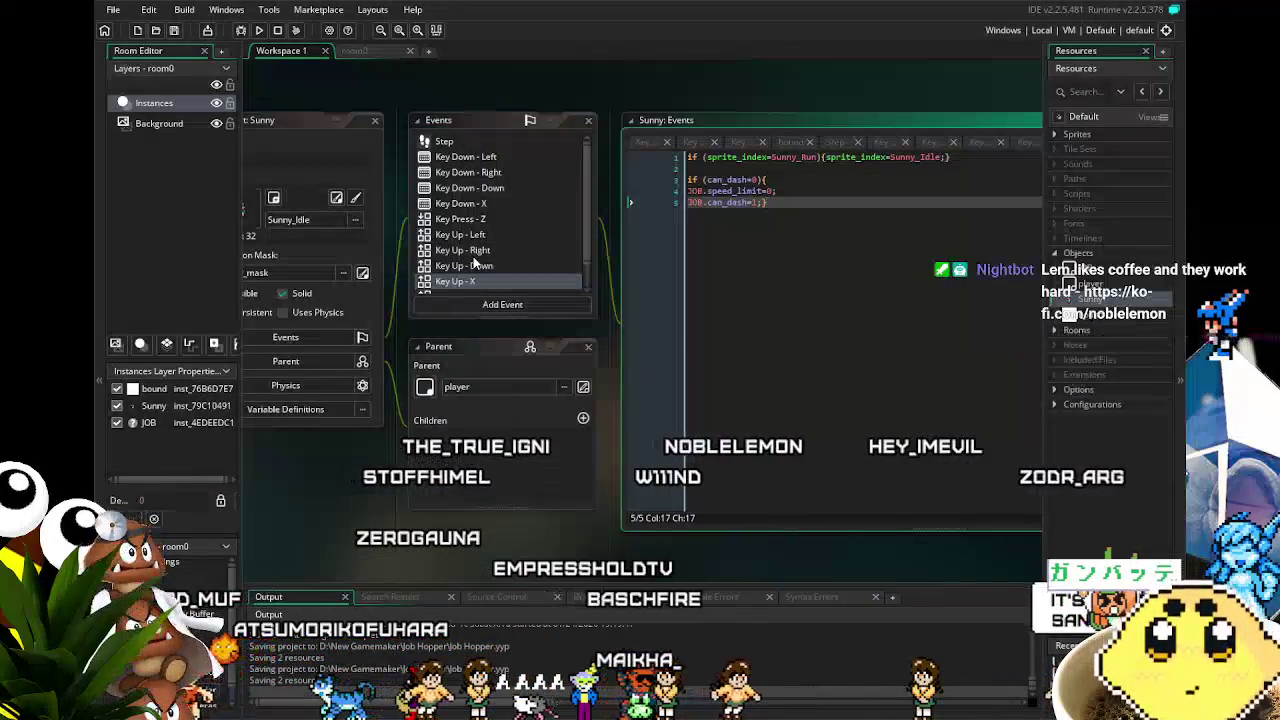
# - In Key Up - X, move the Sunny_Run-to-Sunny_Idle line inside the if (can_dash=0) block
pyautogui.moveTo(924, 157); pyautogui.dragTo(620, 160)
pyautogui.hotkey('ctrl', 'c')
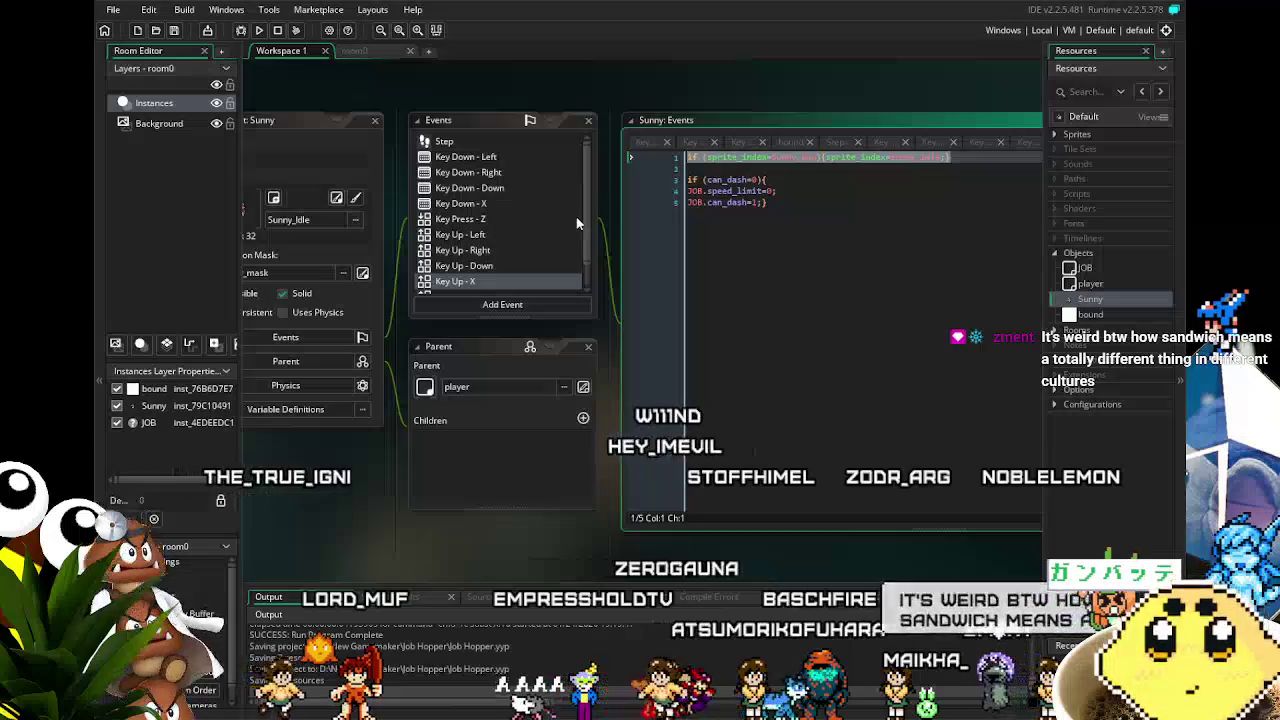
pyautogui.press('Delete')
pyautogui.press('Delete')
pyautogui.press('Delete')
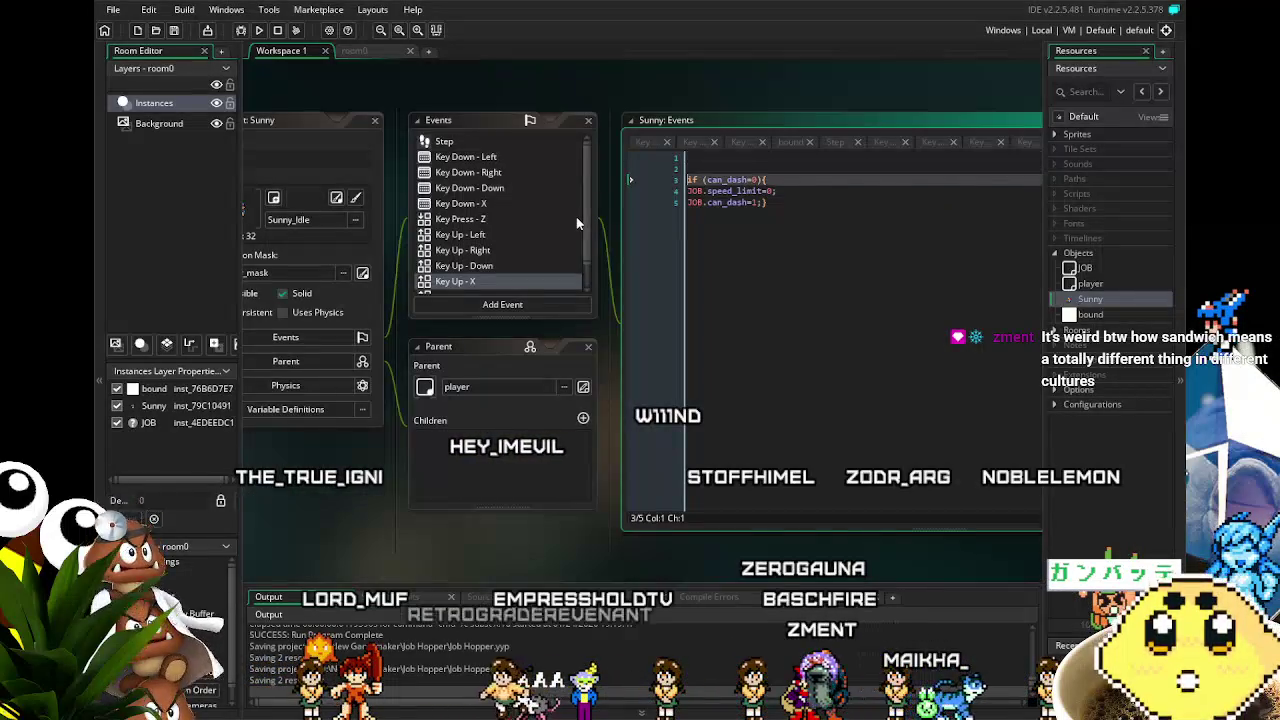
pyautogui.press('Return')
pyautogui.hotkey('ctrl', 'v')
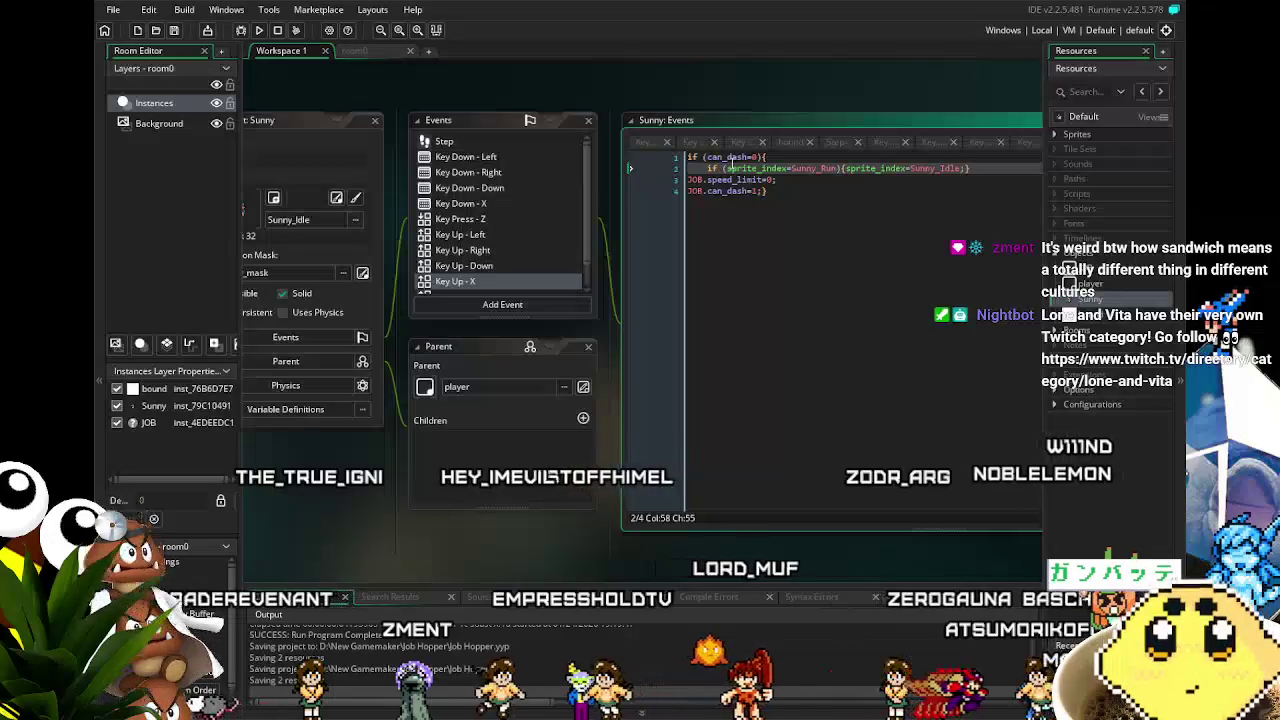
pyautogui.hotkey('ctrl', 'shift', 'End')
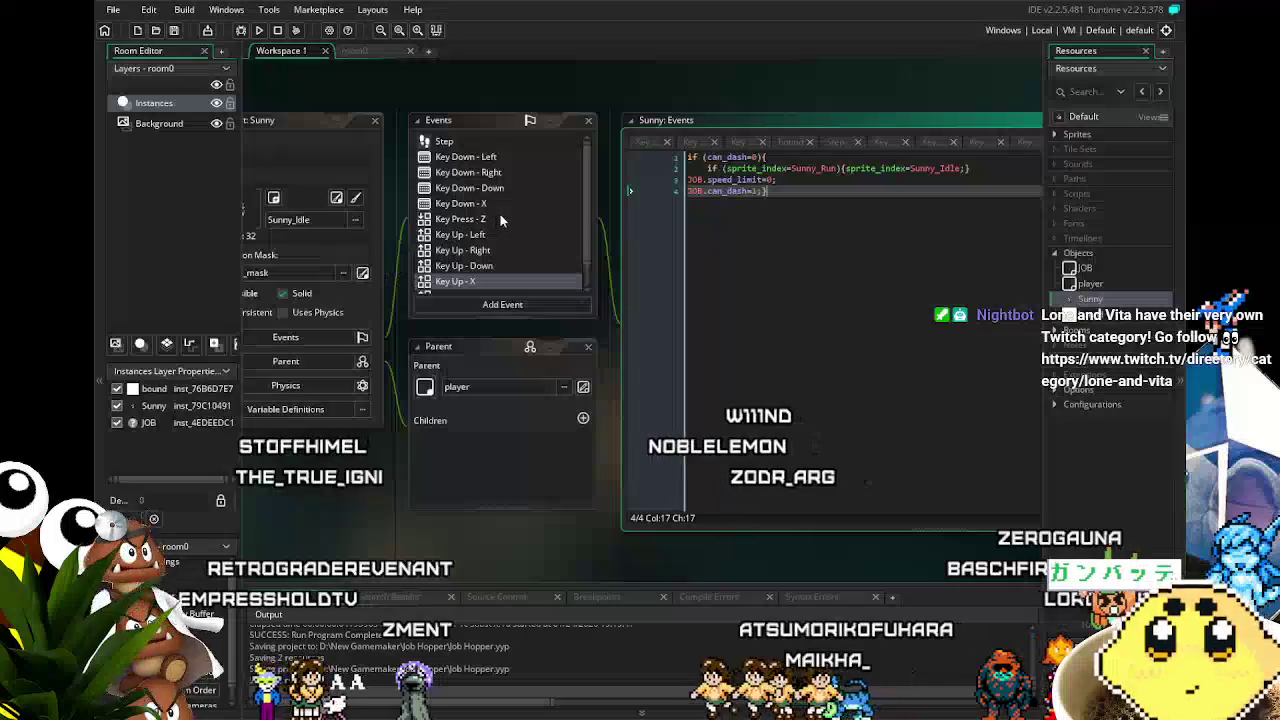
# - Paste the Sunny_Run-to-Sunny_Idle line inside the X keyboard_check in Key Up - Left and Key Up - Right
pyautogui.click(478, 235)
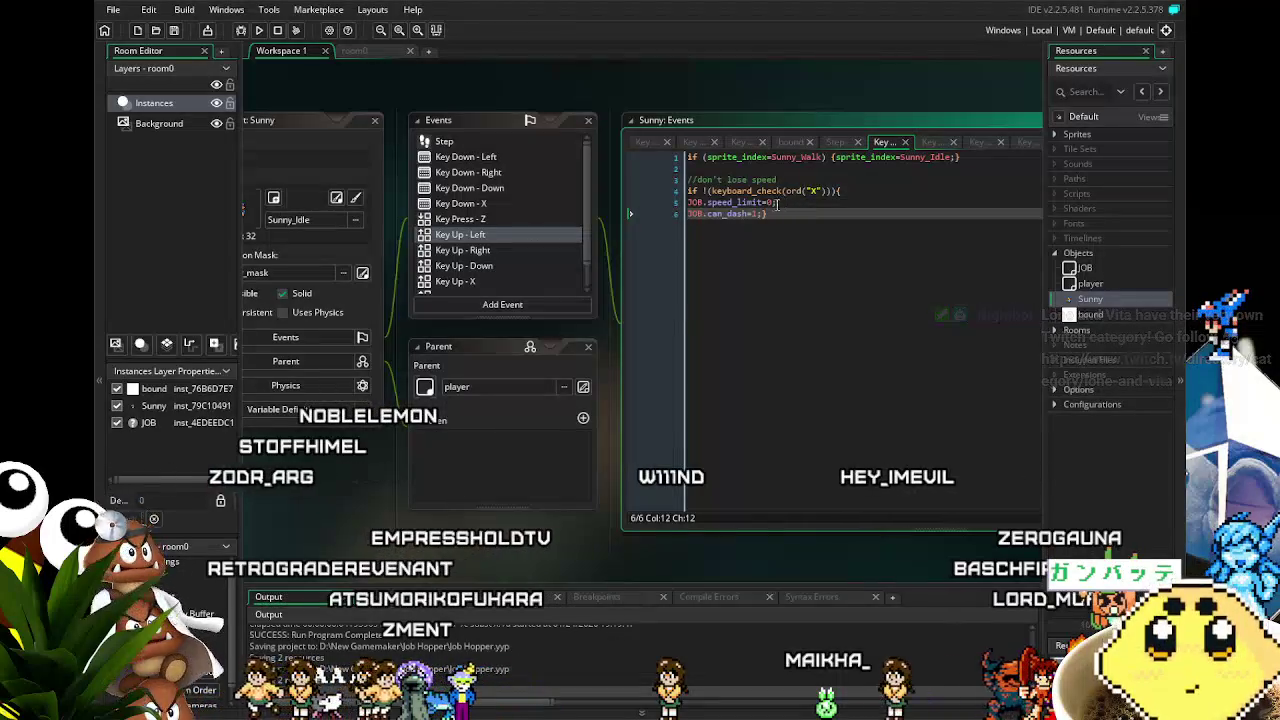
pyautogui.click(849, 193)
pyautogui.press('Return')
pyautogui.write('if (sprite_index=Sunny_Run){sprite_index=Sunny_Idle;}')
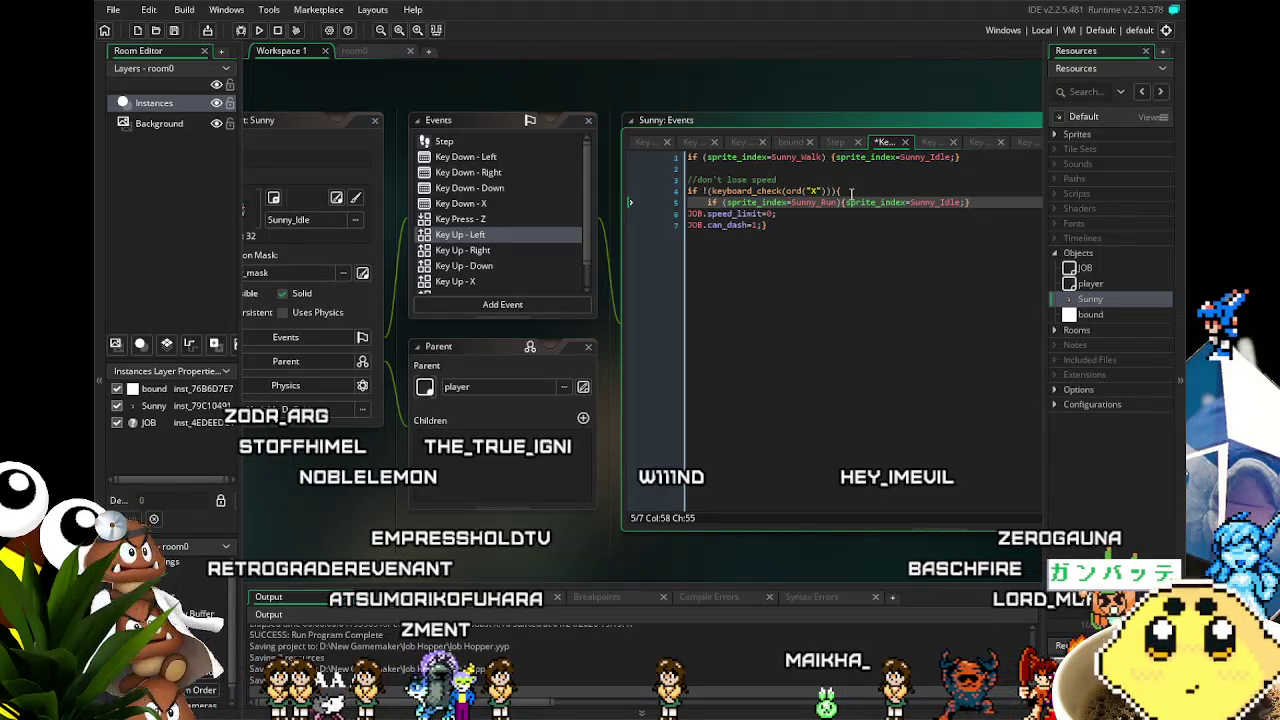
pyautogui.click(470, 250)
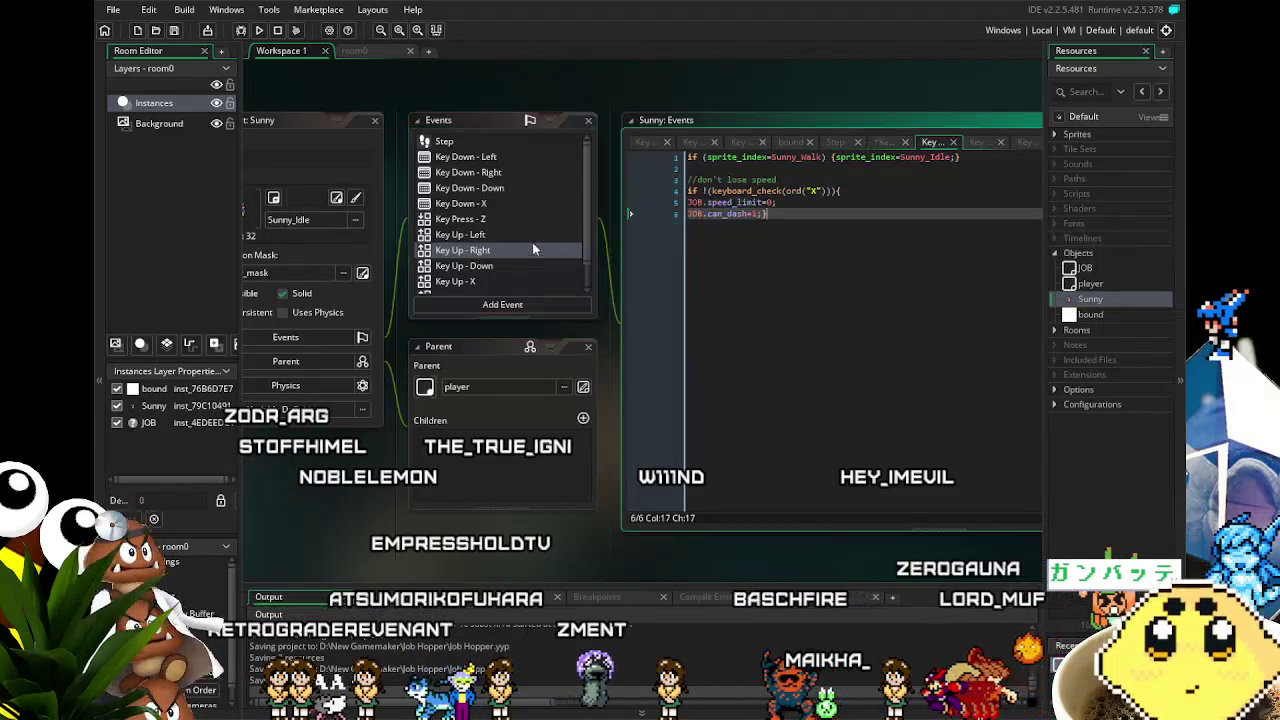
pyautogui.click(876, 181)
pyautogui.click(850, 191)
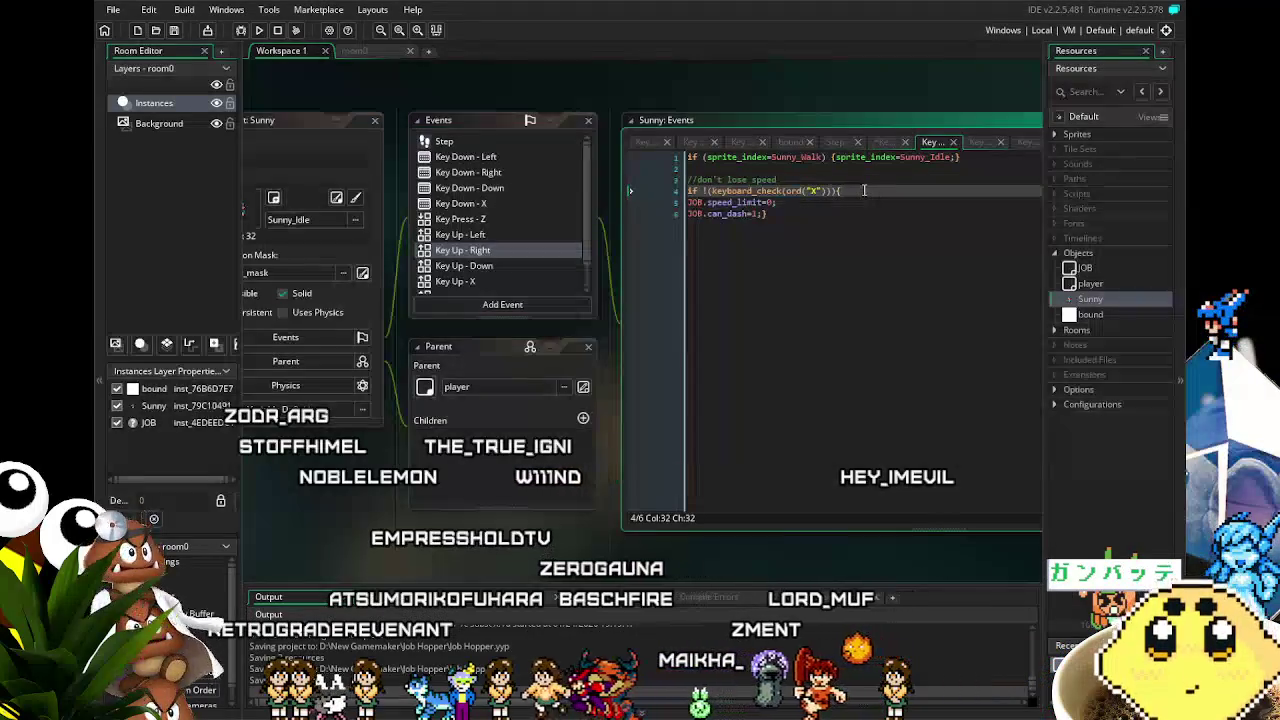
pyautogui.press('Return')
pyautogui.hotkey('ctrl', 'v')
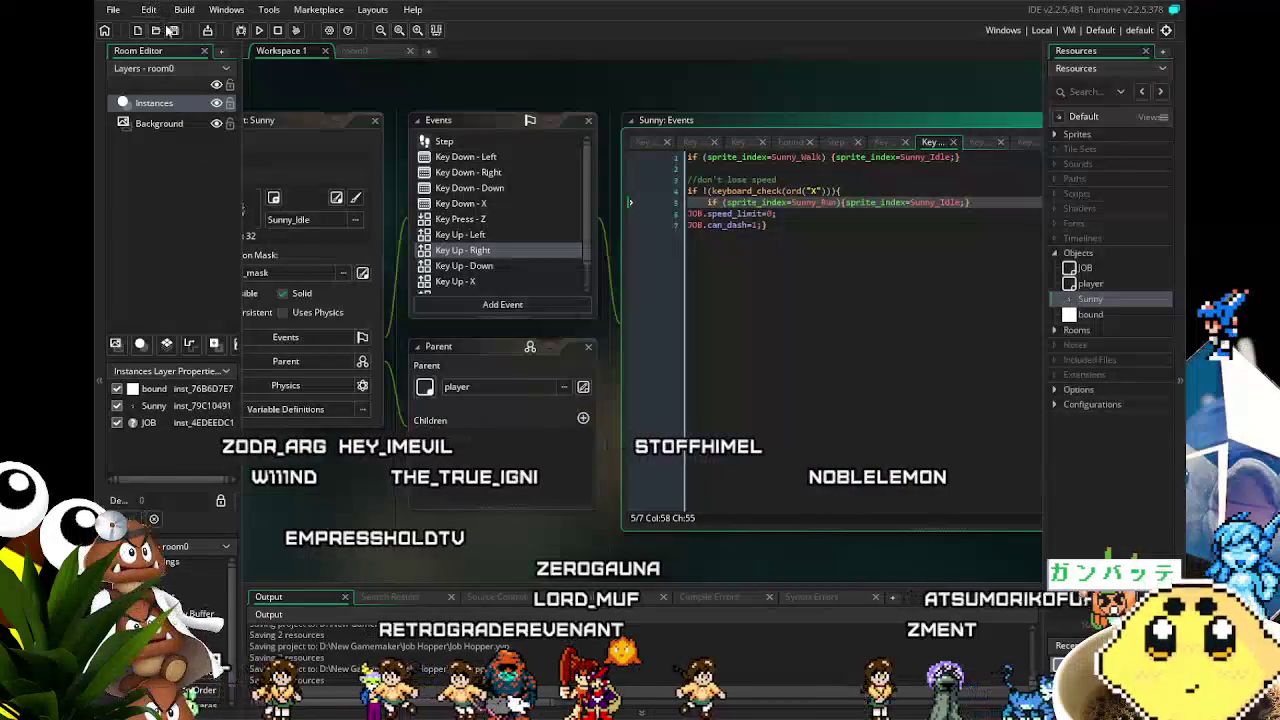
# - Save the project with Key Up - Right's Run-to-Idle reset inside the X-not-held check
pyautogui.moveTo(473, 587); pyautogui.dragTo(394, 542)
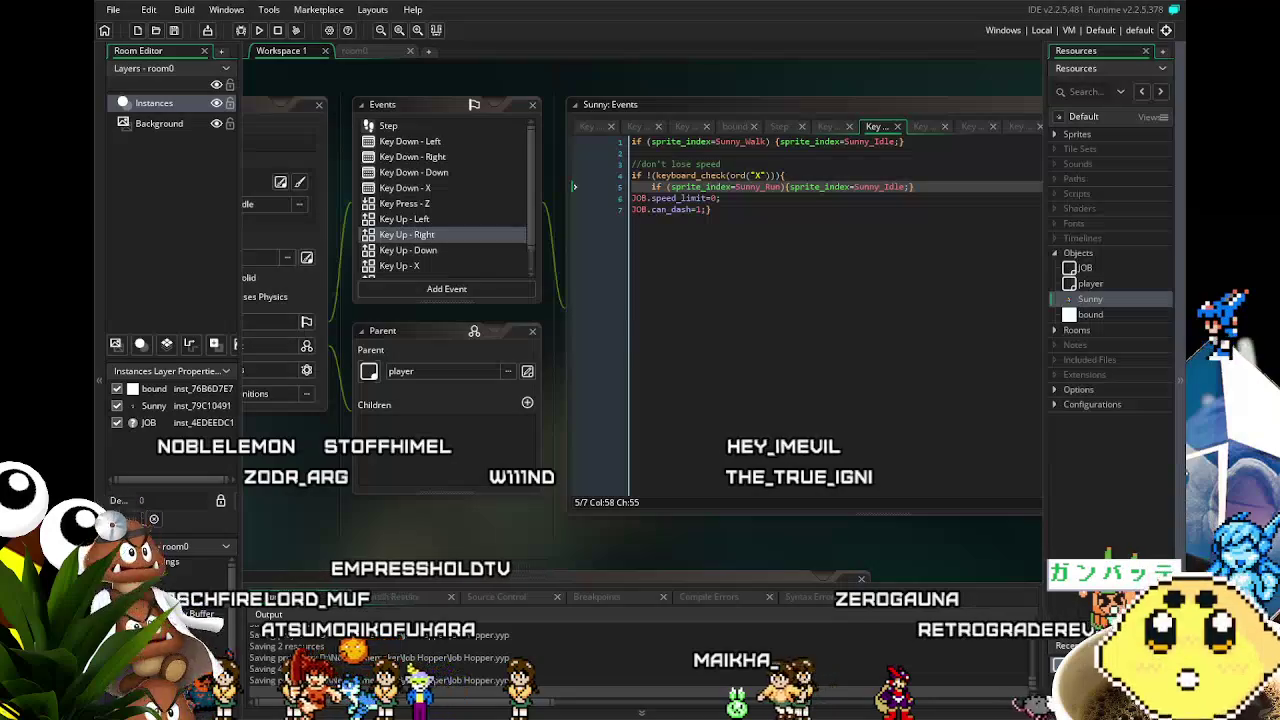
pyautogui.hotkey('ctrl', 's')
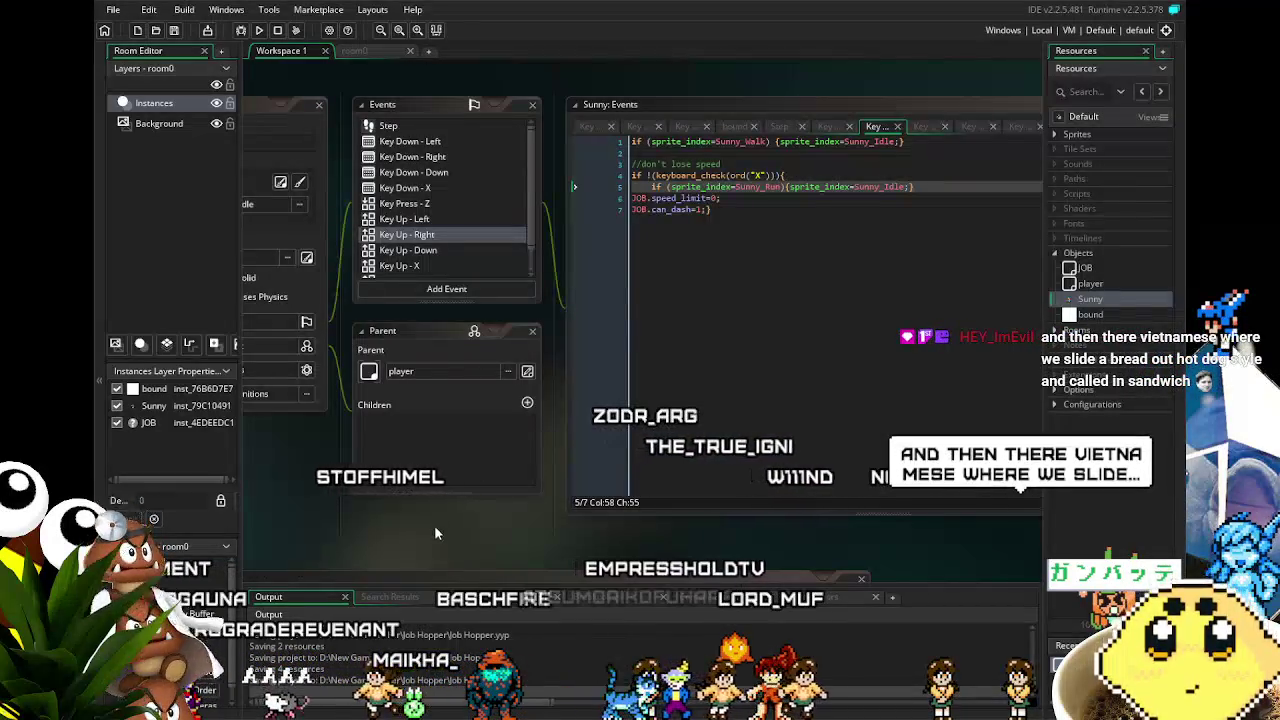
pyautogui.moveTo(434, 525); pyautogui.dragTo(487, 508)
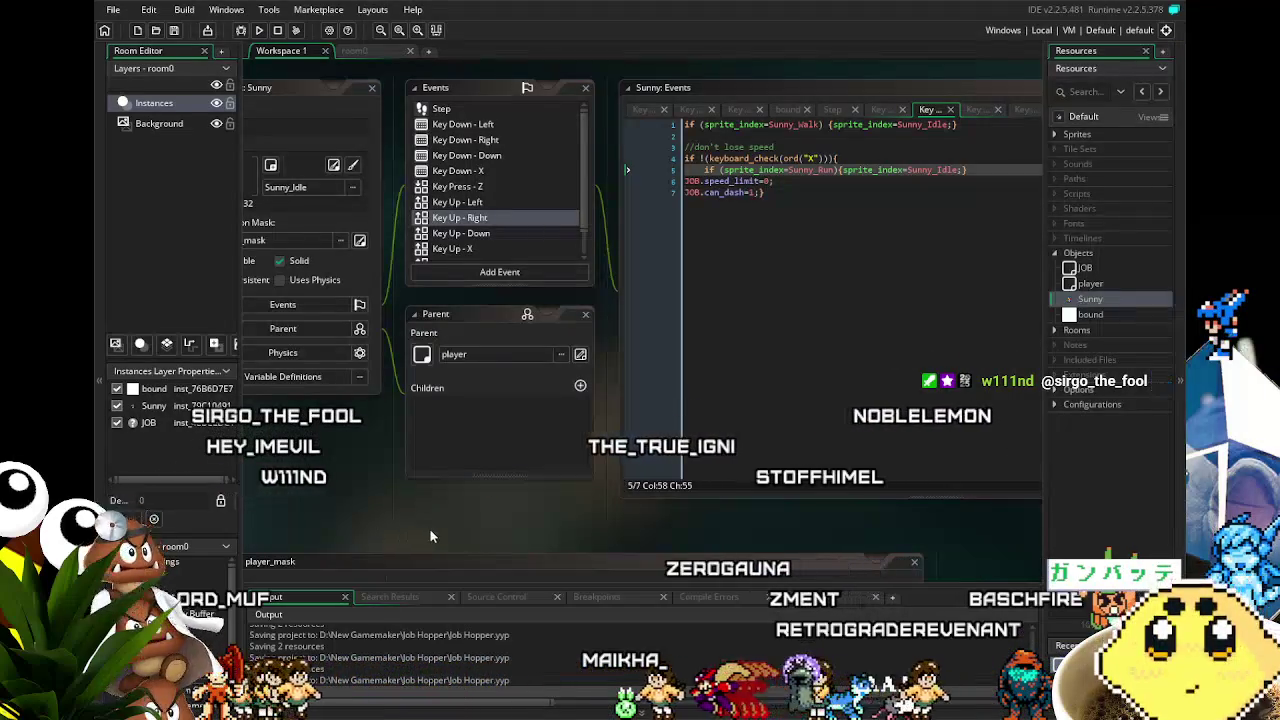
# - Scroll through the Key Up - Right code and place the caret at the end of line 7
pyautogui.moveTo(430, 529); pyautogui.dragTo(441, 550)
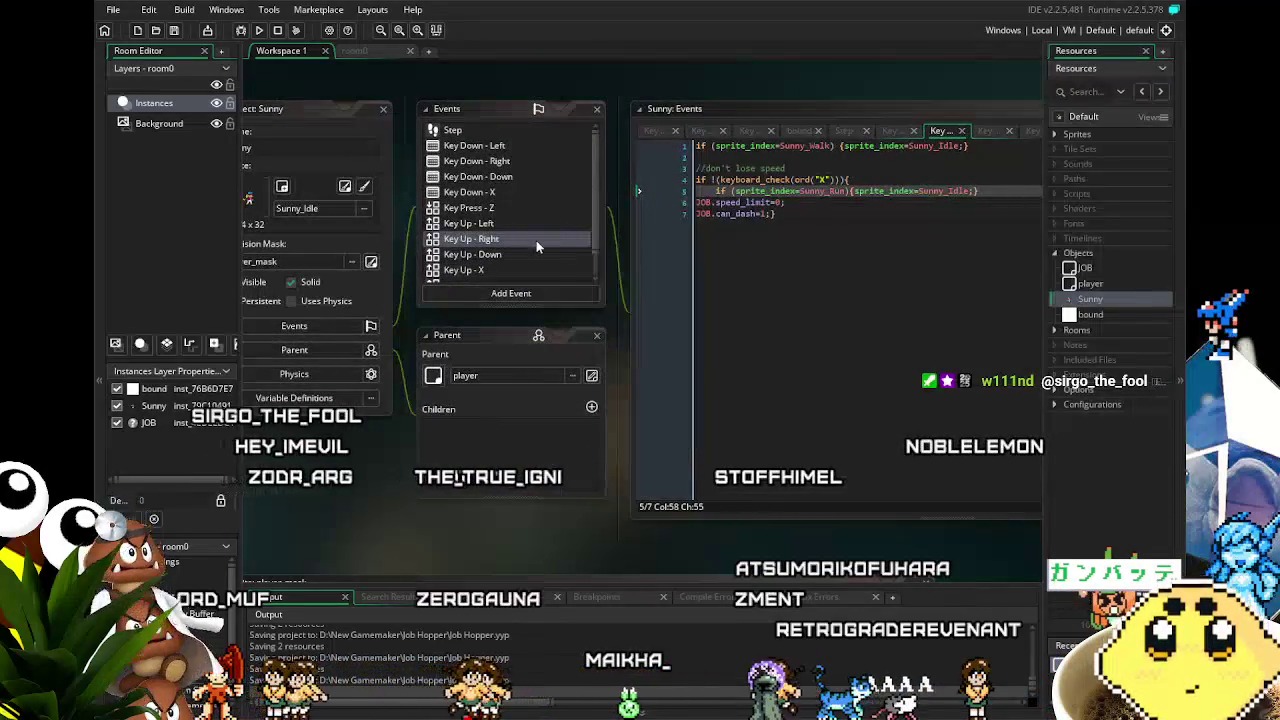
pyautogui.scroll(-1, 536, 240)
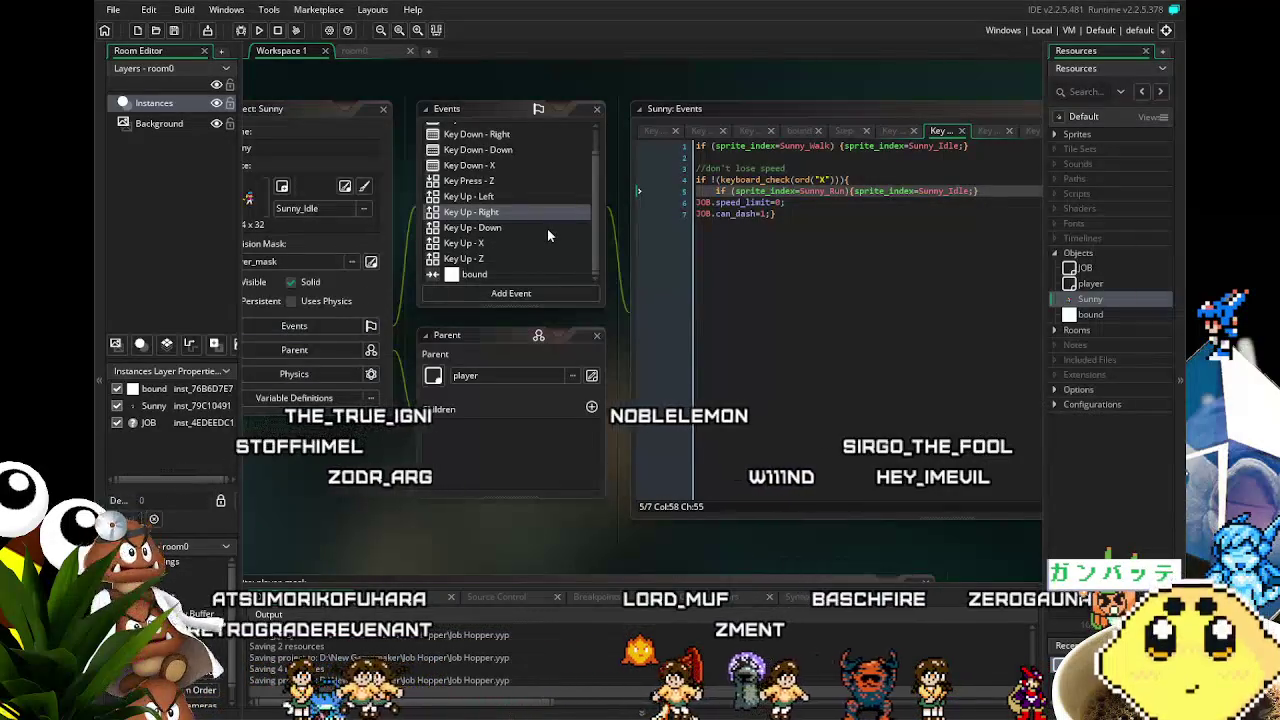
pyautogui.scroll(1, 547, 233)
pyautogui.scroll(-1, 548, 235)
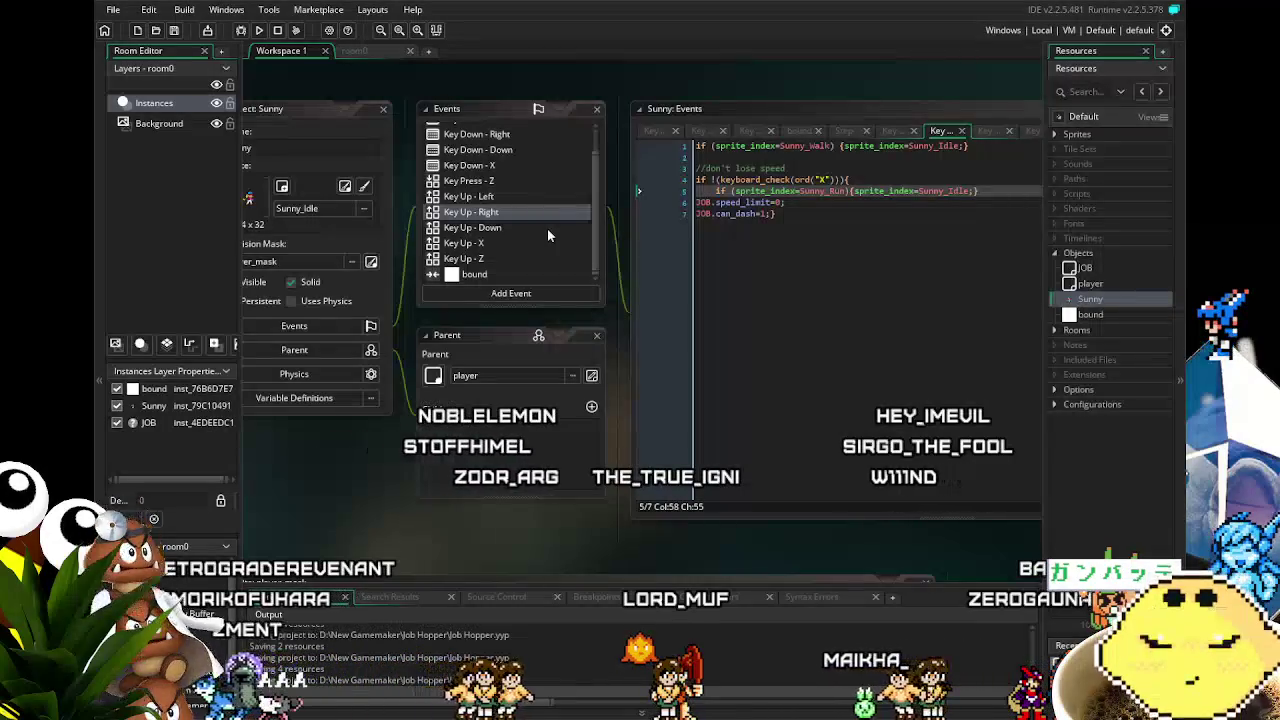
pyautogui.scroll(1, 547, 228)
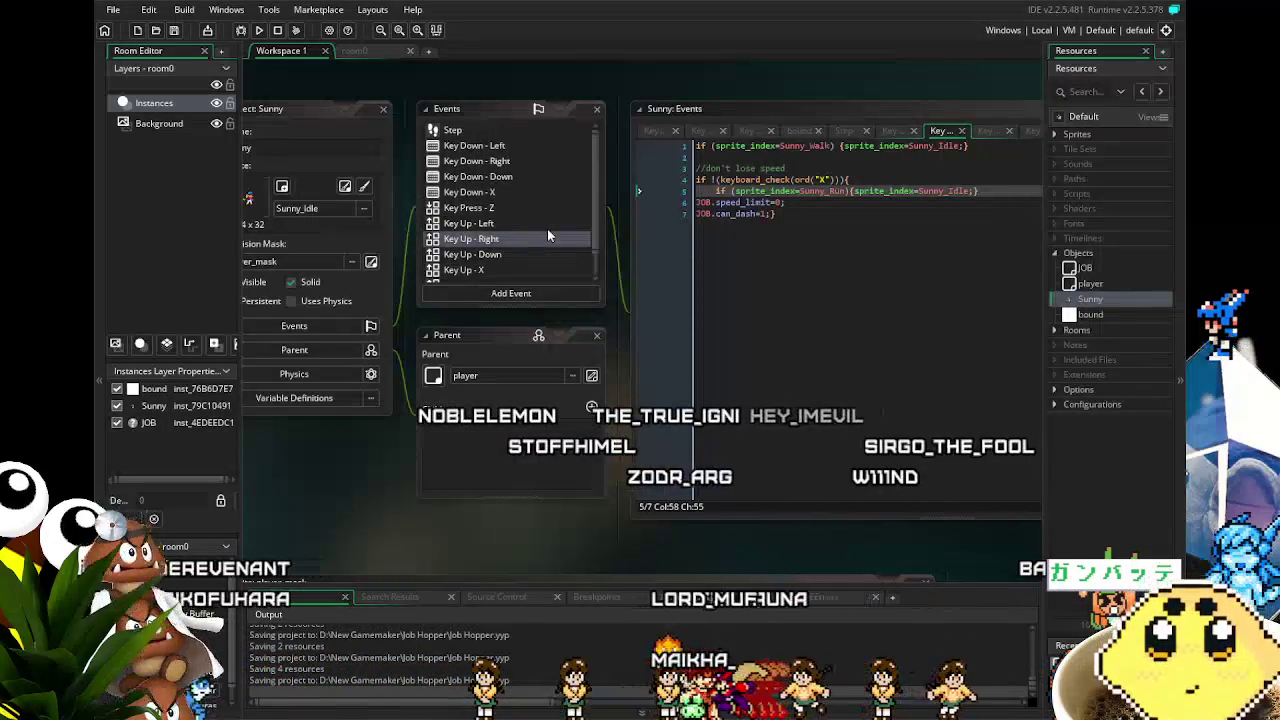
pyautogui.scroll(-1, 547, 228)
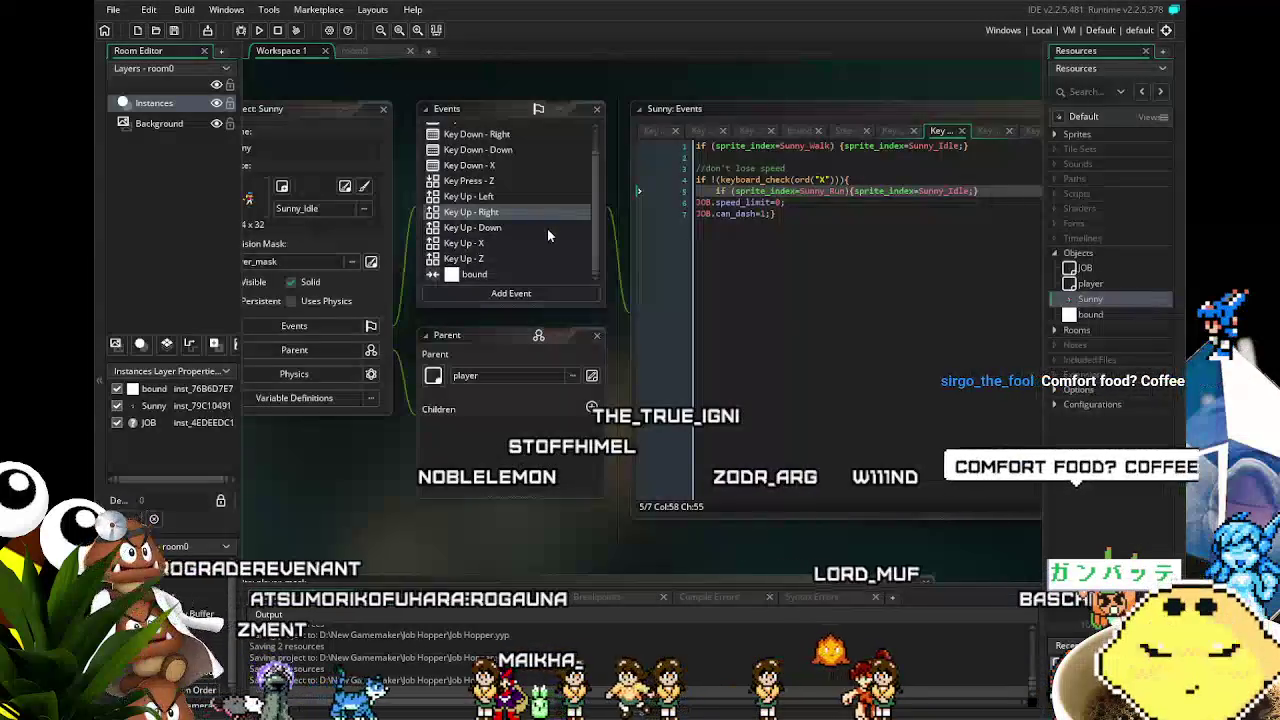
pyautogui.click(773, 323)
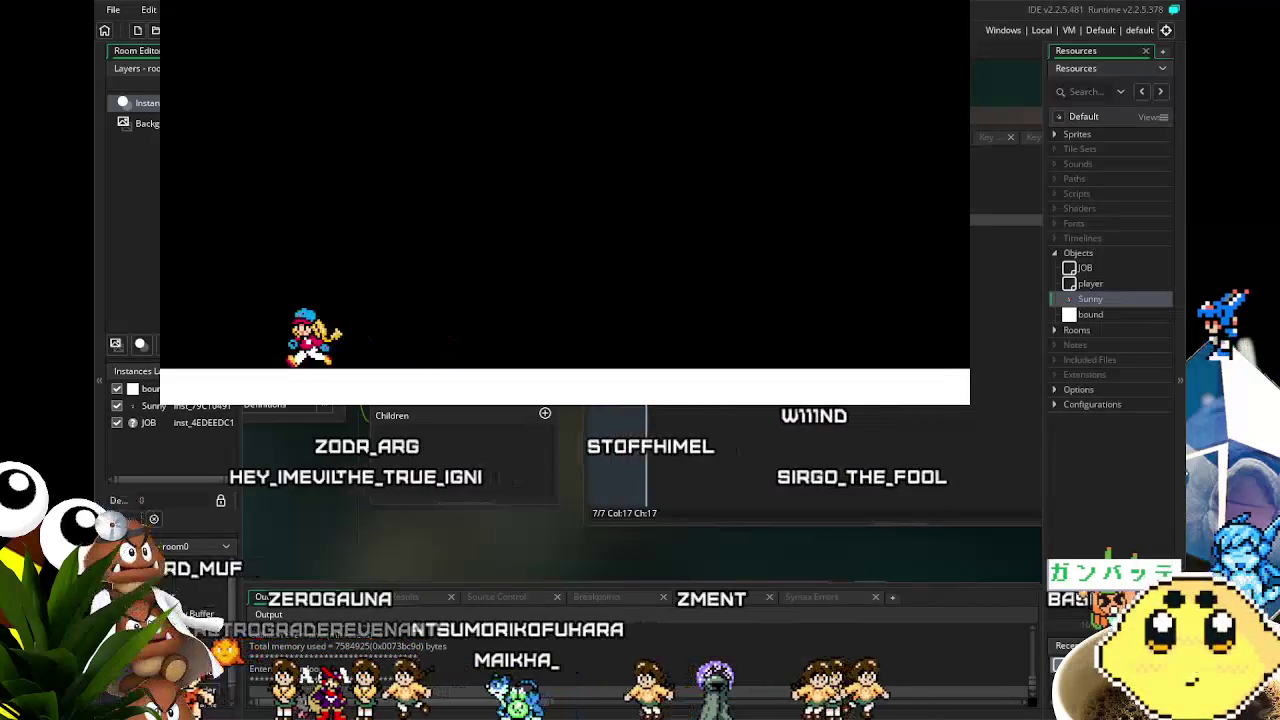
# - Make Sunny jump to the right, run back left, then close the test game
pyautogui.press('Right')
pyautogui.press('Up')
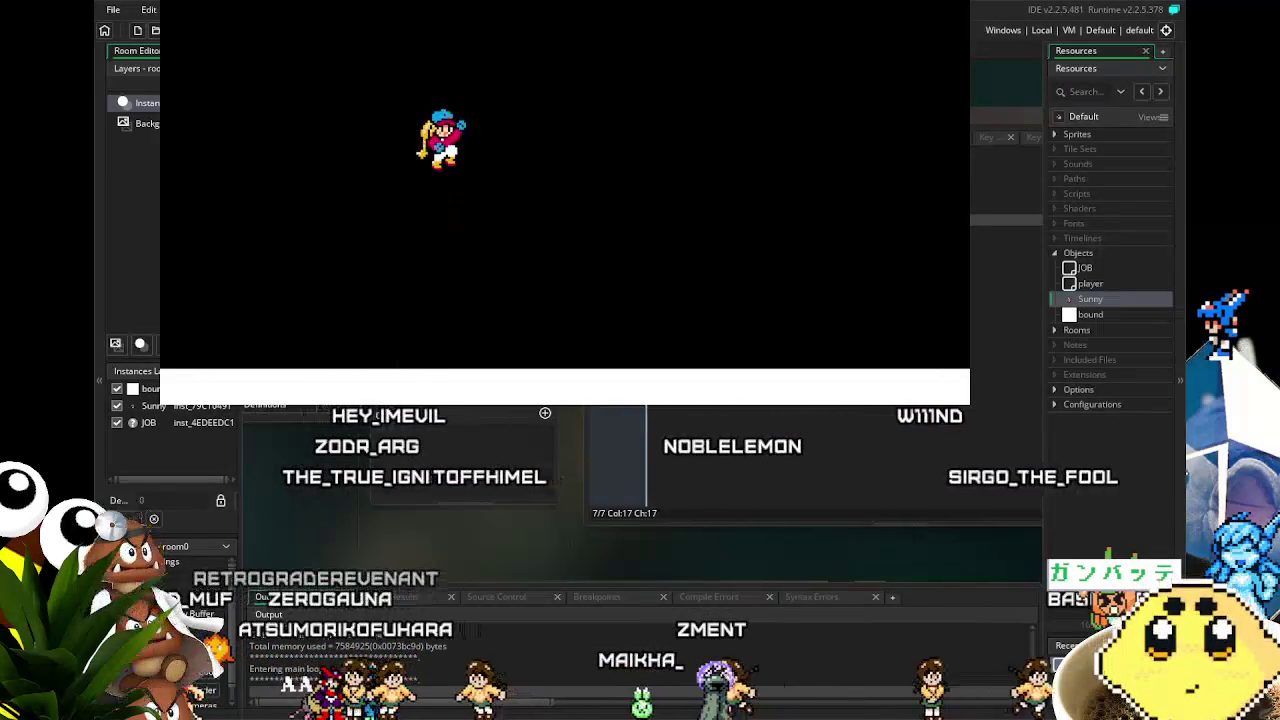
pyautogui.press('Left')
pyautogui.press('Right')
pyautogui.press('Up')
pyautogui.press('Left')
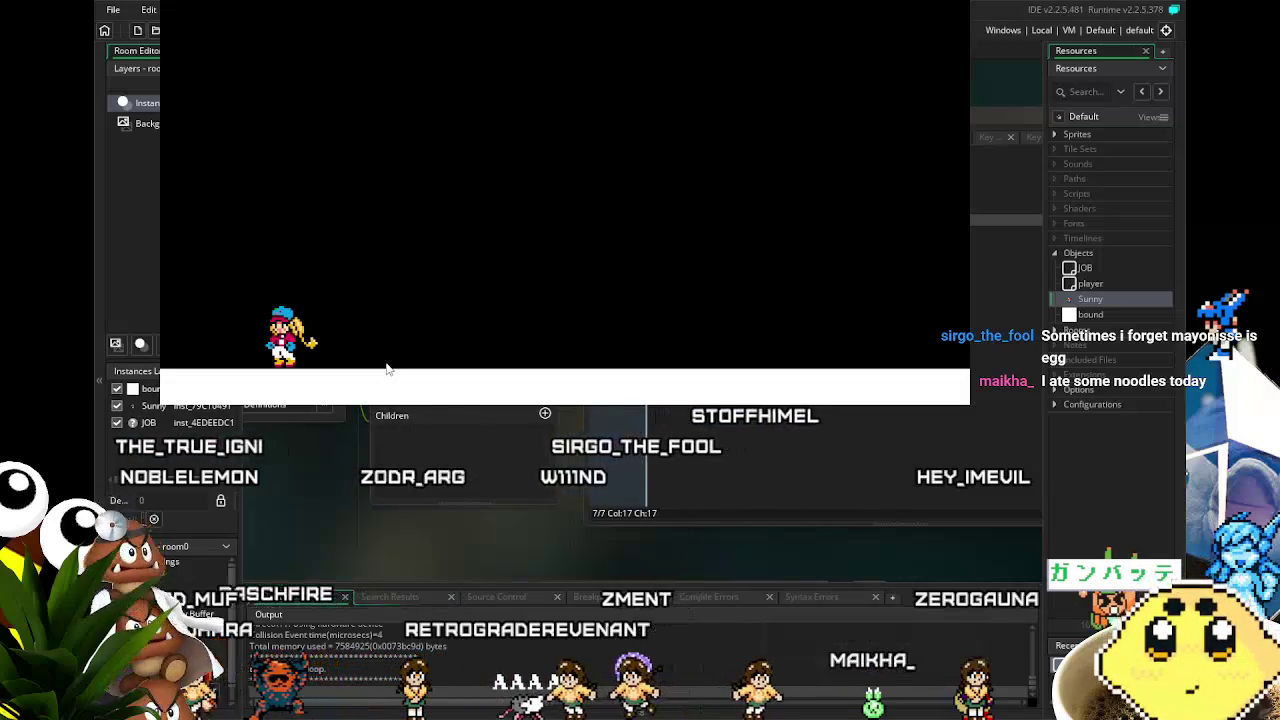
pyautogui.press('Escape')
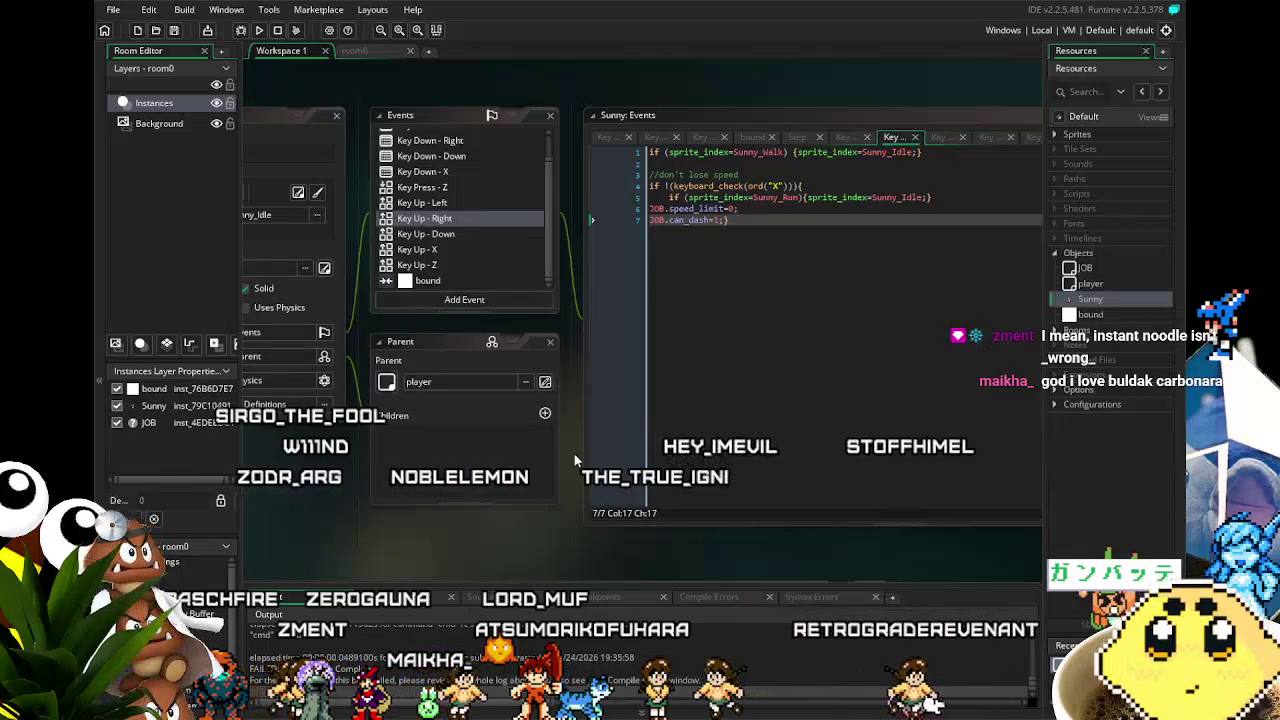
# - Review the Key Up - Left, Right and X code, then the Step and Key Down - Left events
pyautogui.click(786, 263)
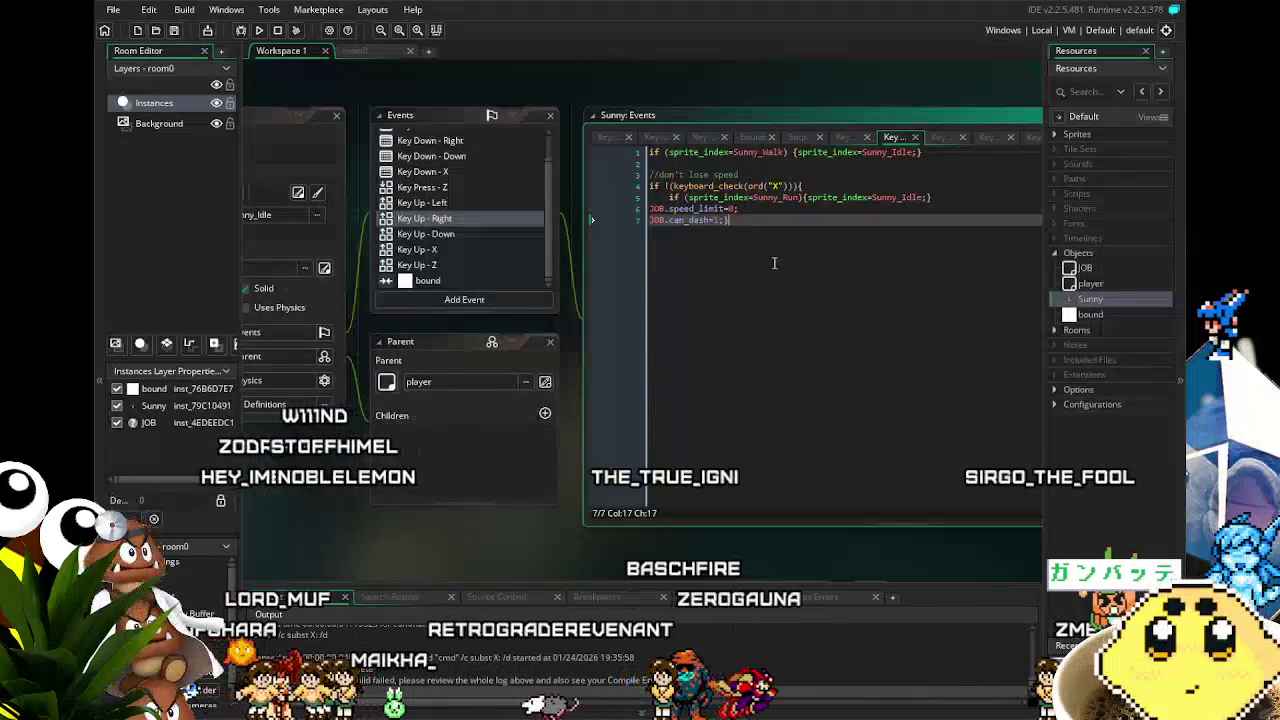
pyautogui.click(446, 204)
pyautogui.click(455, 218)
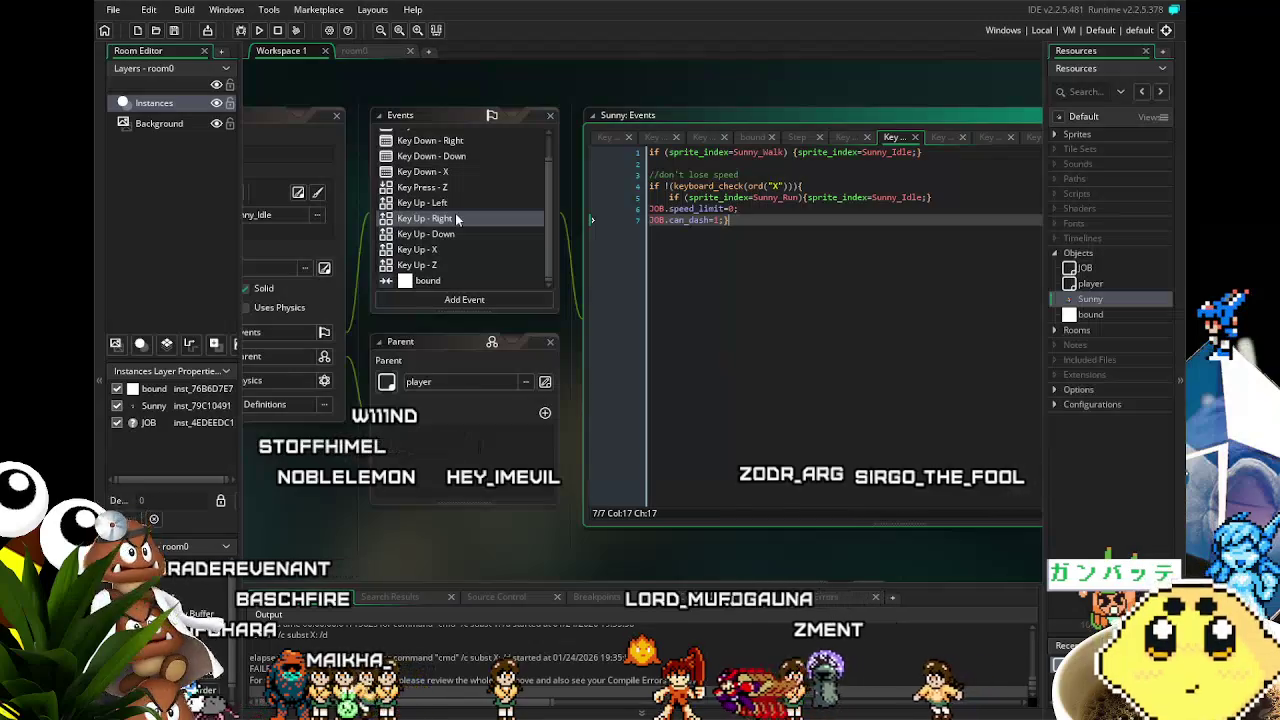
pyautogui.click(455, 249)
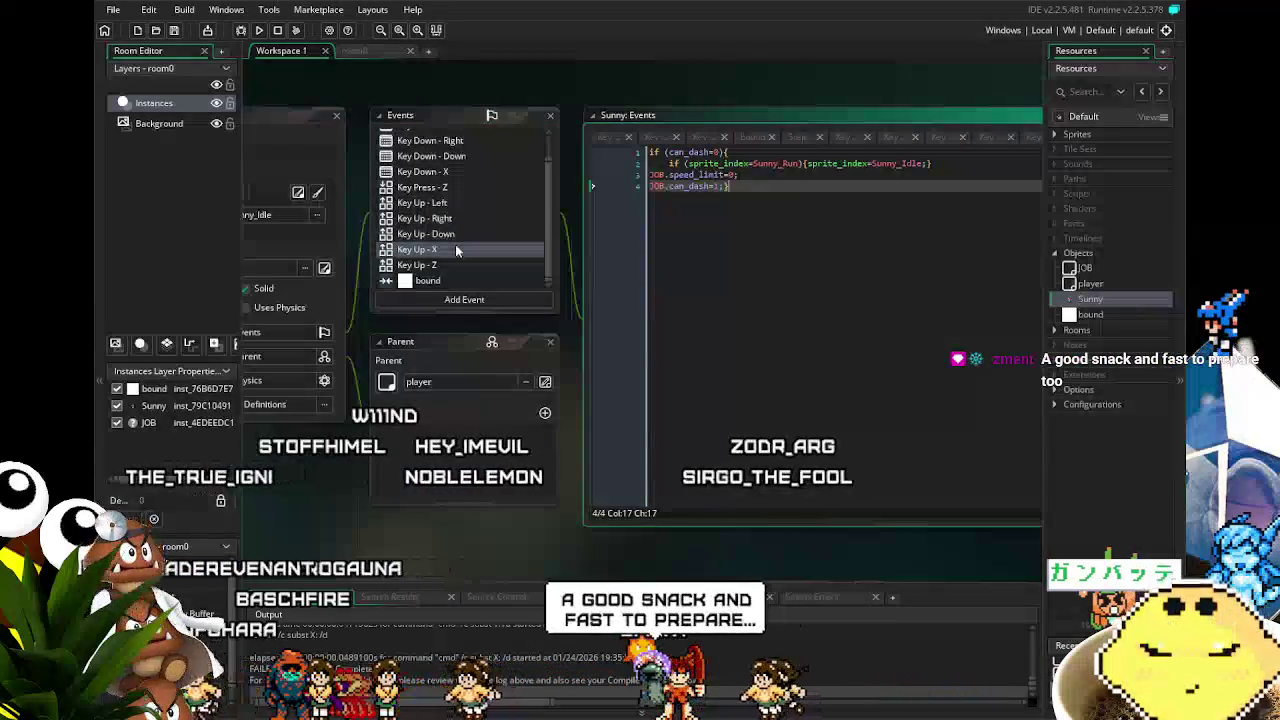
pyautogui.scroll(1, 455, 249)
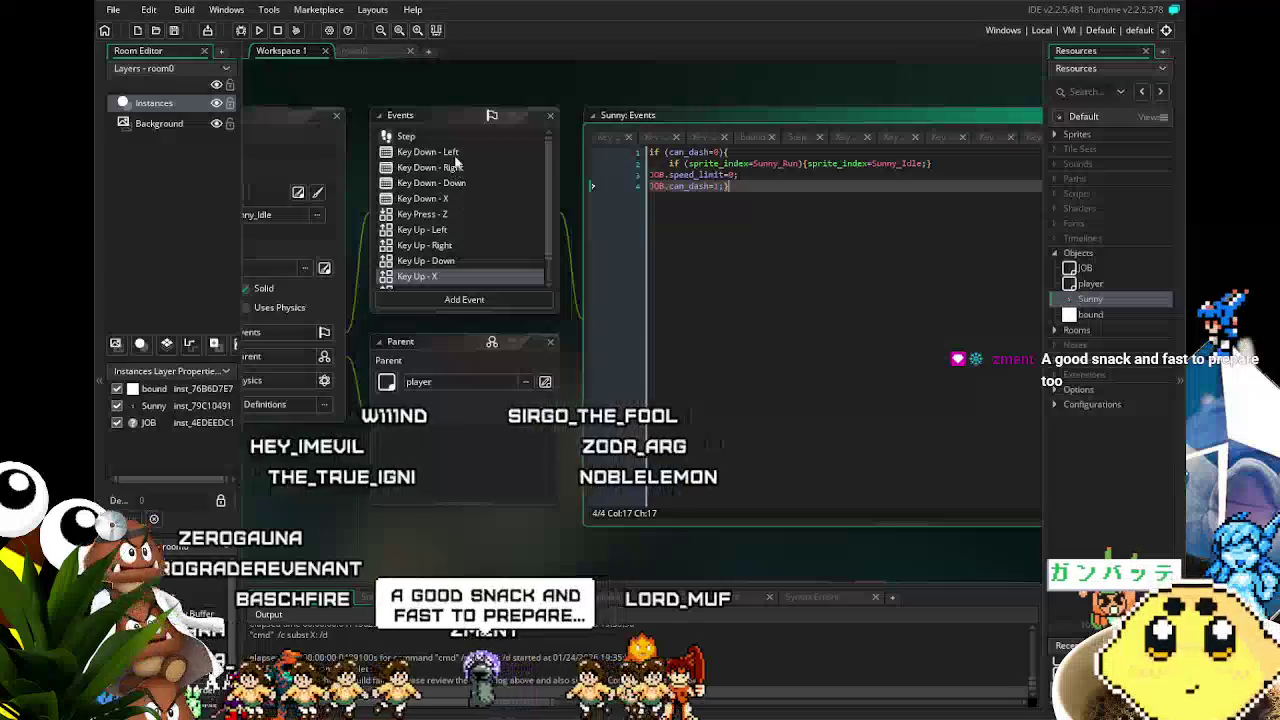
pyautogui.click(450, 136)
pyautogui.click(460, 152)
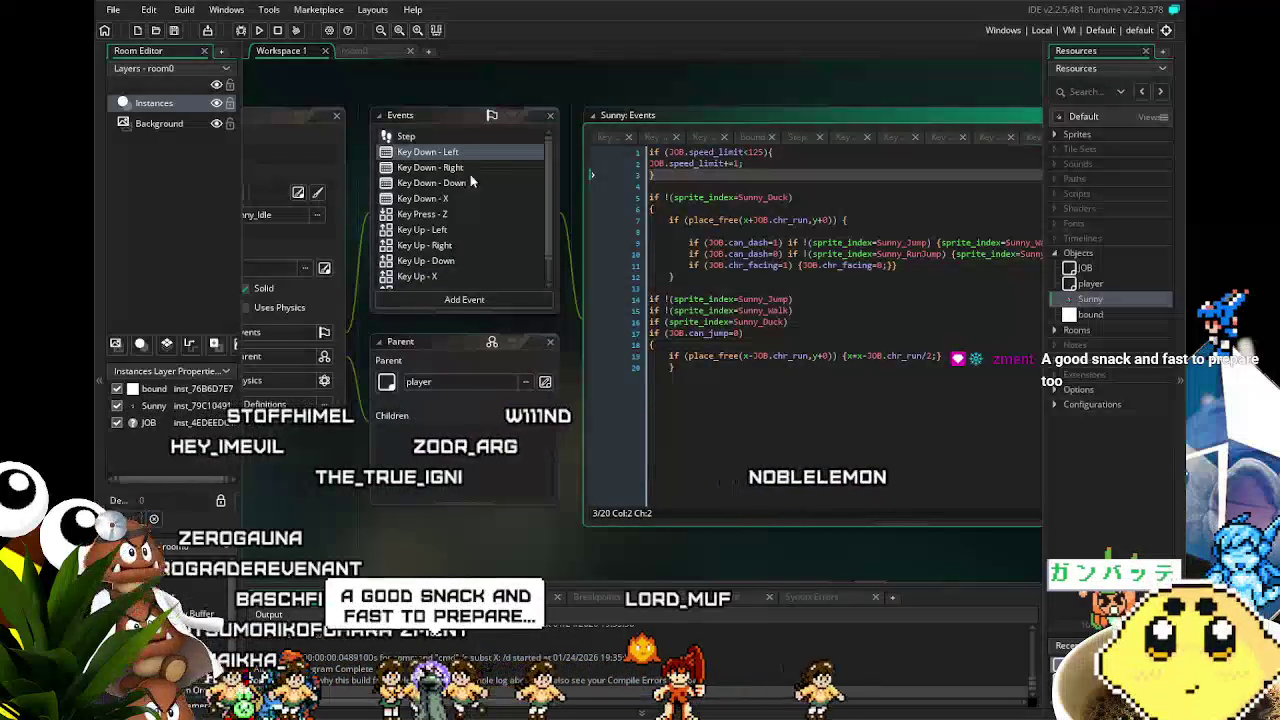
# - Review Sunny's Key Down - X, Key Up - X and Key Up - Left event code
pyautogui.click(718, 442)
pyautogui.moveTo(663, 434)
pyautogui.mouseDown()
pyautogui.moveTo(692, 404)
pyautogui.moveTo(665, 404)
pyautogui.mouseUp()
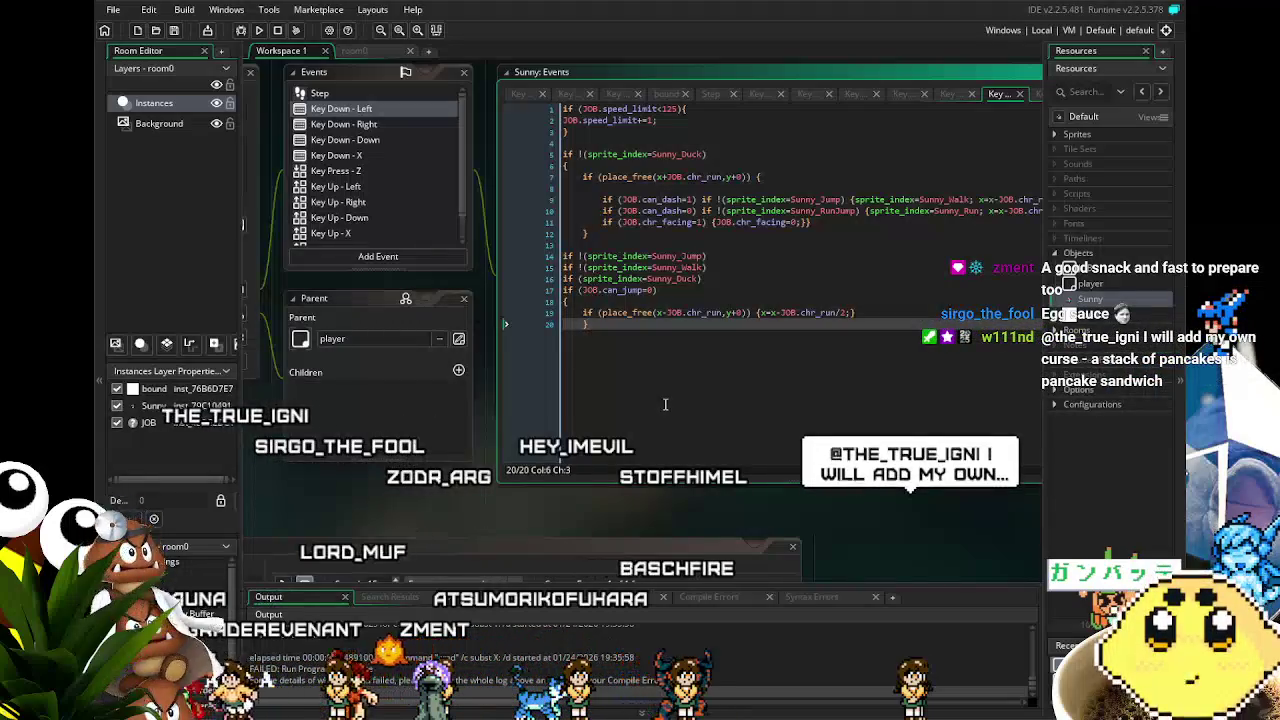
pyautogui.moveTo(665, 404); pyautogui.dragTo(588, 413)
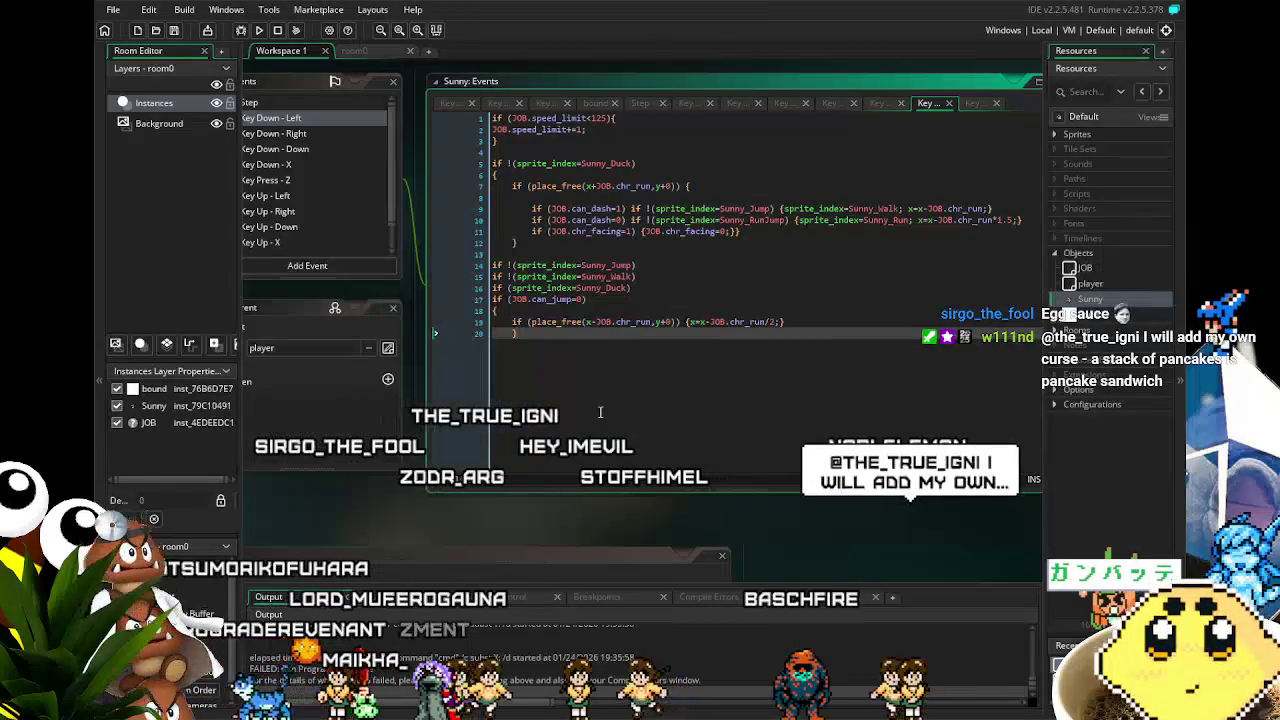
pyautogui.moveTo(605, 413); pyautogui.dragTo(673, 428)
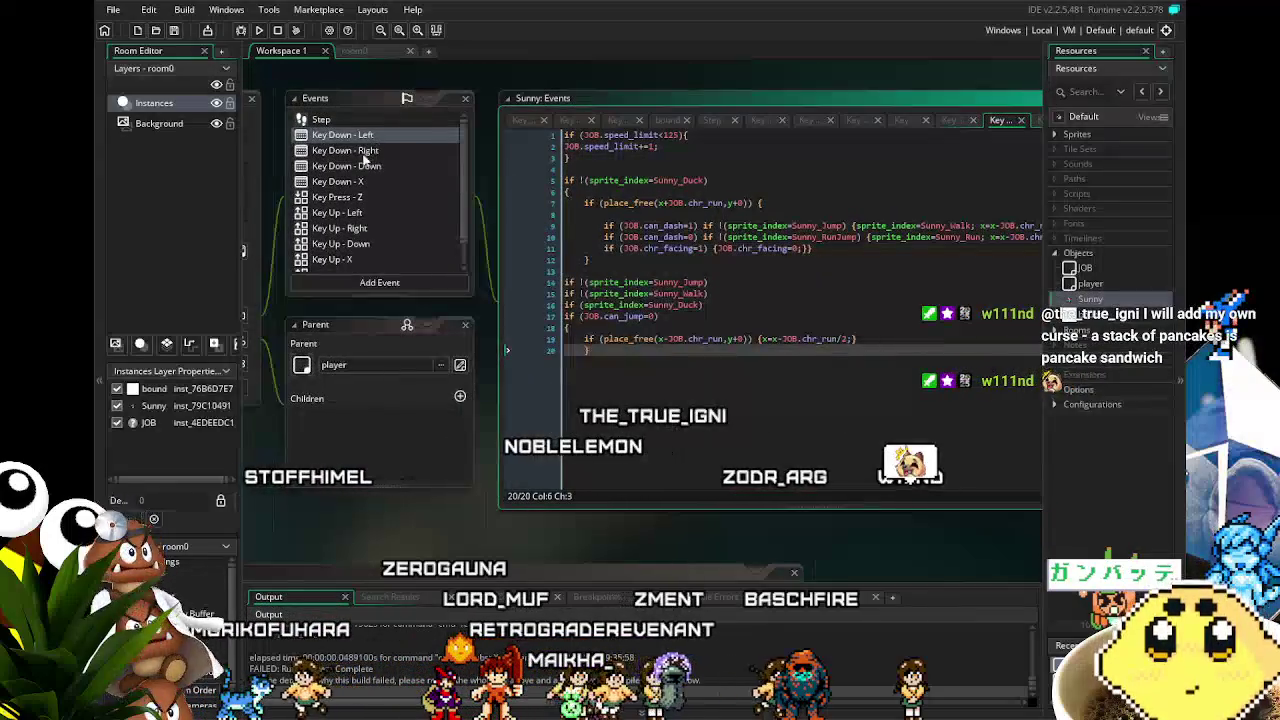
pyautogui.click(384, 181)
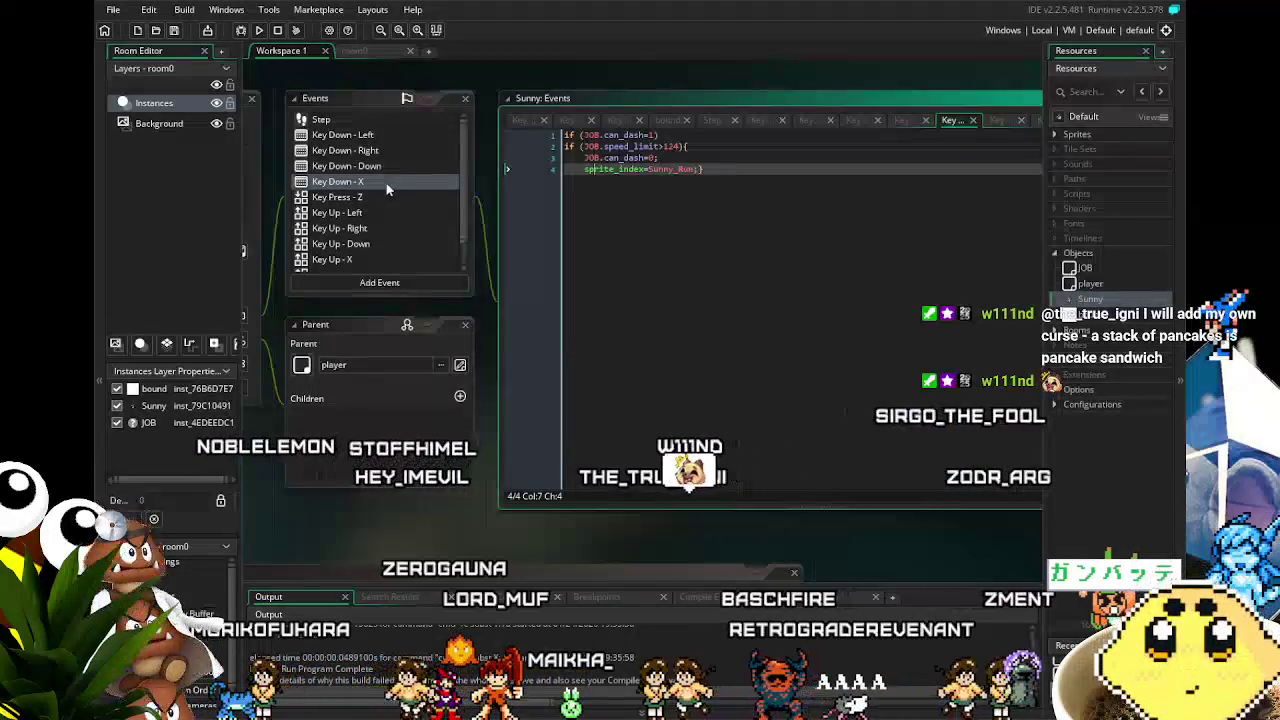
pyautogui.moveTo(385, 190); pyautogui.dragTo(439, 195)
pyautogui.scroll(-1, 439, 195)
pyautogui.click(395, 233)
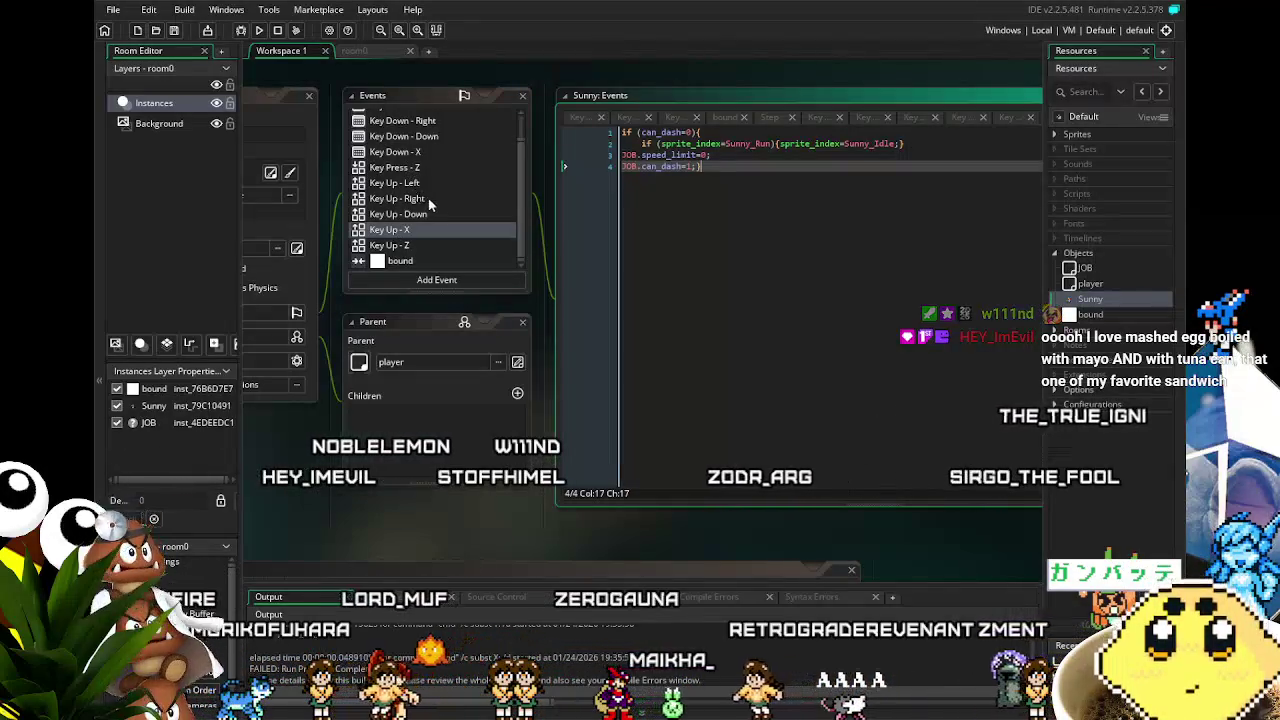
pyautogui.click(395, 183)
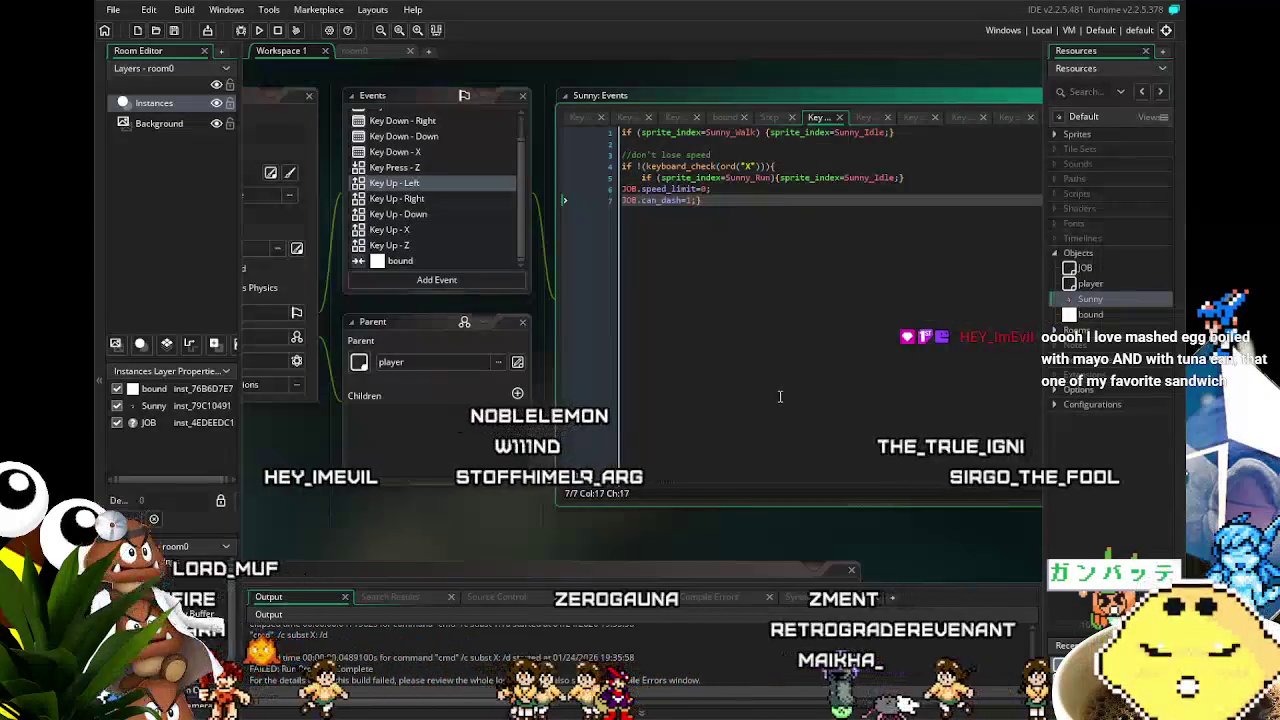
# - Try deleting the Sunny_Run reset line and X-check negation in Key Up - Left, then undo
pyautogui.press('Up')
pyautogui.press('Up')
pyautogui.press('End')
pyautogui.hotkey('shift', 'Up')
pyautogui.press('BackSpace')
pyautogui.press('Home')
pyautogui.press('Right')
pyautogui.press('Right')
pyautogui.press('Right')
pyautogui.press('BackSpace')
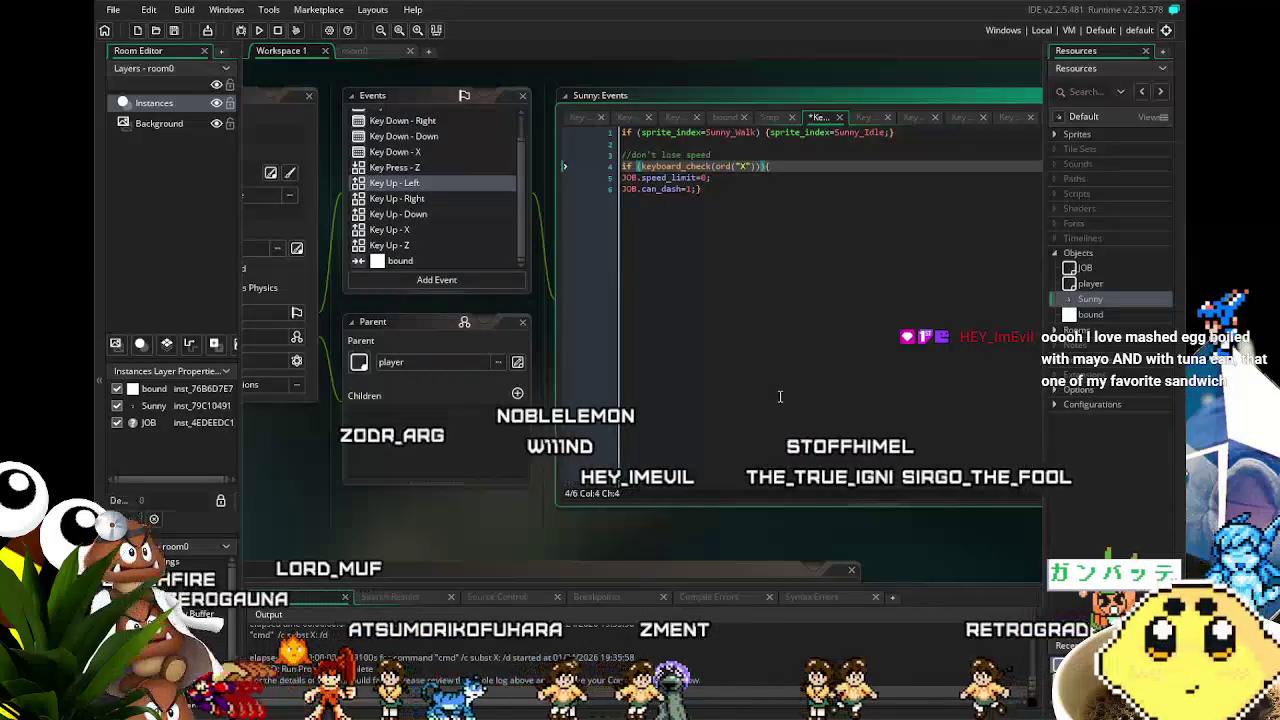
pyautogui.hotkey('ctrl', 'z')
pyautogui.hotkey('ctrl', 'z')
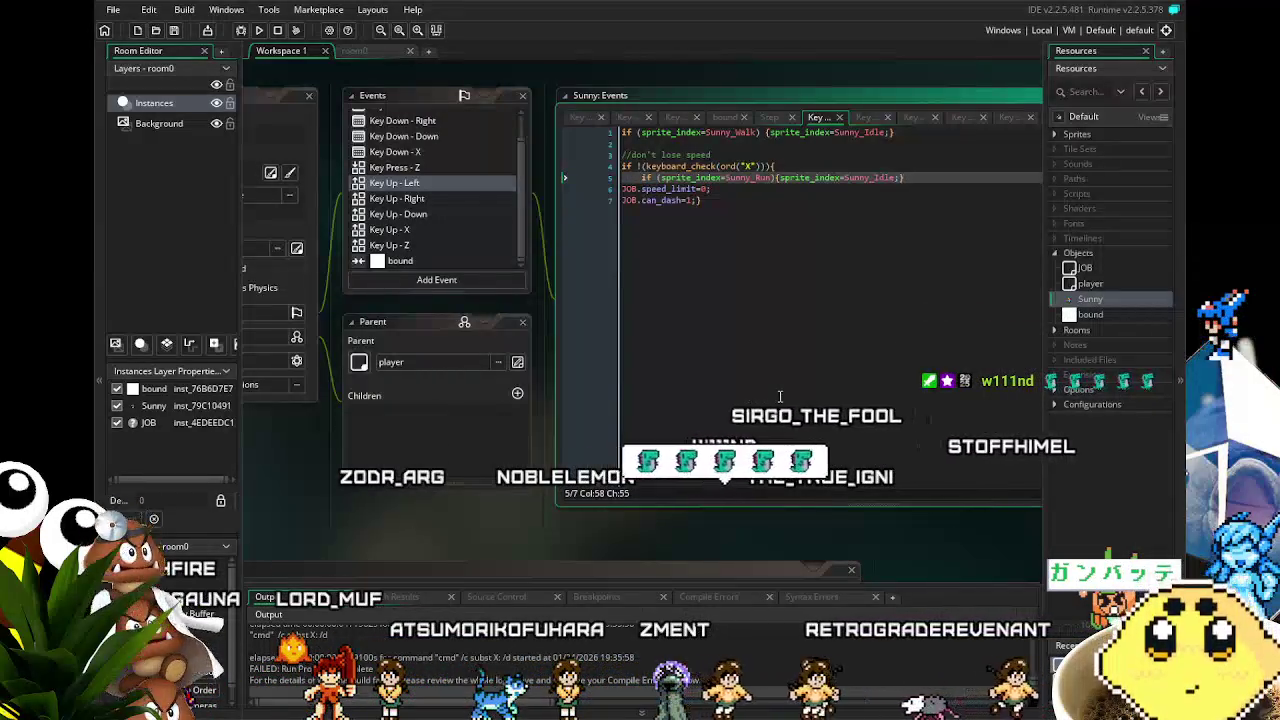
# - Comment out the don't-lose-speed block, lines 4–7, in Key Up - Right and stop the build
pyautogui.moveTo(802, 345)
pyautogui.mouseDown()
pyautogui.moveTo(574, 190)
pyautogui.moveTo(460, 173)
pyautogui.mouseUp()
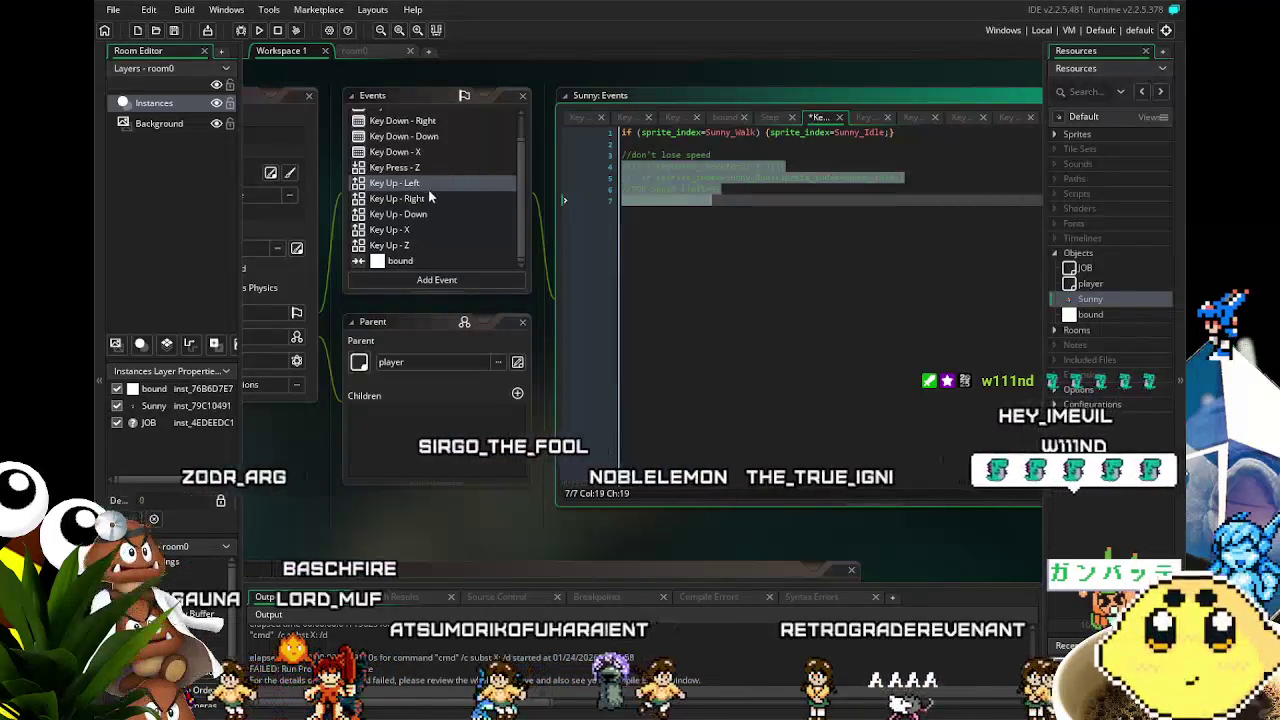
pyautogui.click(421, 199)
pyautogui.moveTo(765, 260); pyautogui.dragTo(465, 157)
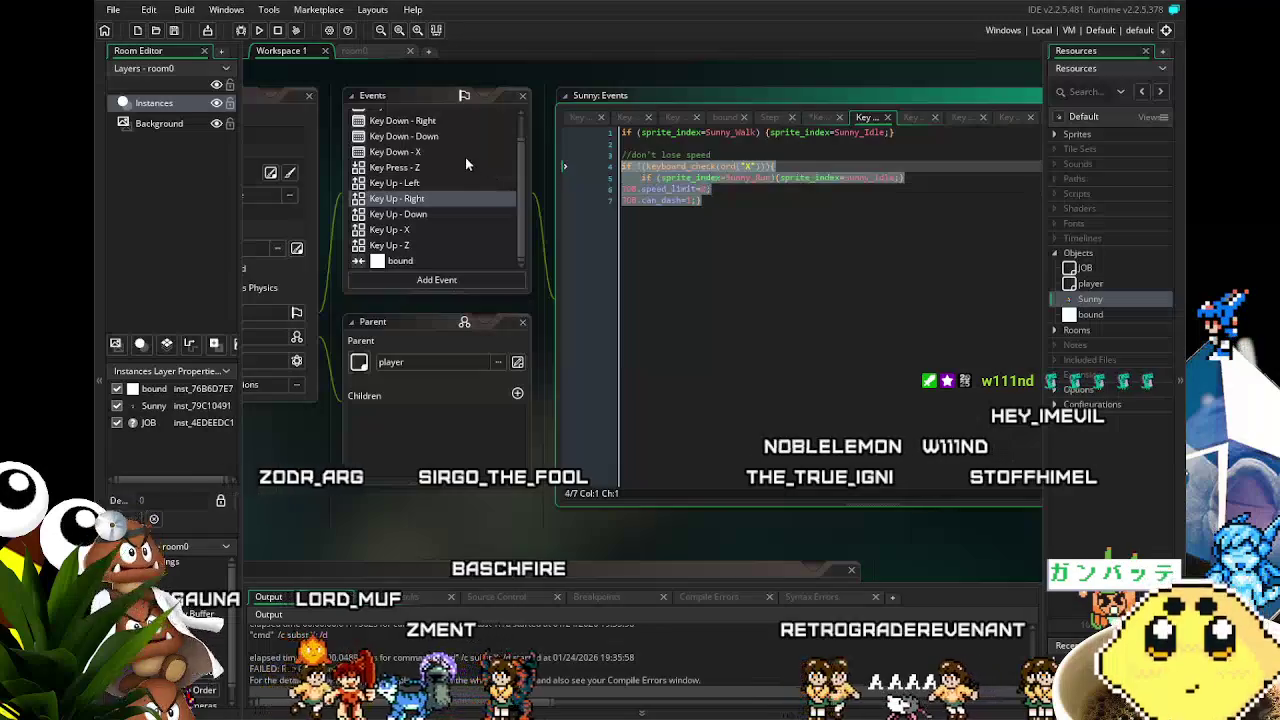
pyautogui.hotkey('ctrl', 'v')
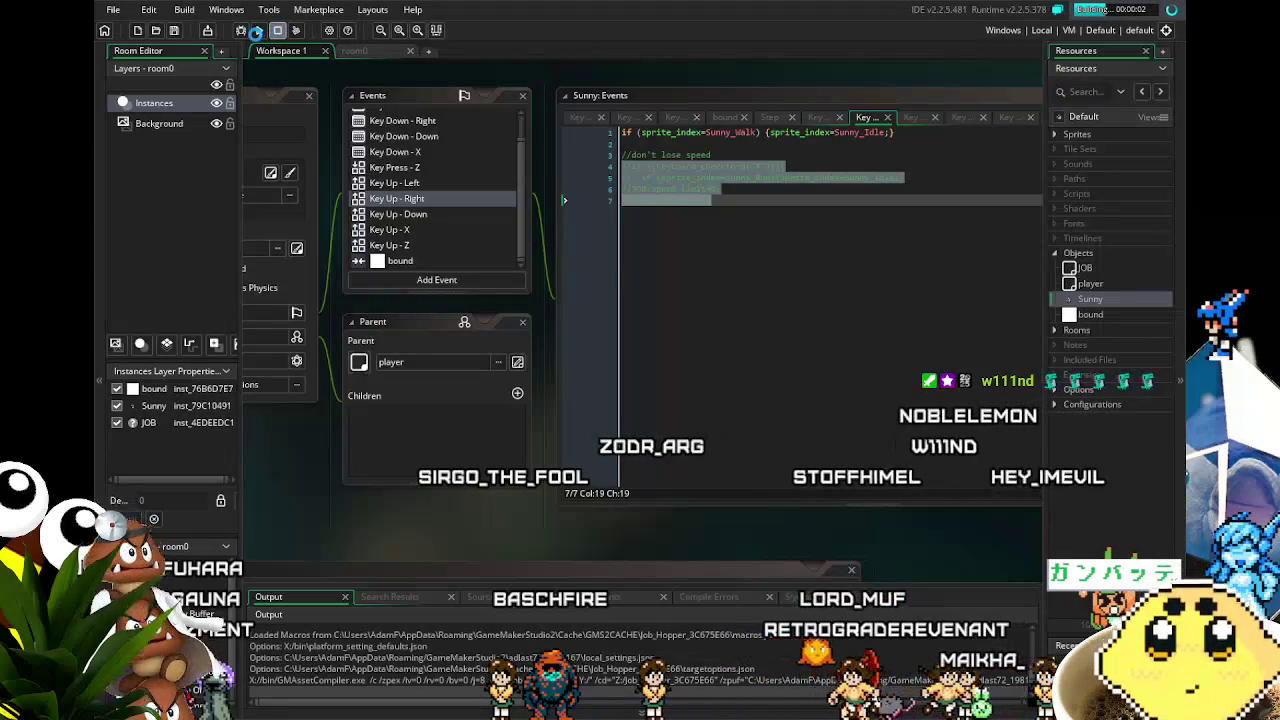
pyautogui.click(277, 30)
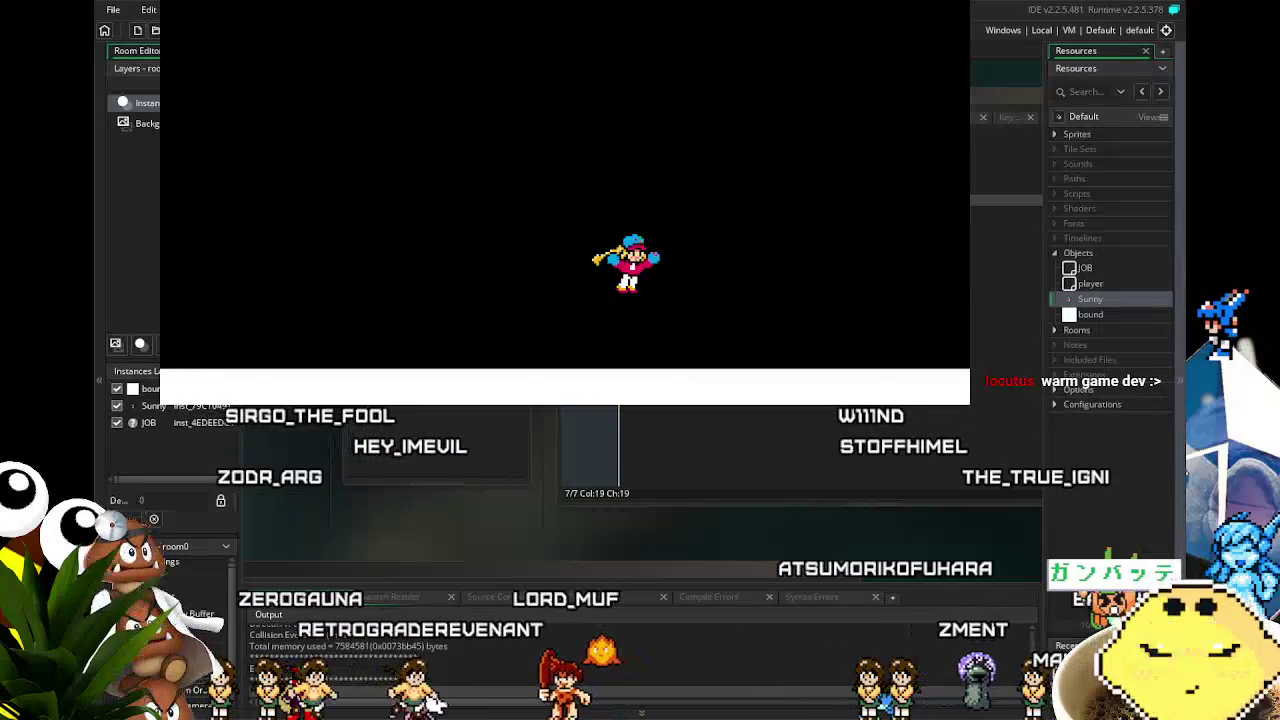
pyautogui.press('Escape')
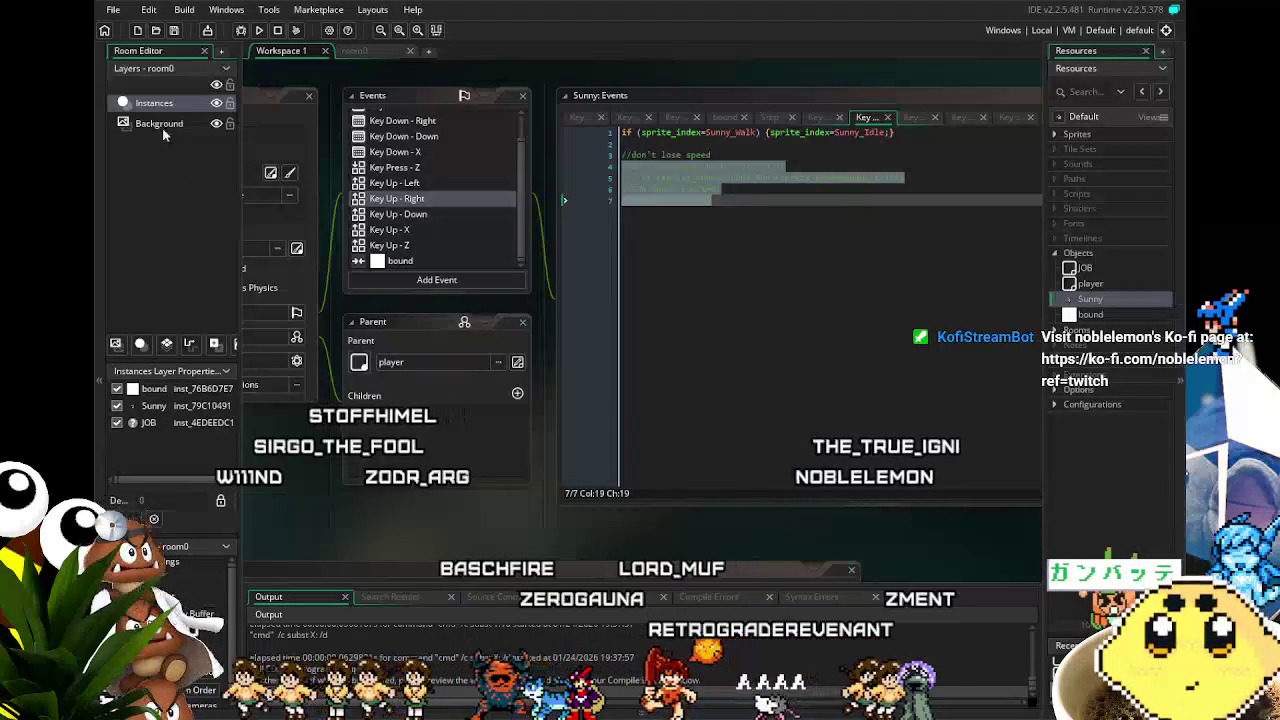
pyautogui.click(259, 30)
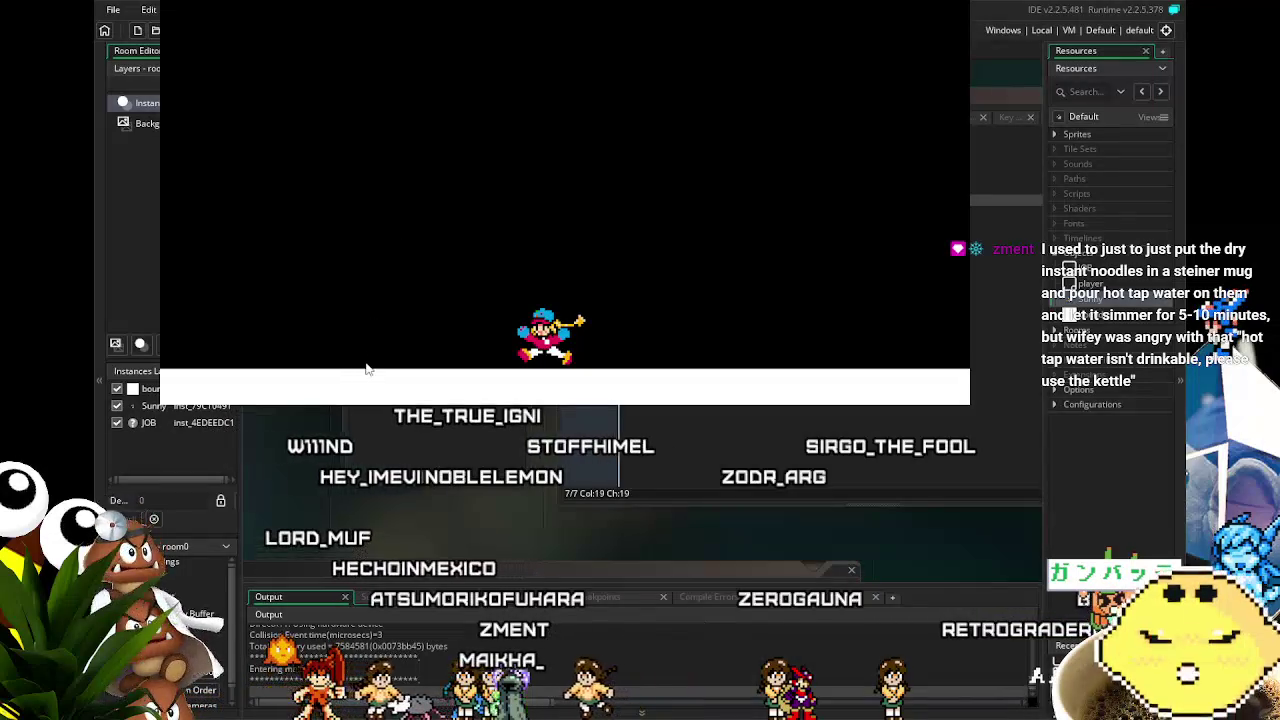
pyautogui.press('Escape')
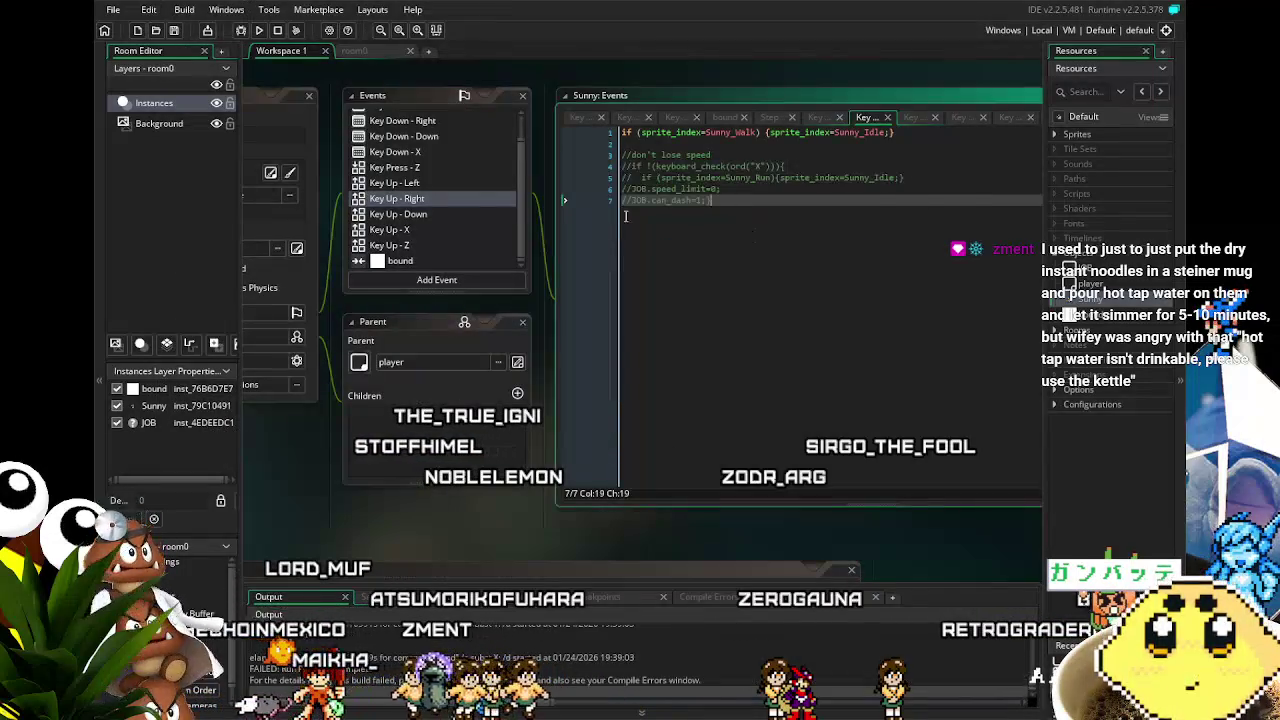
# - In the Key Up - X code, type 'JOB.' before can_dash on line 1
pyautogui.click(380, 231)
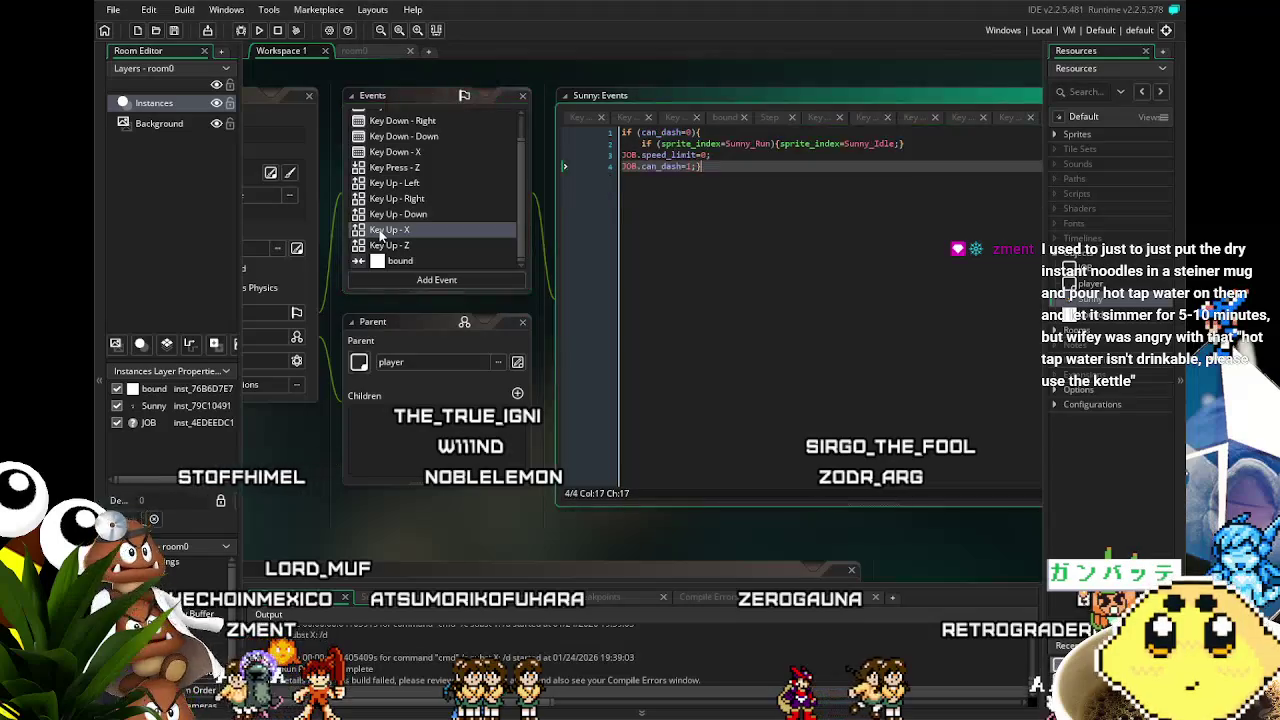
pyautogui.click(642, 132)
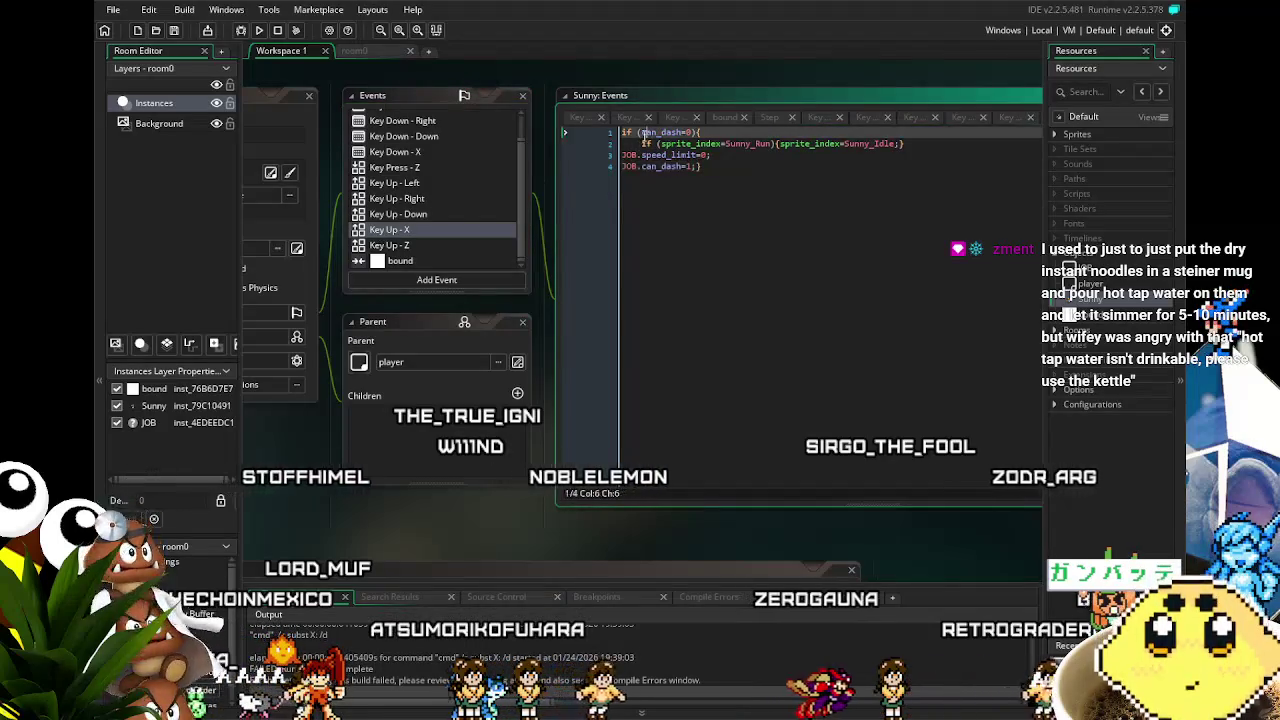
pyautogui.write('JOB.')
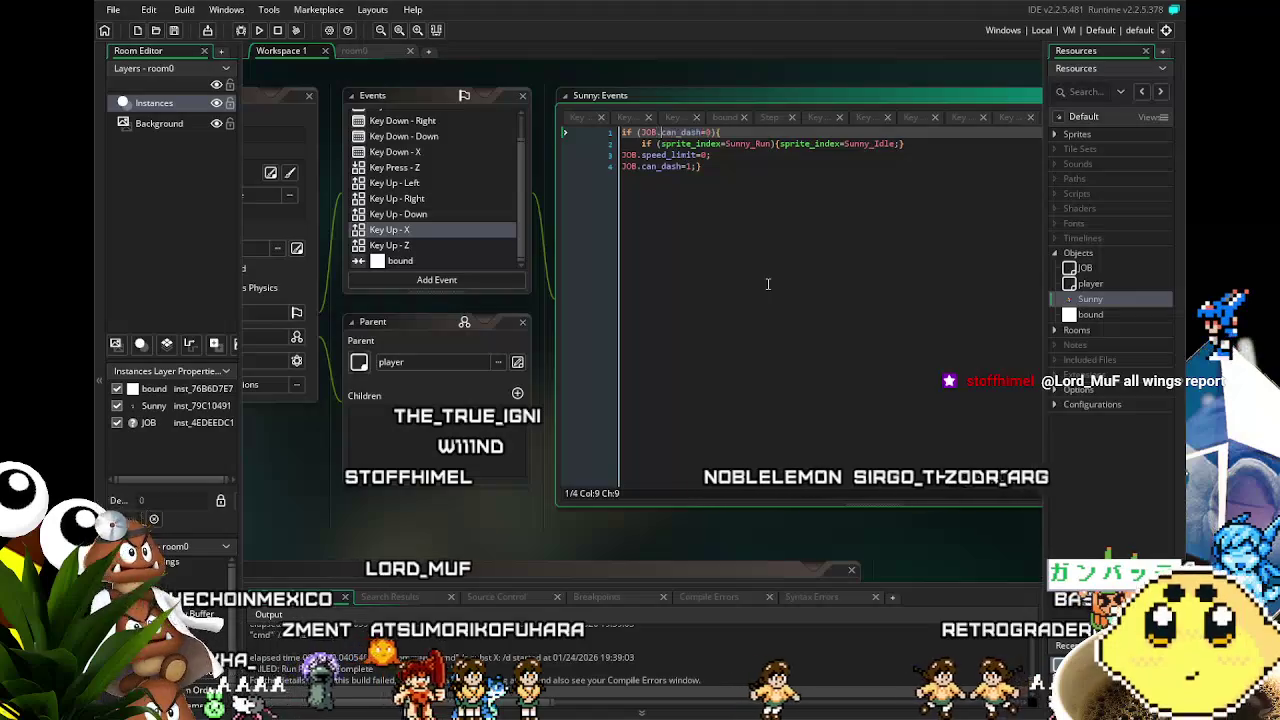
pyautogui.click(776, 410)
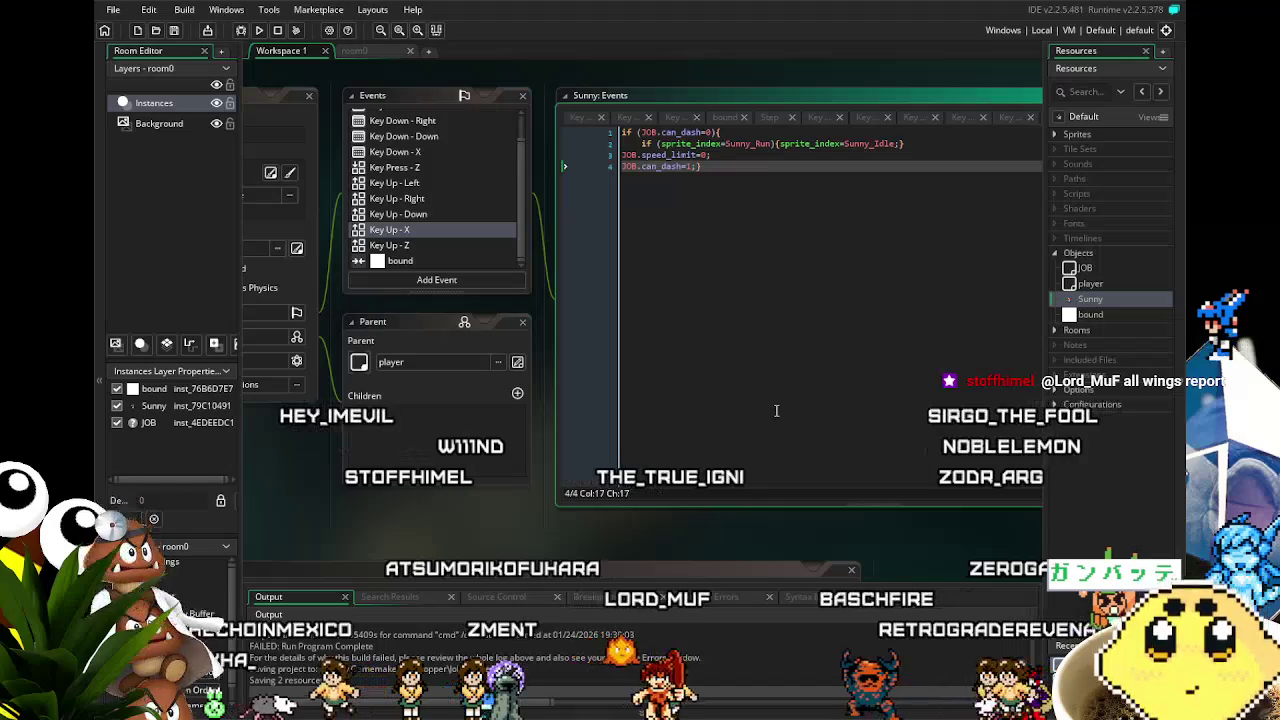
pyautogui.moveTo(487, 529); pyautogui.dragTo(432, 529)
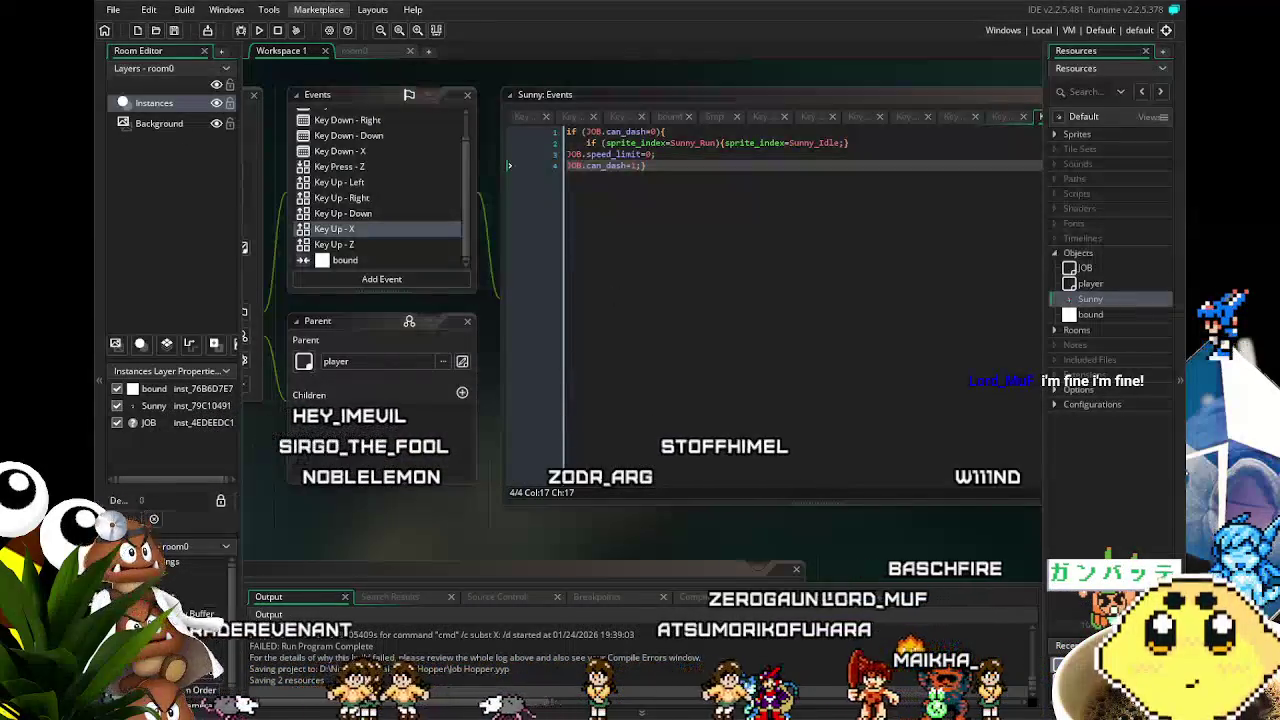
# - Launch a test run and make Sunny run right and jump
pyautogui.click(258, 31)
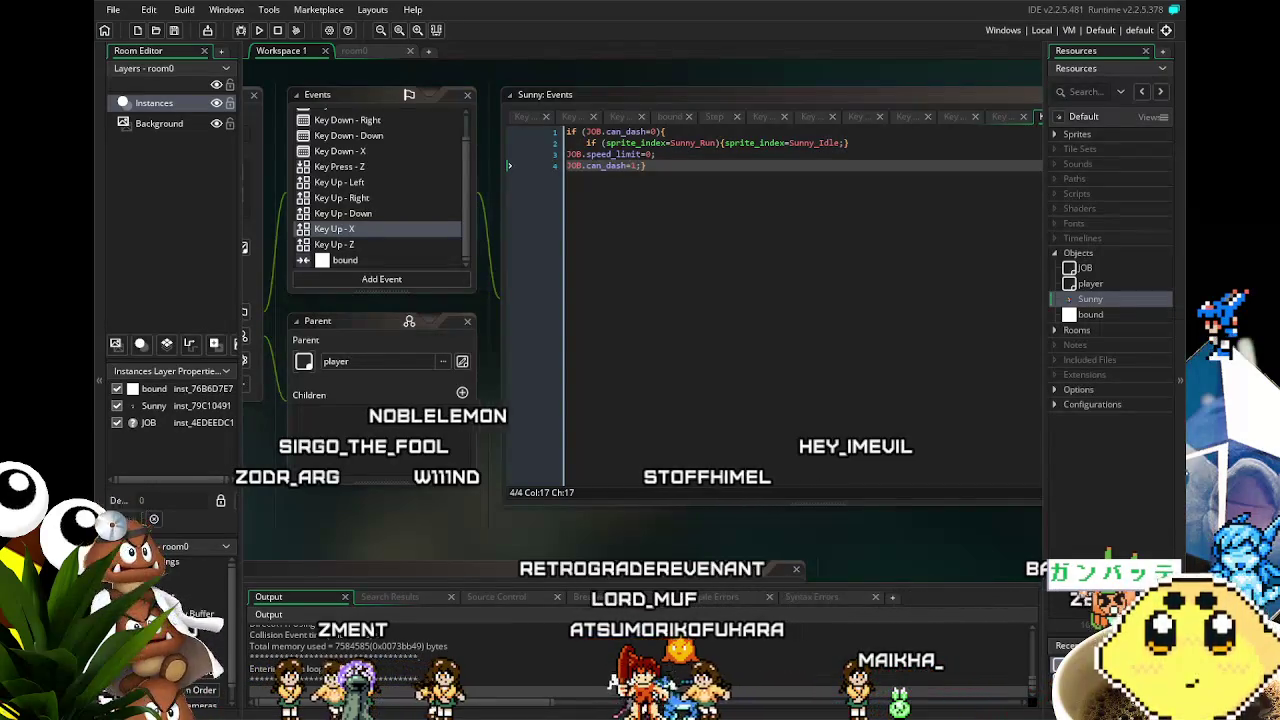
pyautogui.press('Right')
pyautogui.press('z')
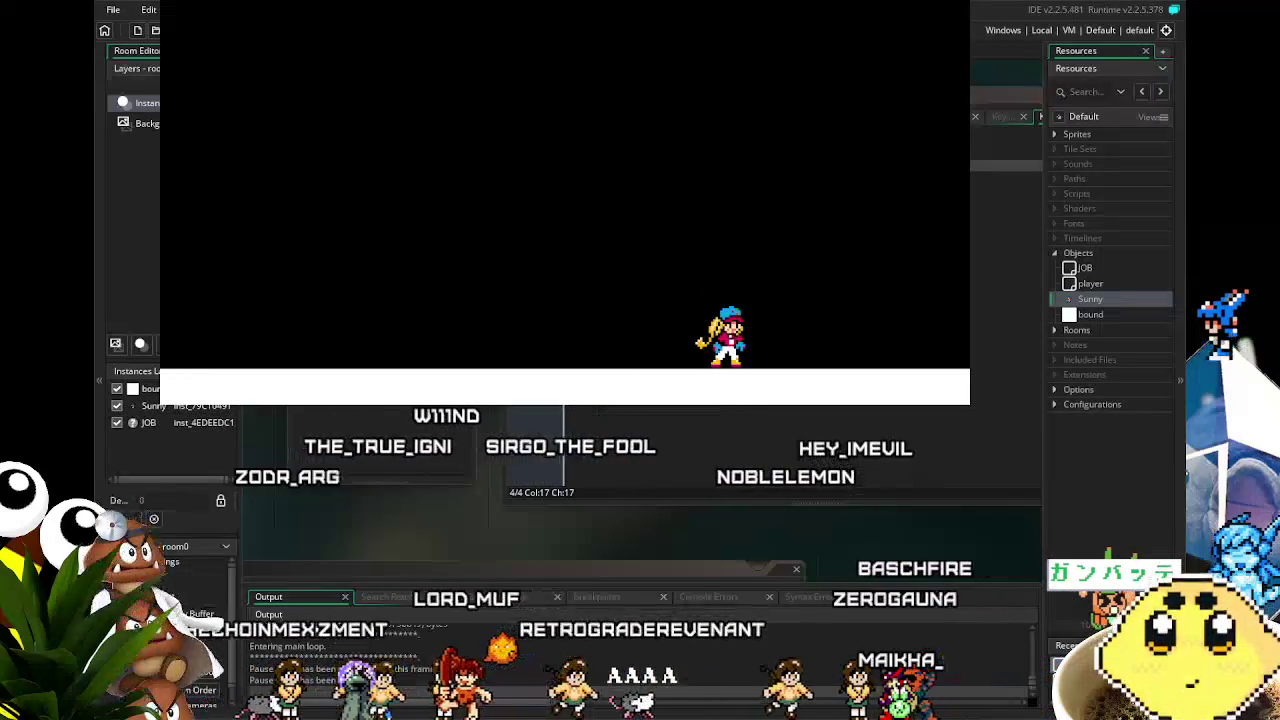
# - Test Sunny by running left and right, jumping with Z and dashing right
pyautogui.press('Left')
pyautogui.press('z')
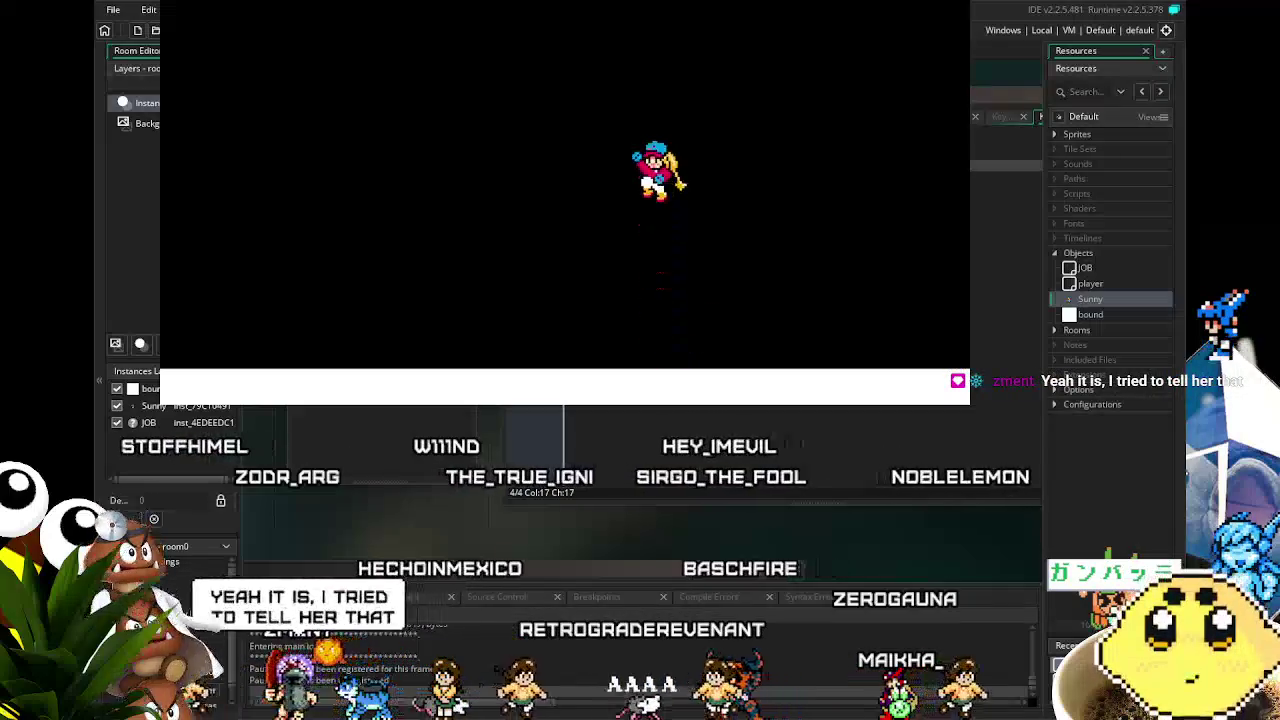
pyautogui.press('z')
pyautogui.press('Left')
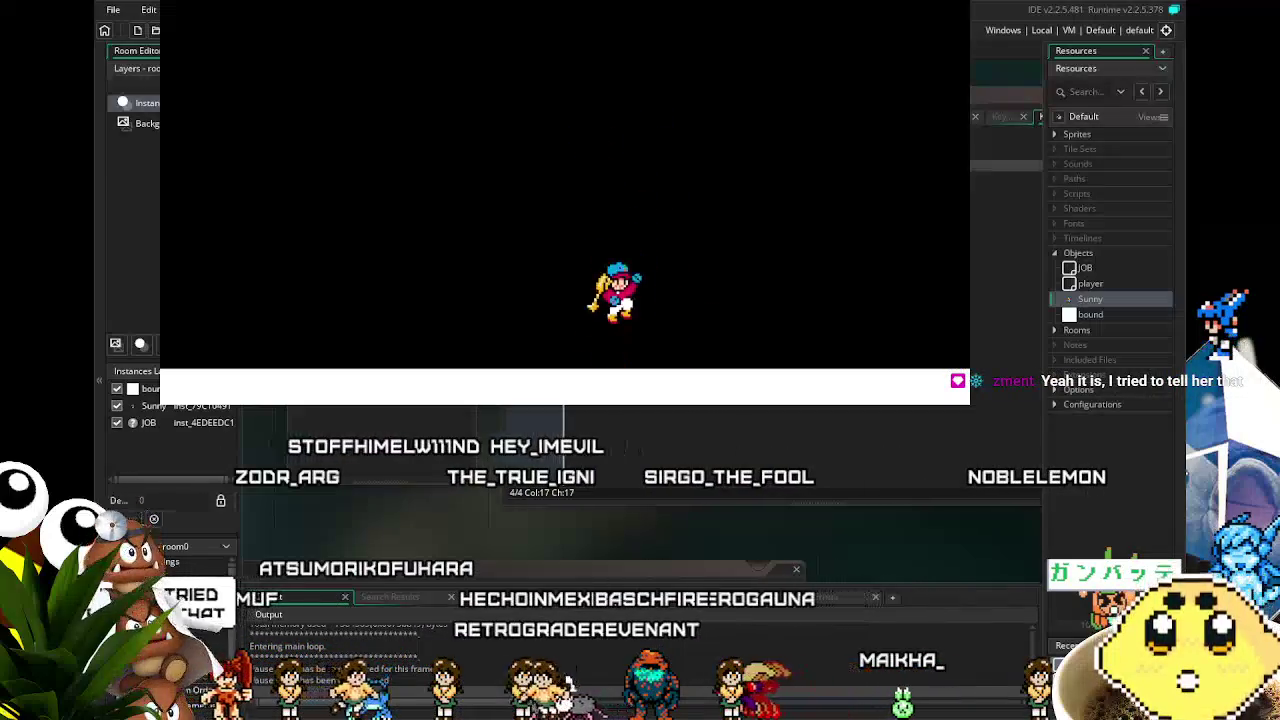
pyautogui.press('Right')
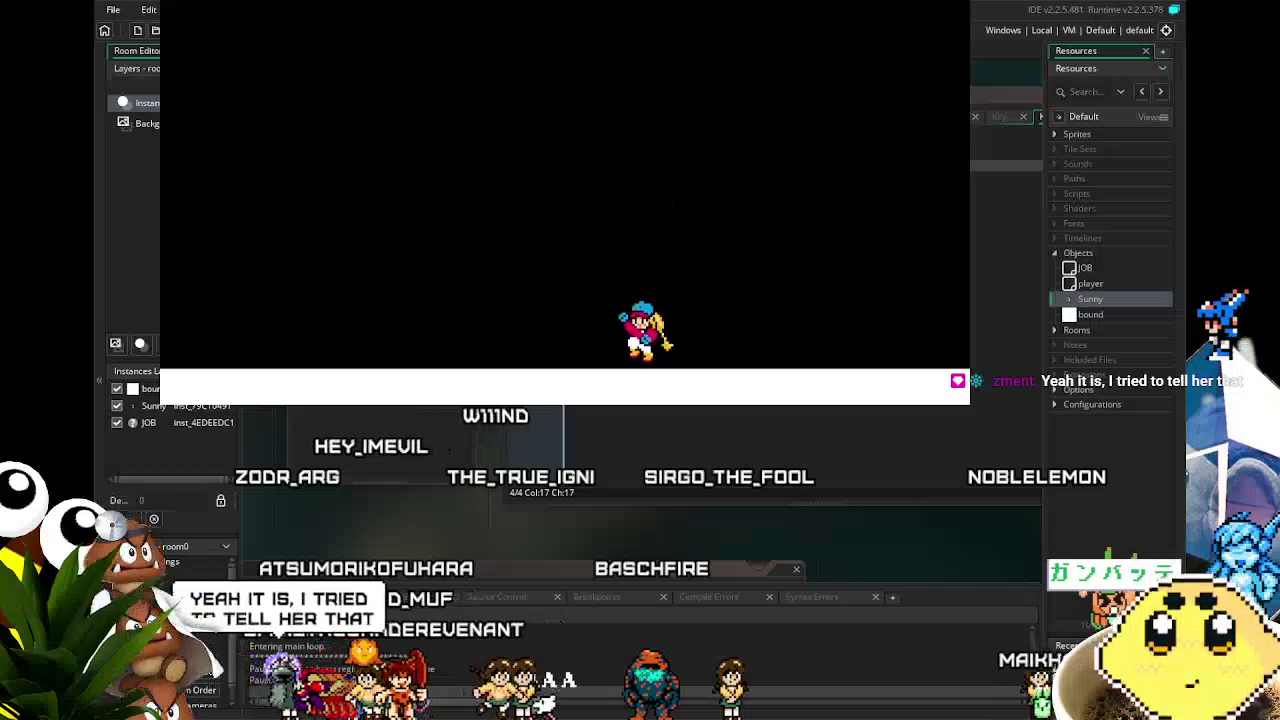
pyautogui.press('z')
pyautogui.press('Left')
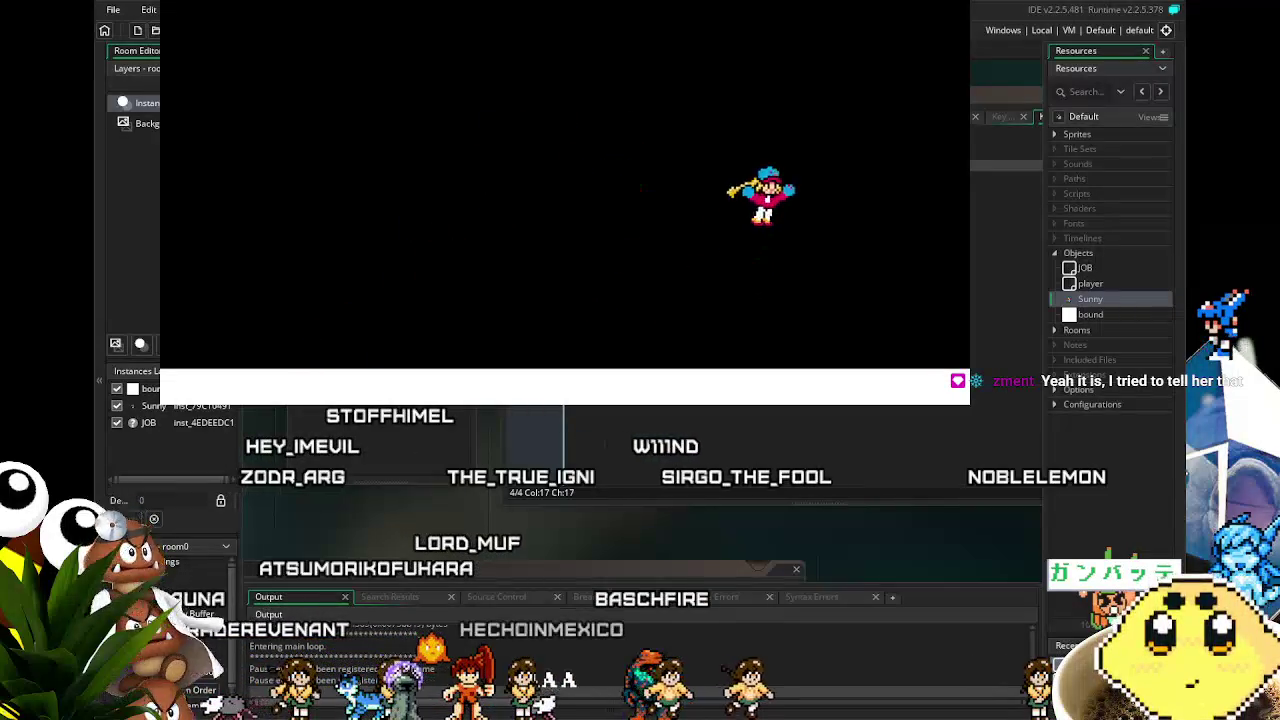
pyautogui.press('Left')
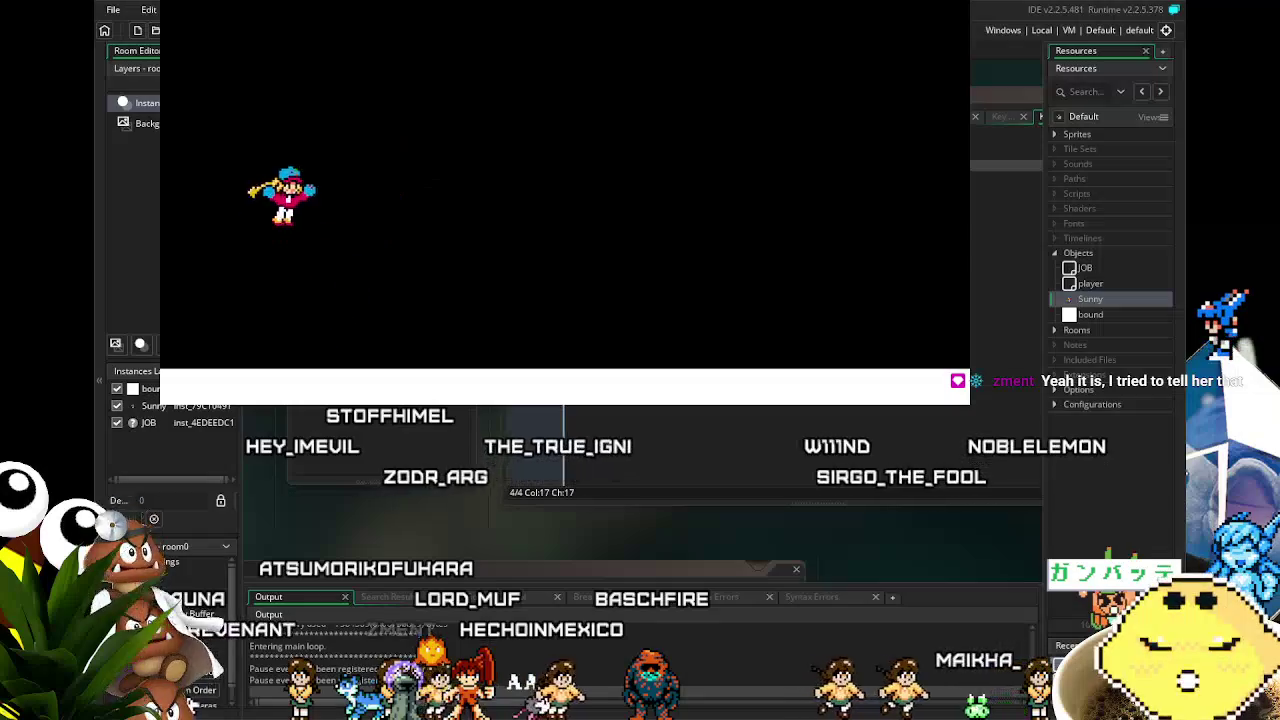
pyautogui.press('z')
pyautogui.press('Right')
pyautogui.press('z')
pyautogui.press('Left')
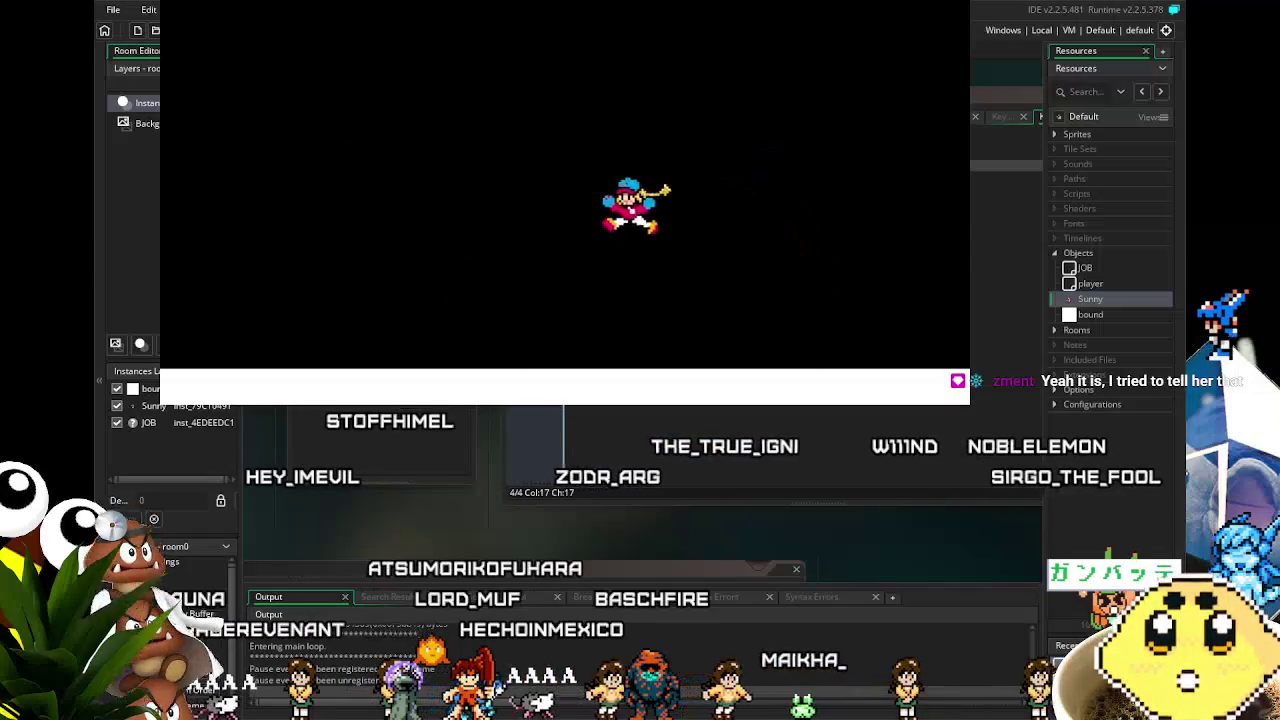
pyautogui.press('Right')
pyautogui.press('Left')
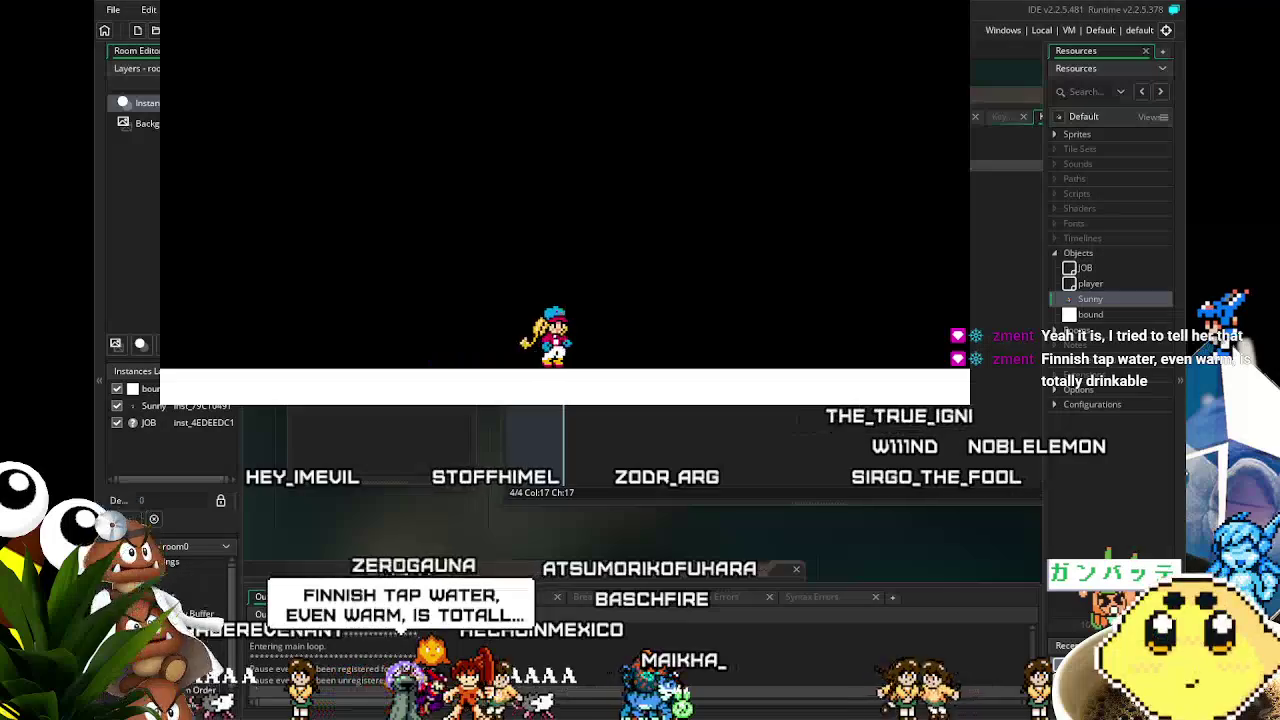
pyautogui.press('Right')
pyautogui.press('Left')
pyautogui.press('Left')
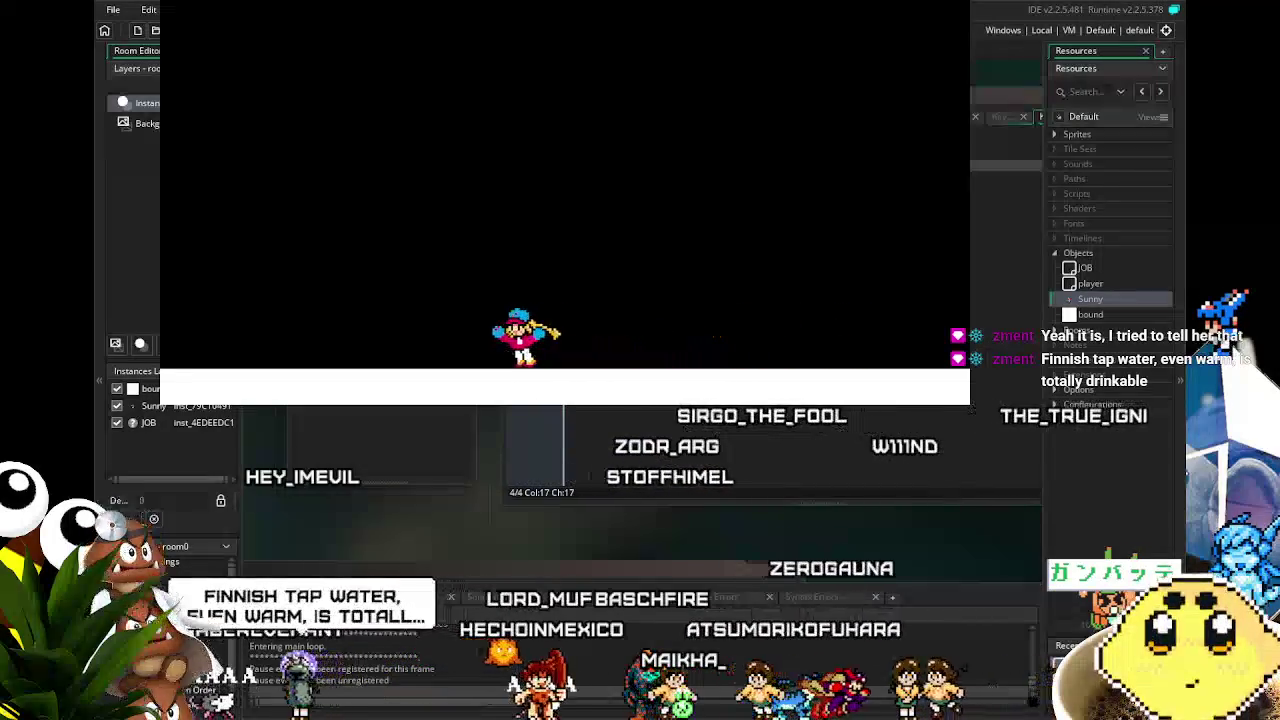
pyautogui.press('z')
pyautogui.press('Right')
pyautogui.press('z')
pyautogui.press('Right')
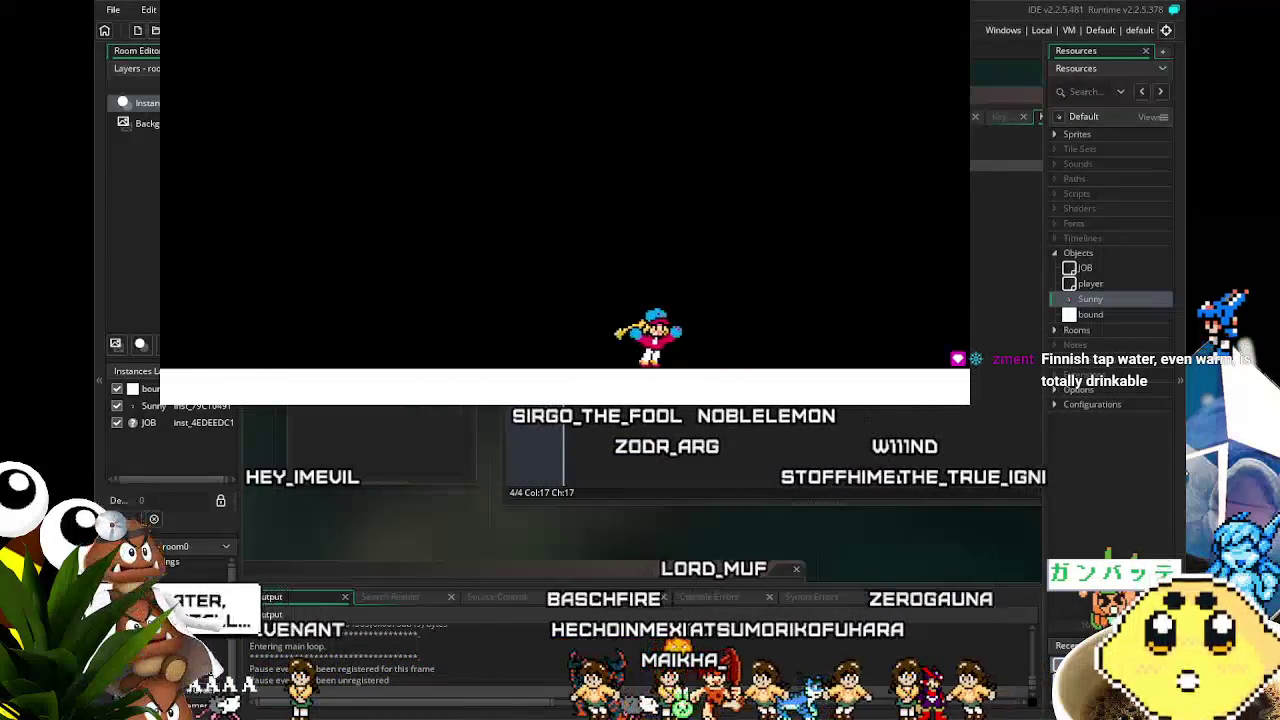
pyautogui.press('Left')
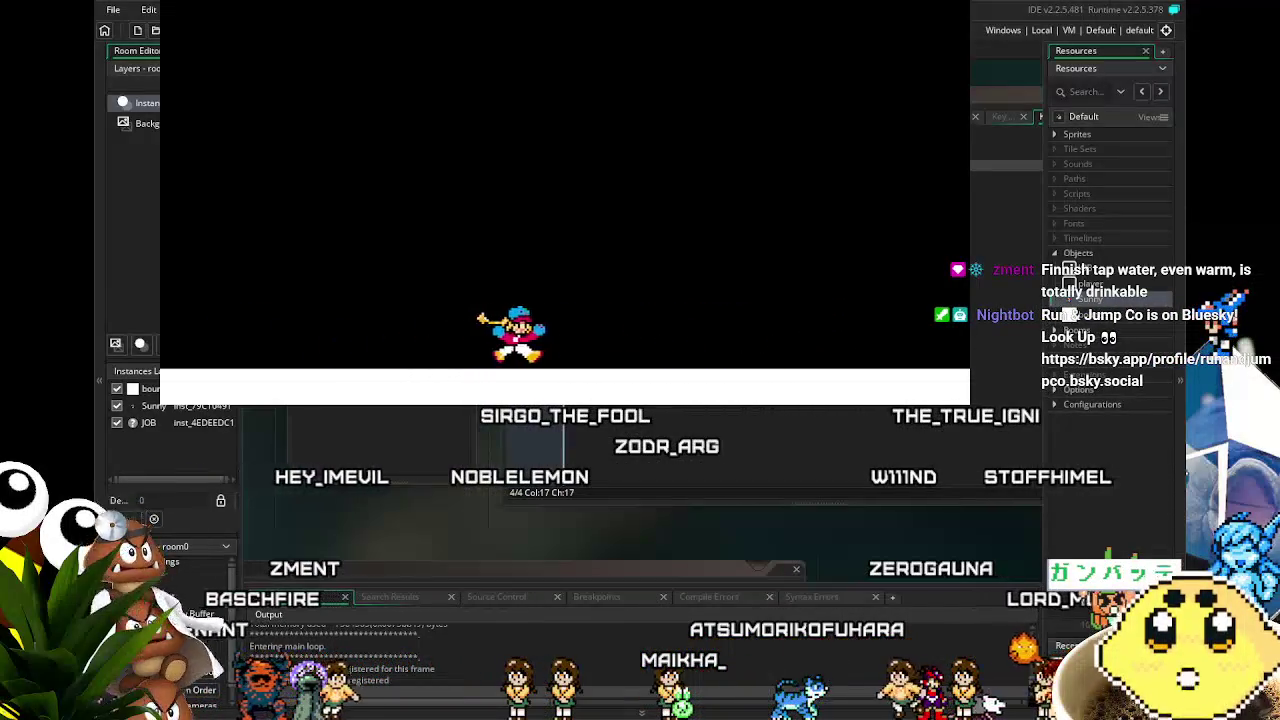
pyautogui.press('Right')
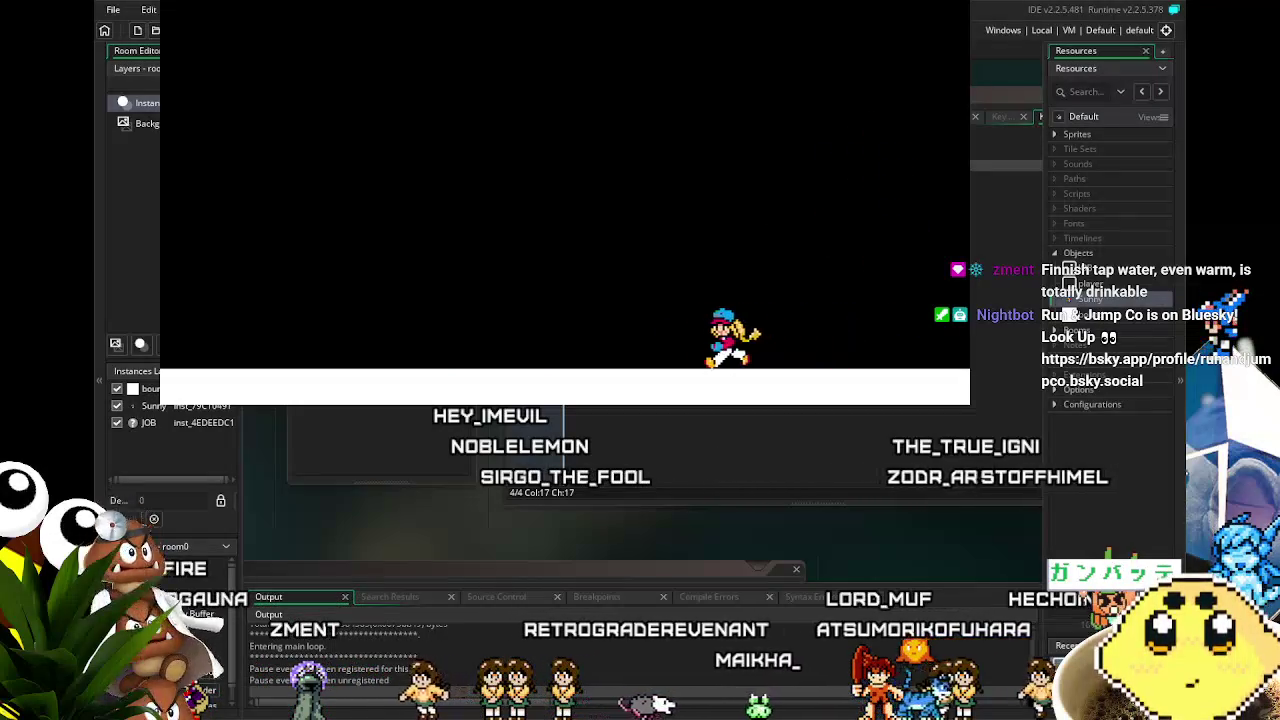
# - Run Sunny left and right with Space jumps, check stopping, then close the game window
pyautogui.press('Right')
pyautogui.press('space')
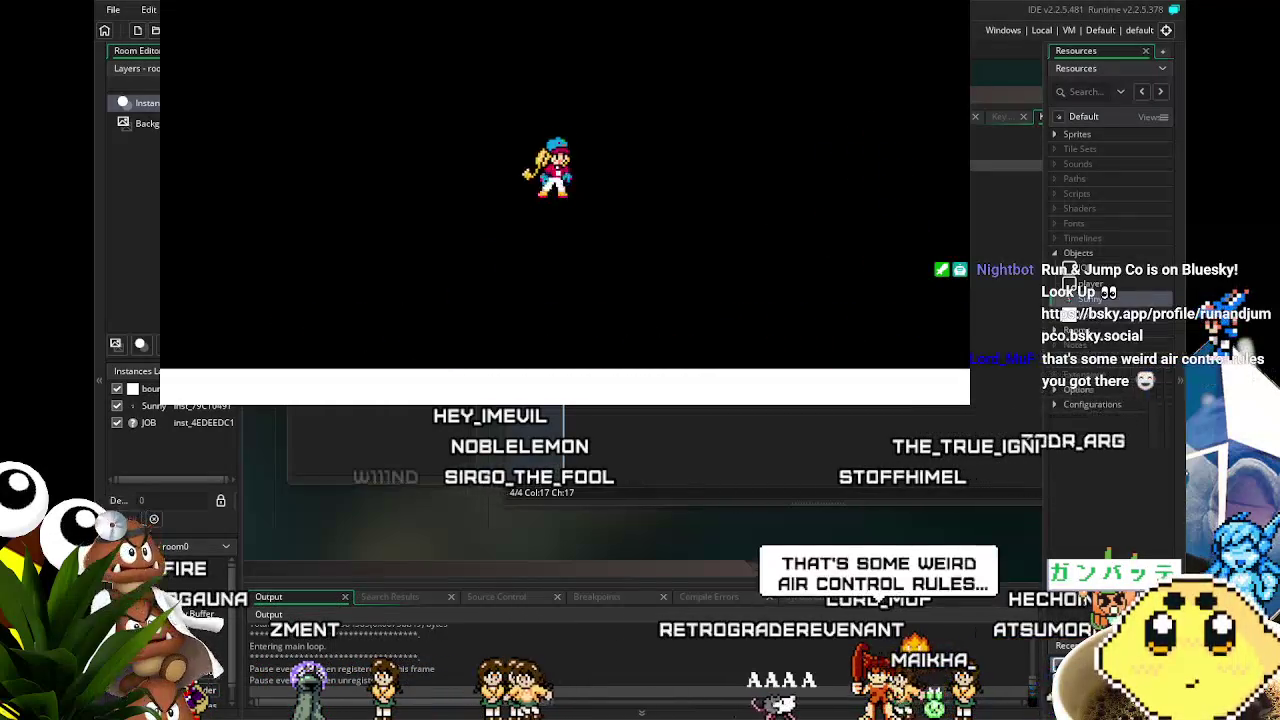
pyautogui.press('space')
pyautogui.press('Left')
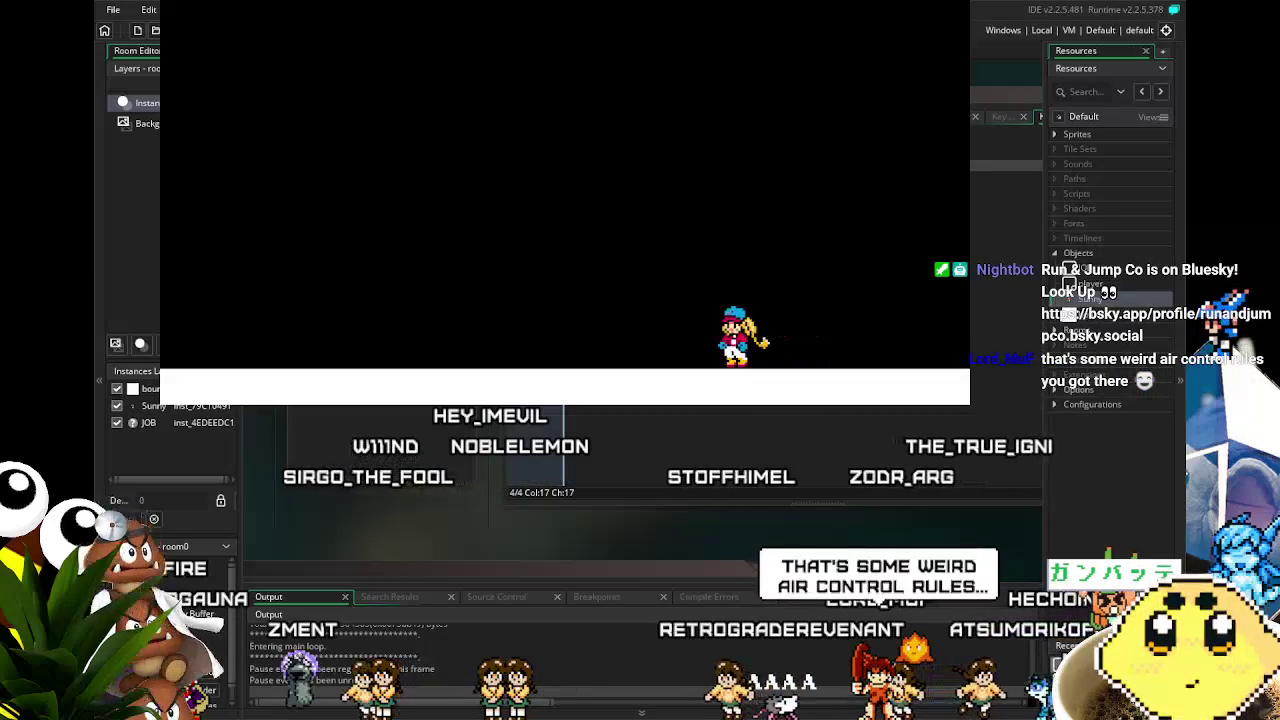
pyautogui.press('space')
pyautogui.press('Right')
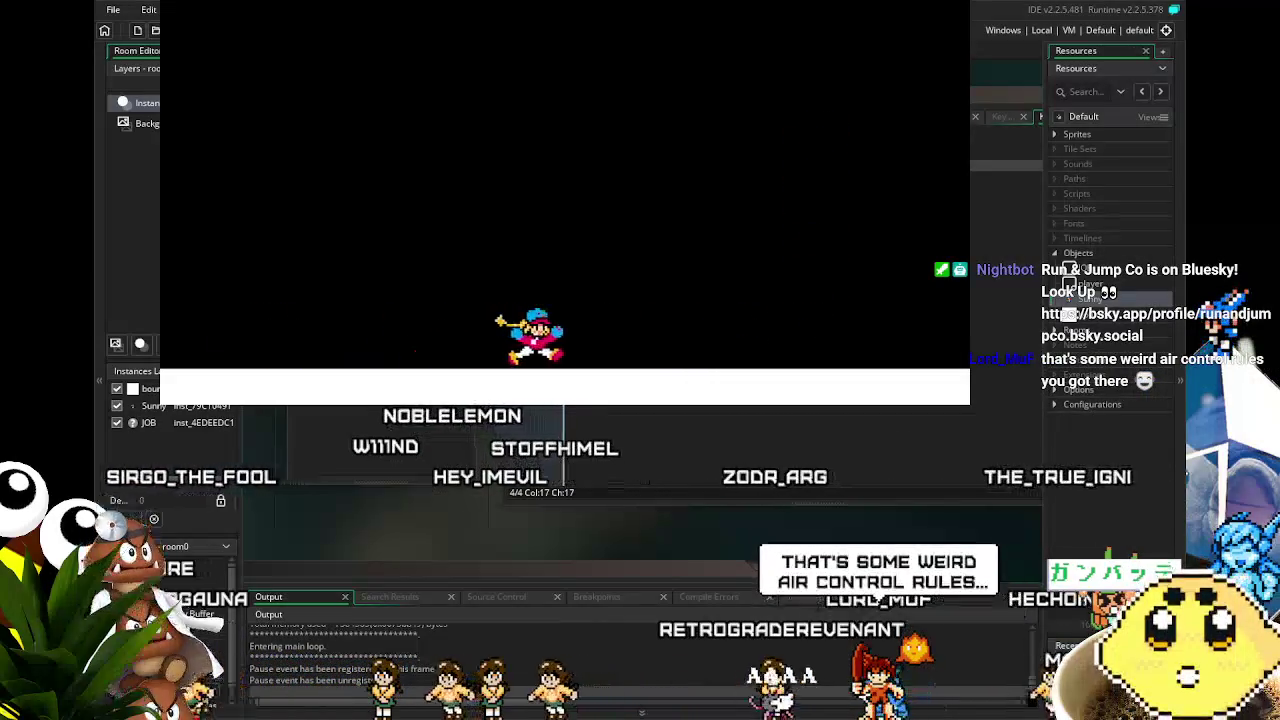
pyautogui.press('space')
pyautogui.press('Left')
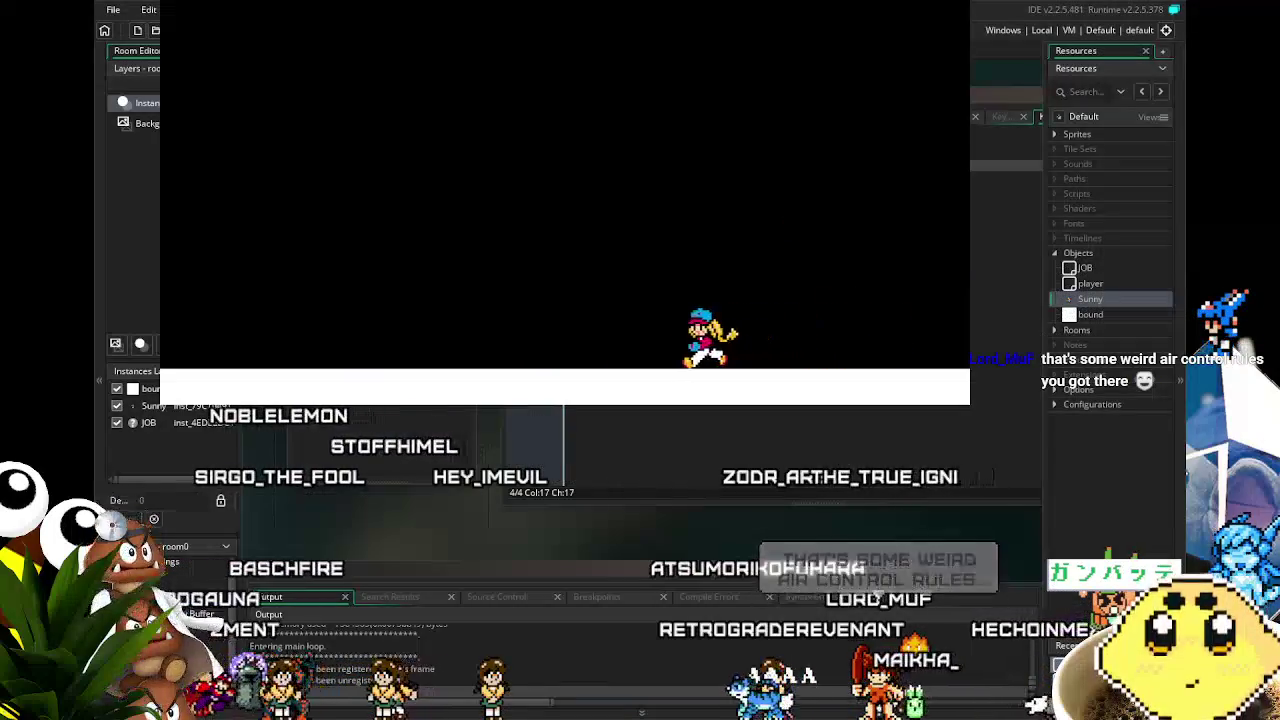
pyautogui.press('space')
pyautogui.press('Right')
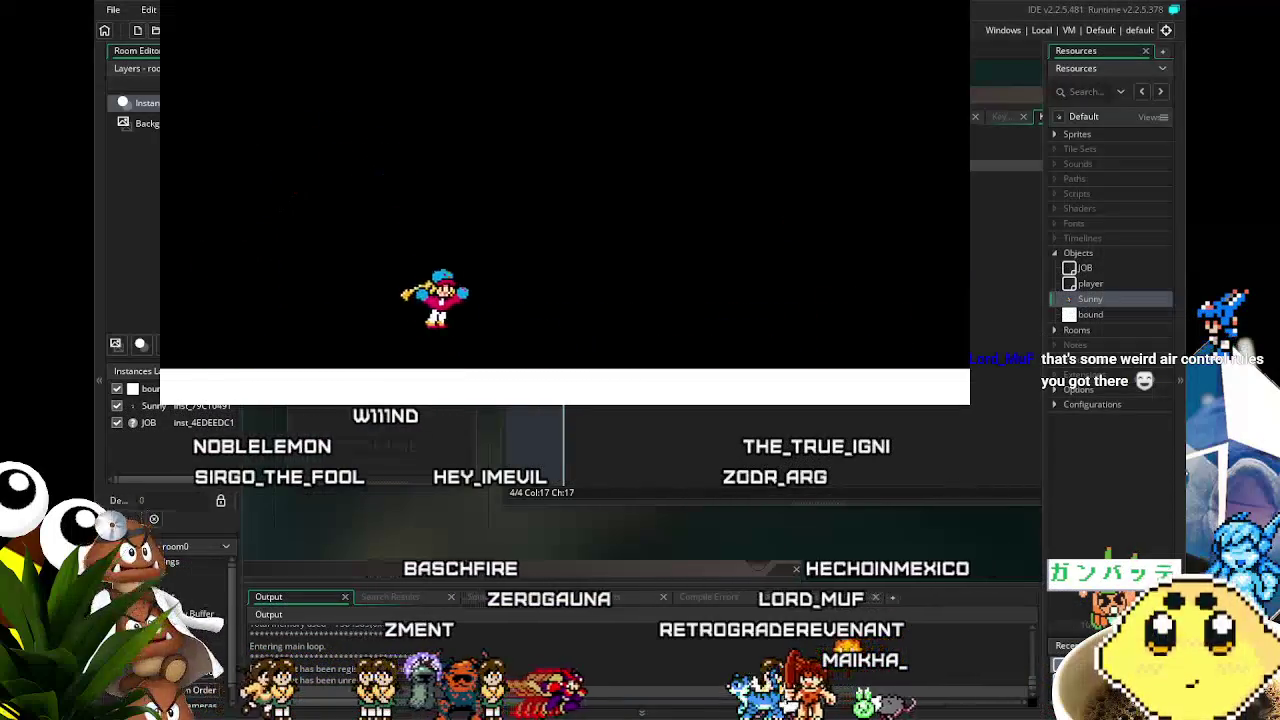
pyautogui.press('space')
pyautogui.press('Left')
pyautogui.press('space')
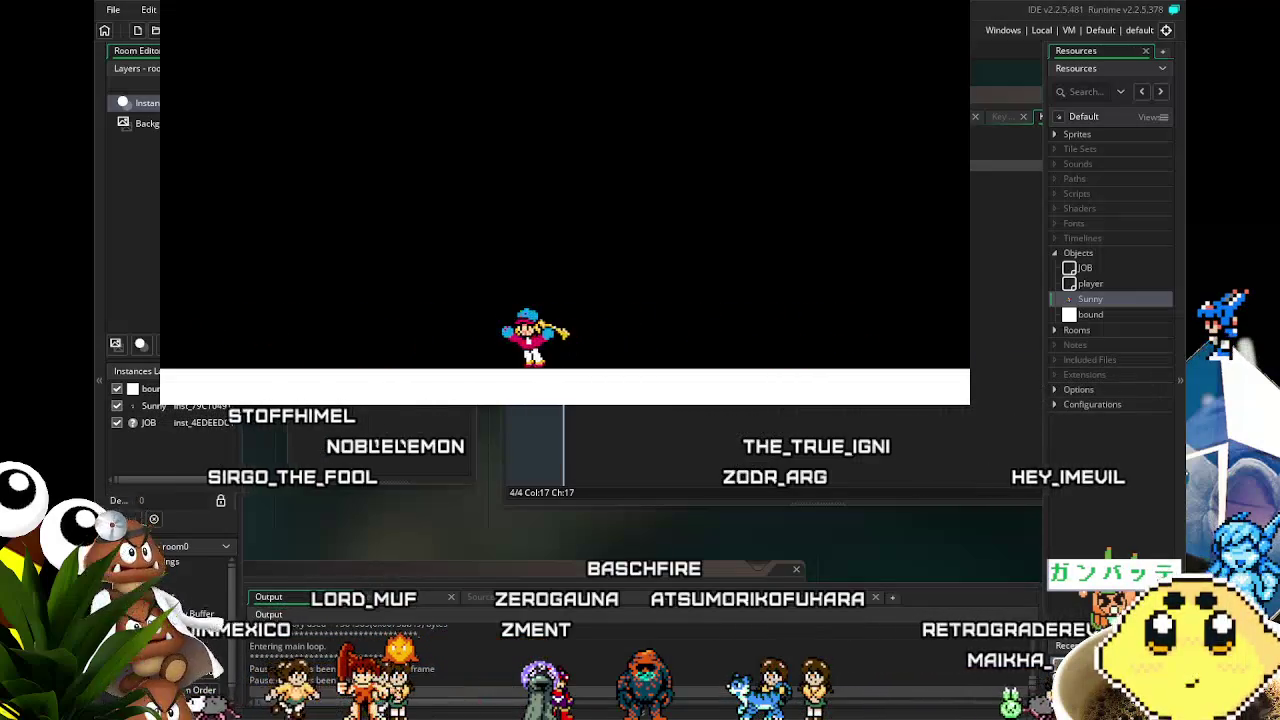
pyautogui.press('Left')
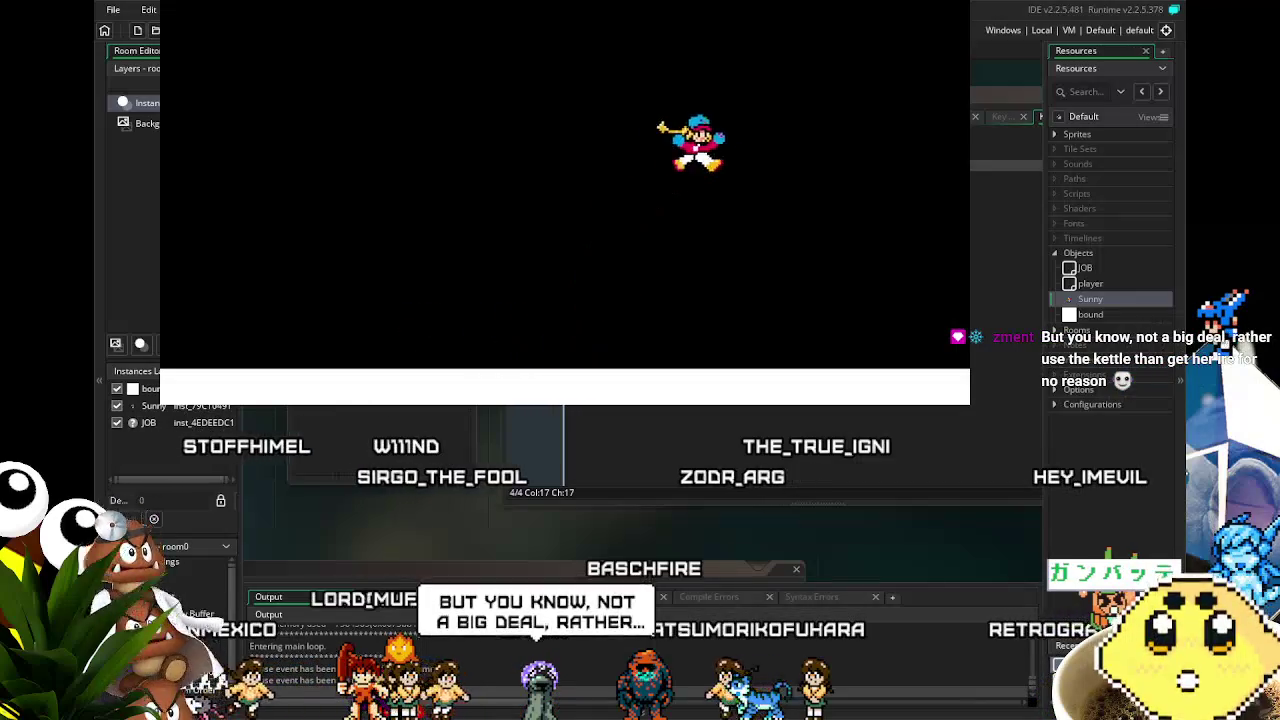
pyautogui.press('Left')
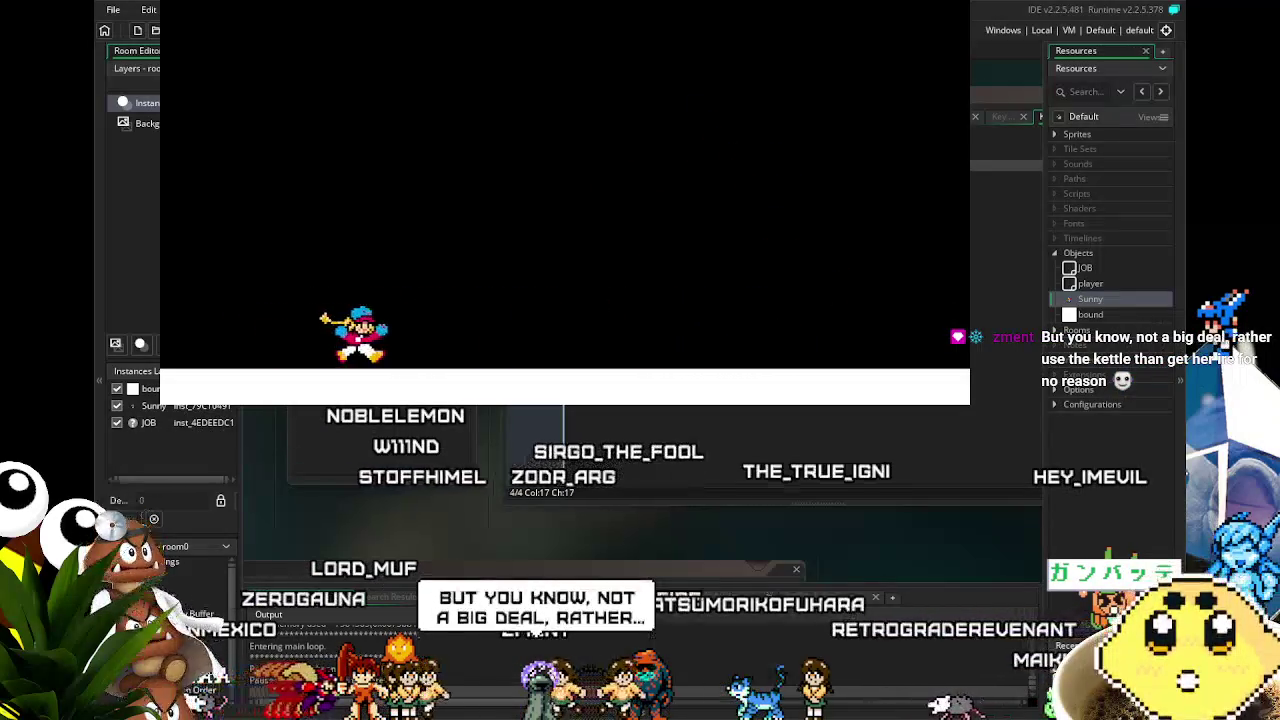
pyautogui.press('Right')
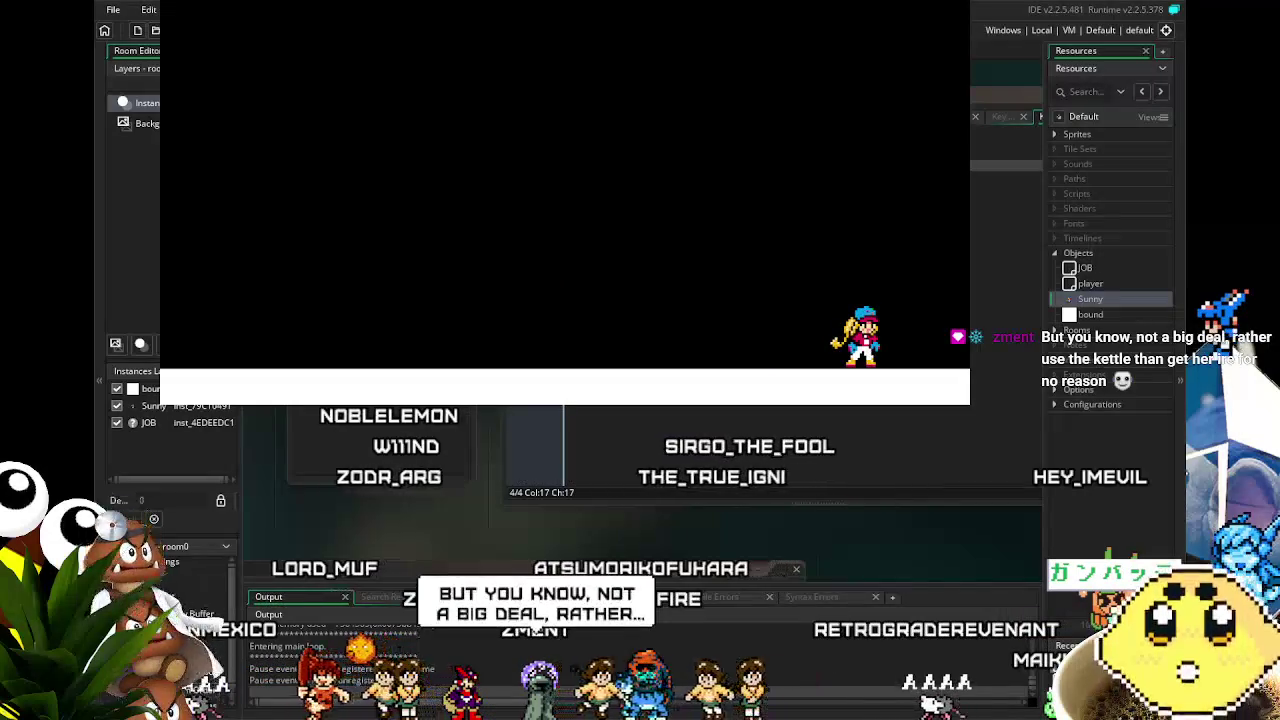
pyautogui.press('Left')
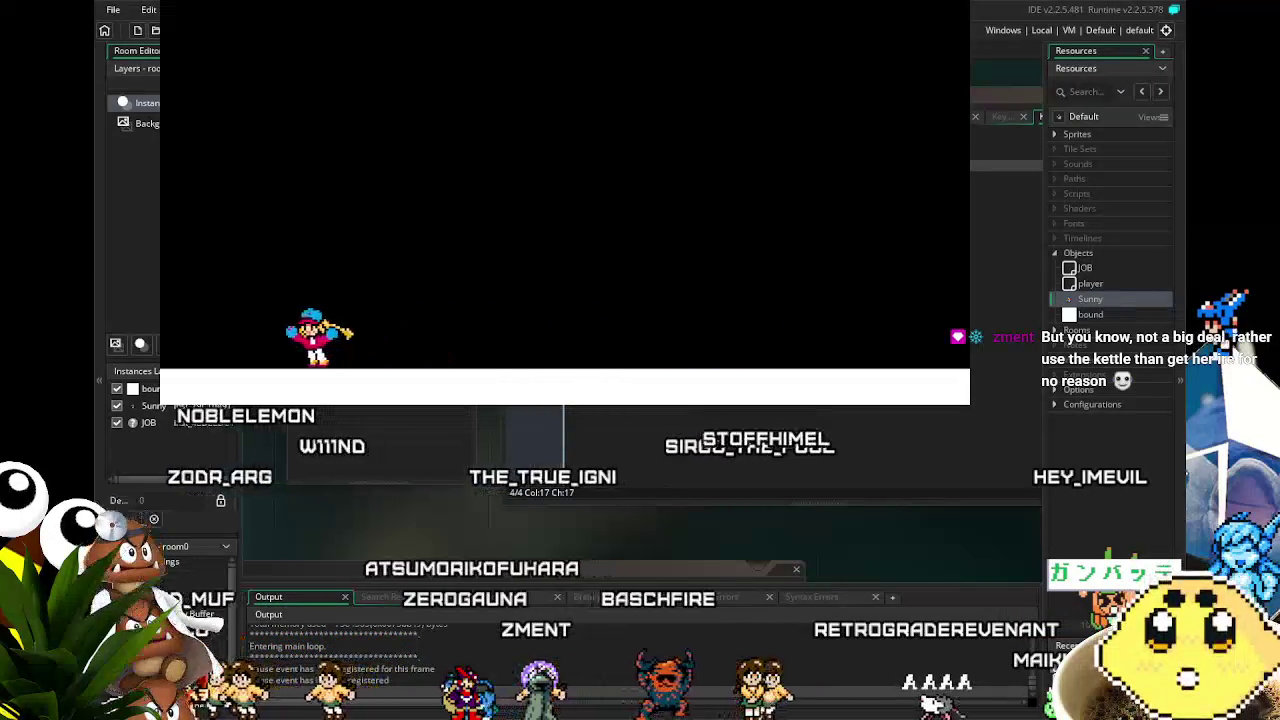
pyautogui.press('Right')
pyautogui.press('space')
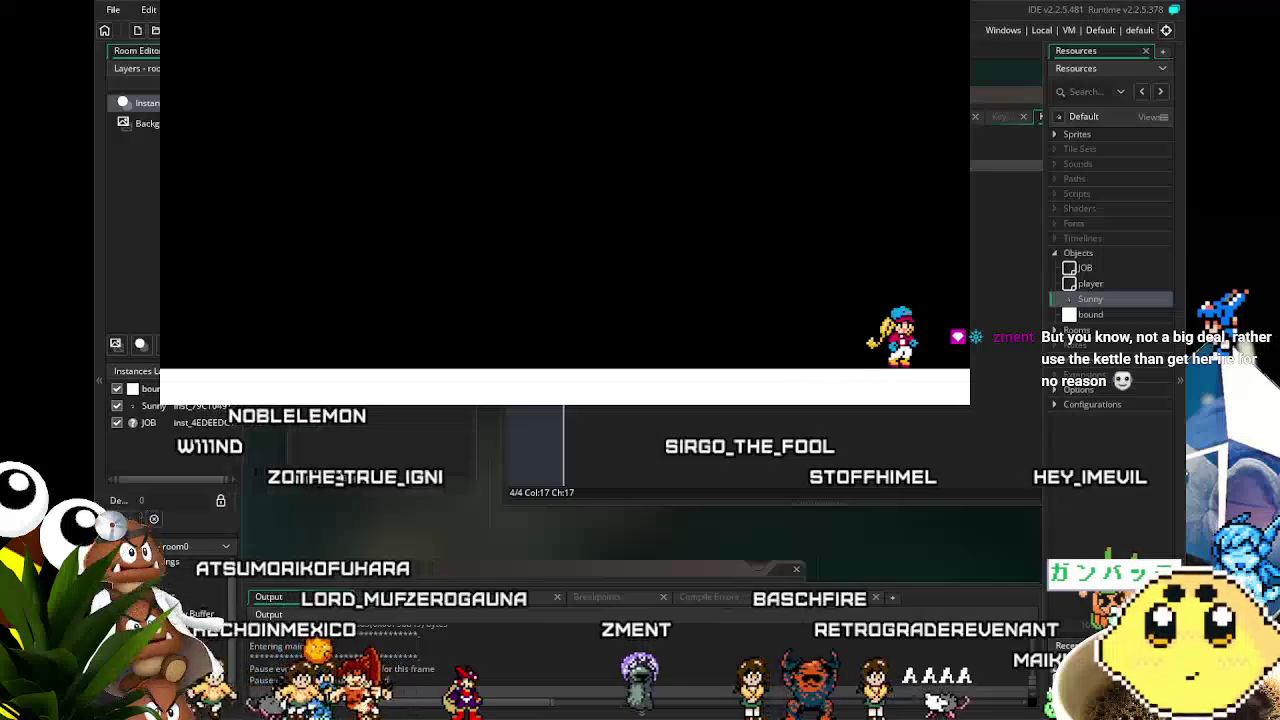
pyautogui.press('Left')
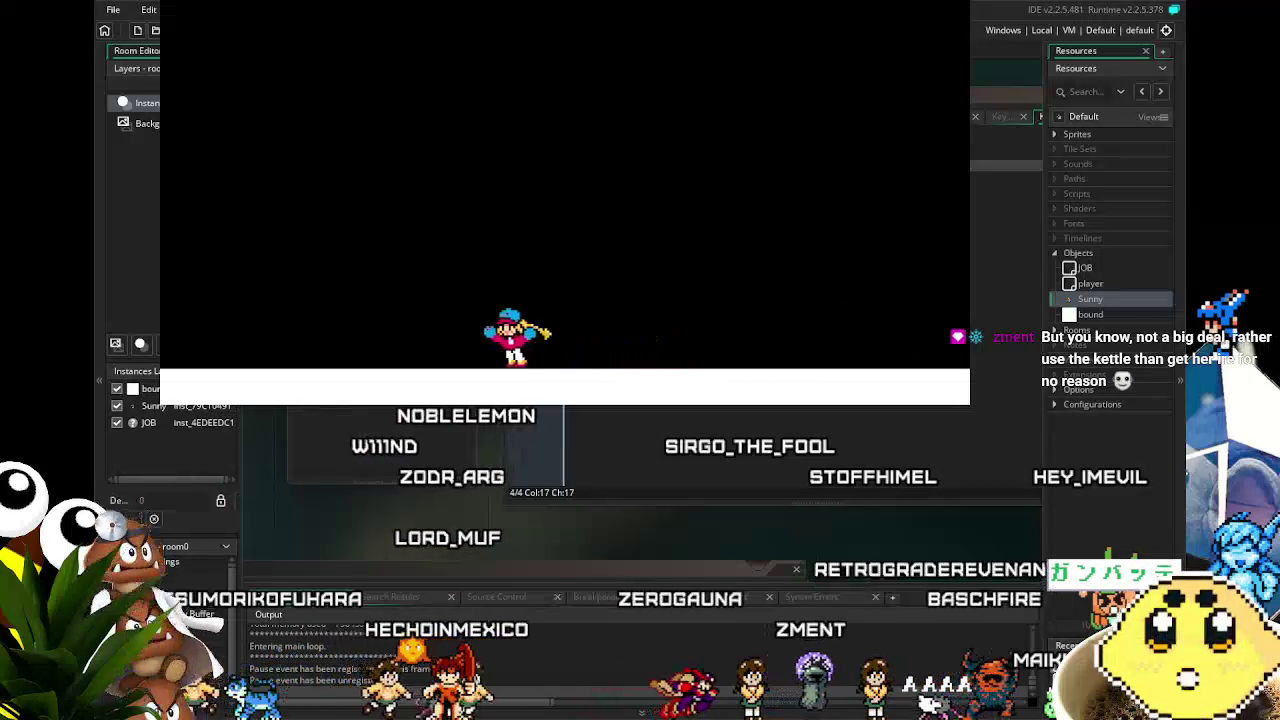
pyautogui.press('Left')
pyautogui.press('Right')
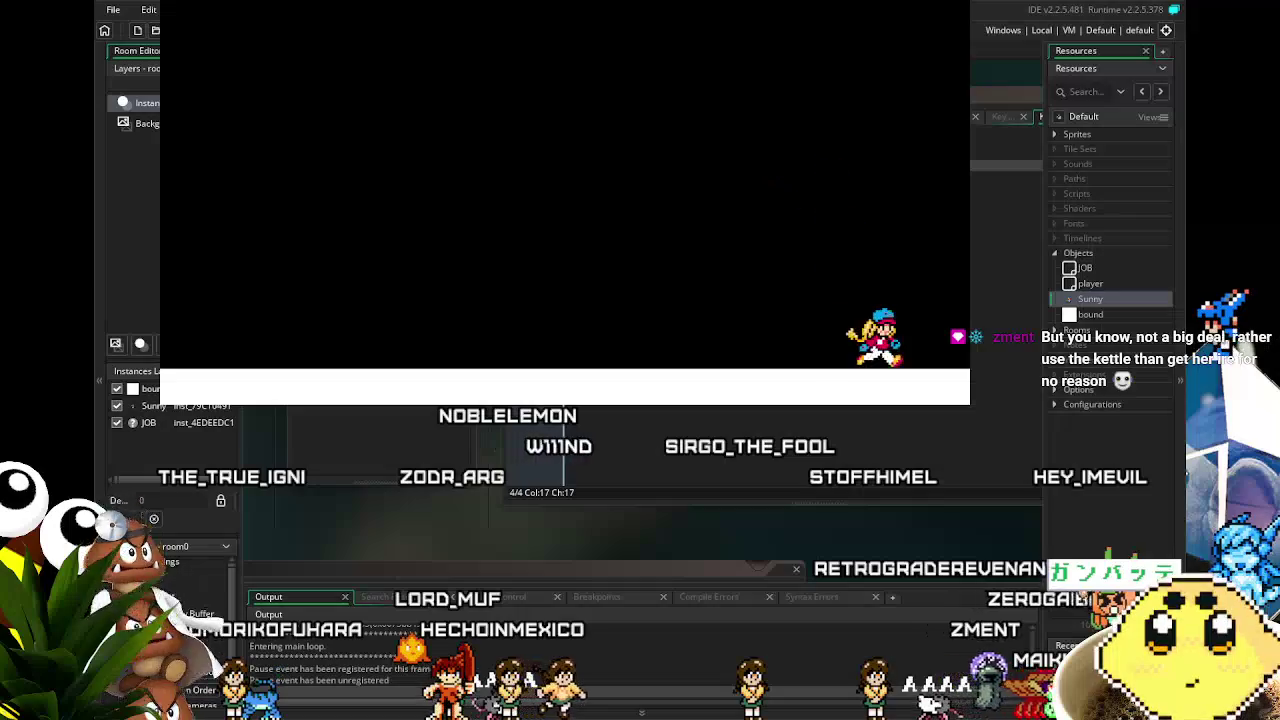
pyautogui.press('Left')
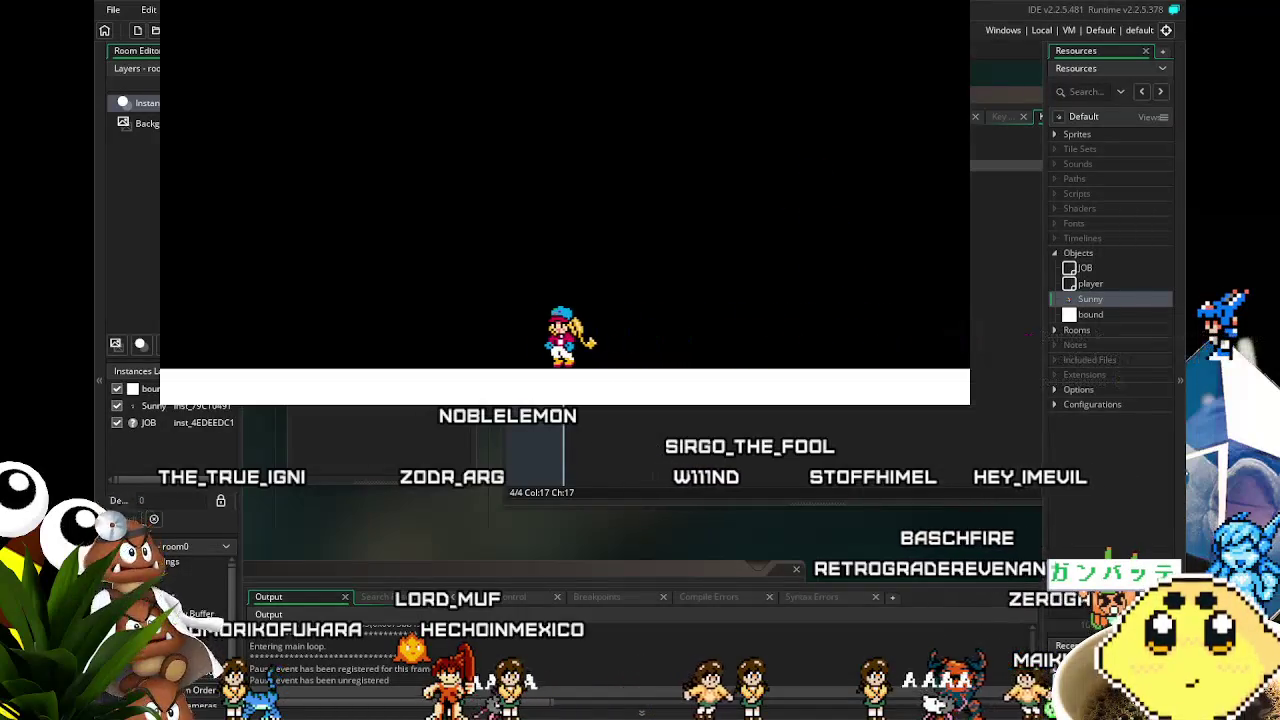
pyautogui.press('Left')
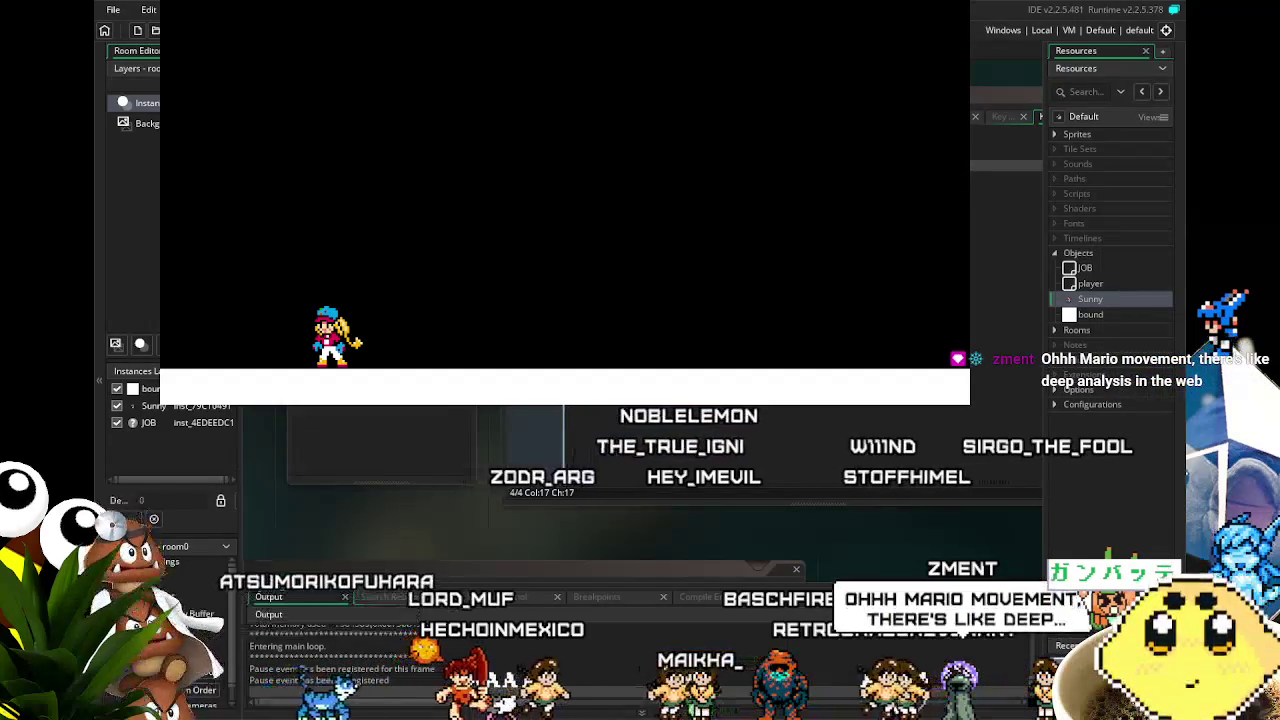
pyautogui.press('Escape')
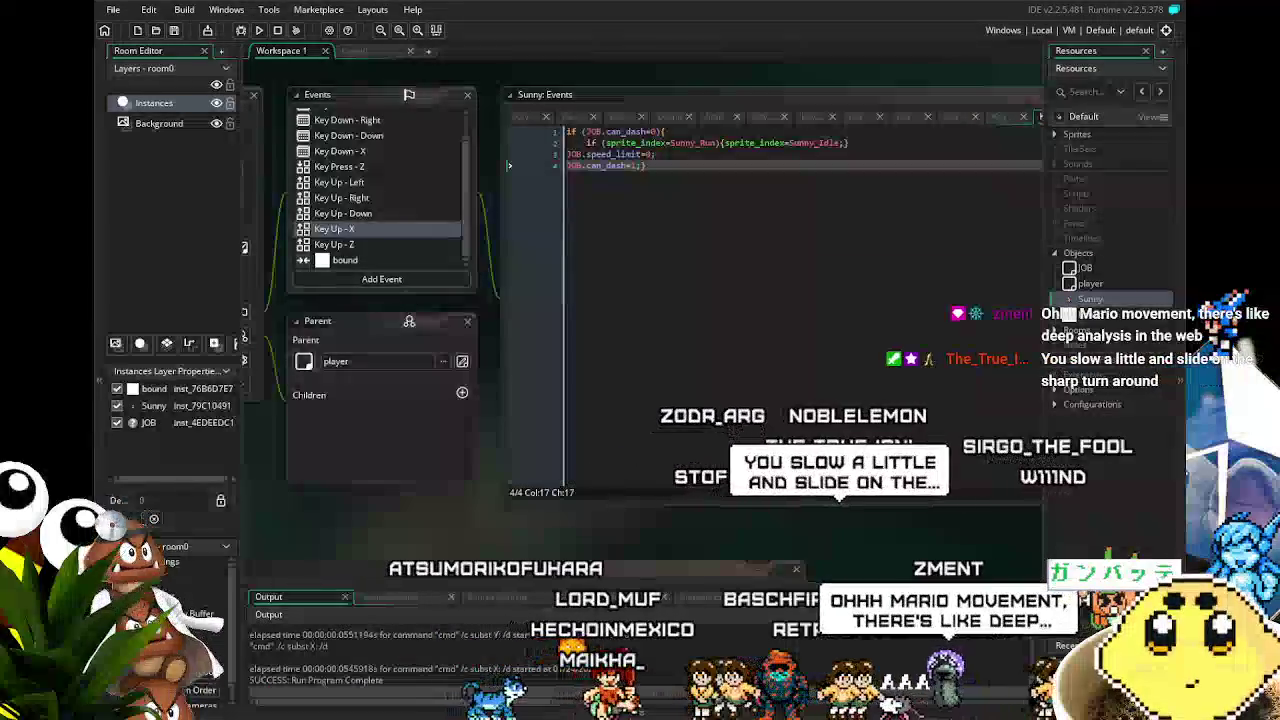
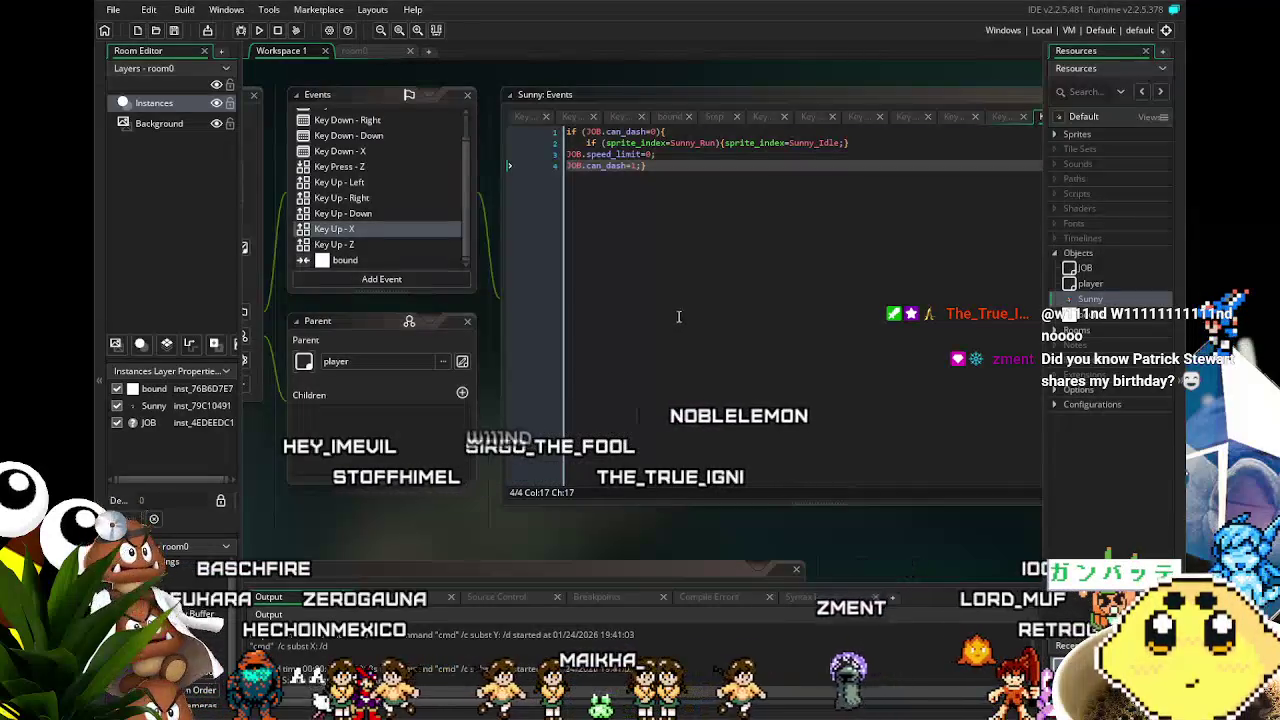
# - Open Sunny's Key Press - Z event to show its jump code using JOB.can_jump and JOB.chr_jump
pyautogui.moveTo(400, 507); pyautogui.dragTo(459, 528)
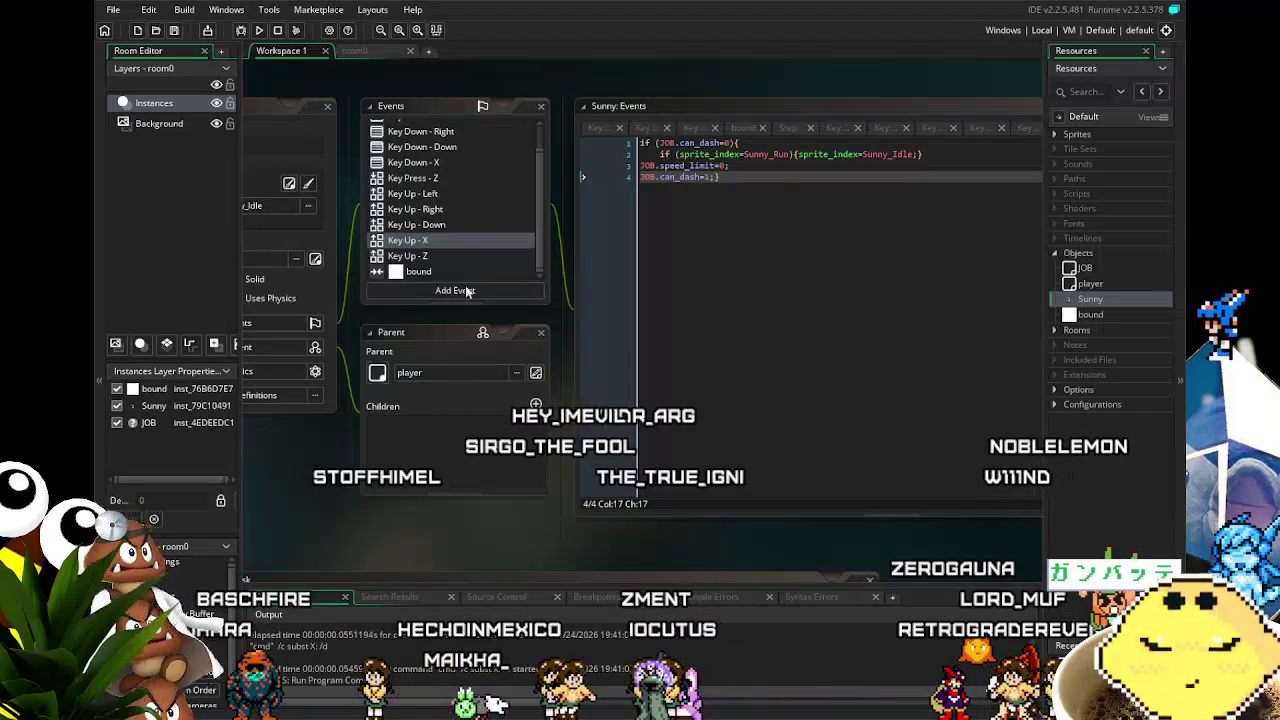
pyautogui.scroll(2, 430, 487)
pyautogui.scroll(3, 411, 289)
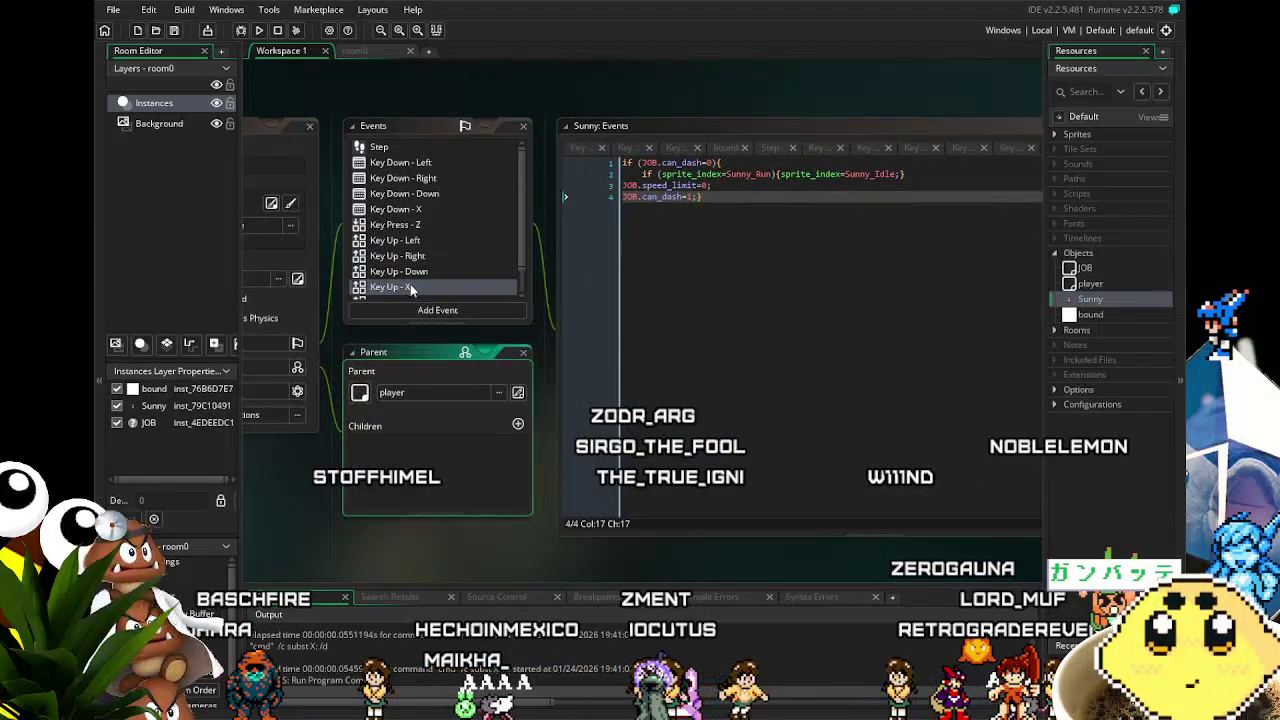
pyautogui.click(418, 226)
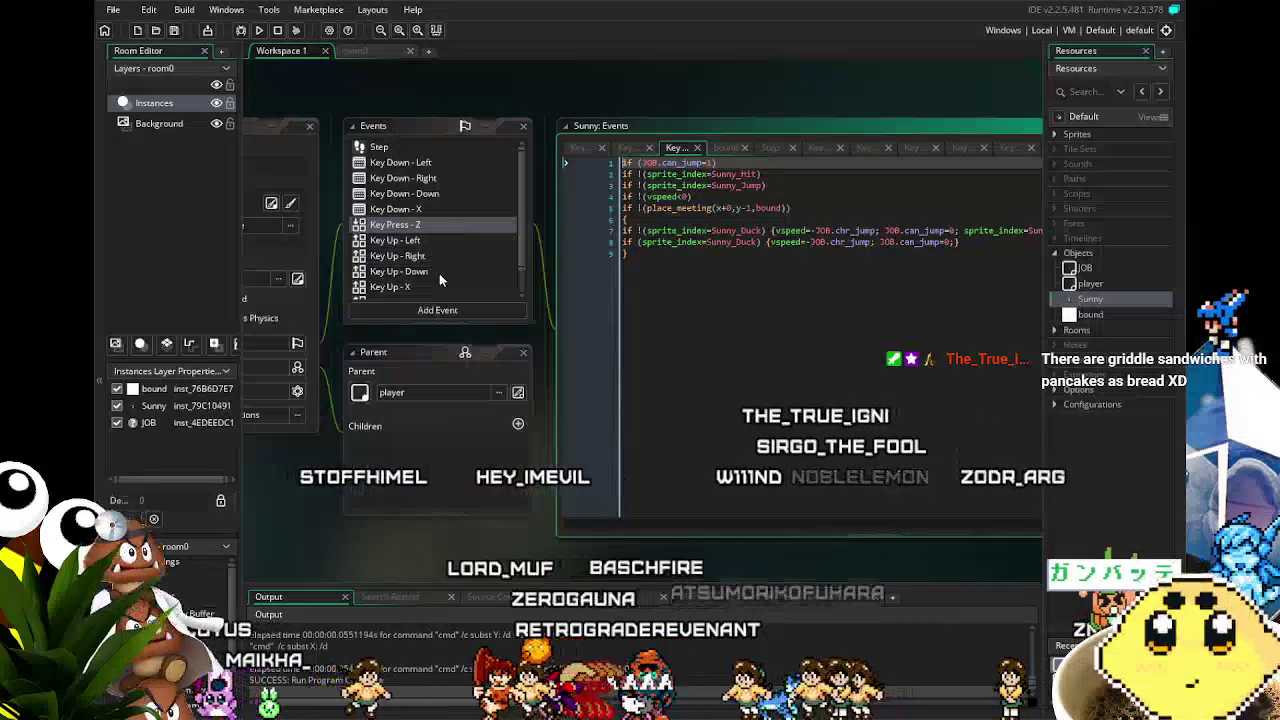
# - Pan the workspace right to bring Sunny's object editor into view
pyautogui.scroll(-1, 439, 279)
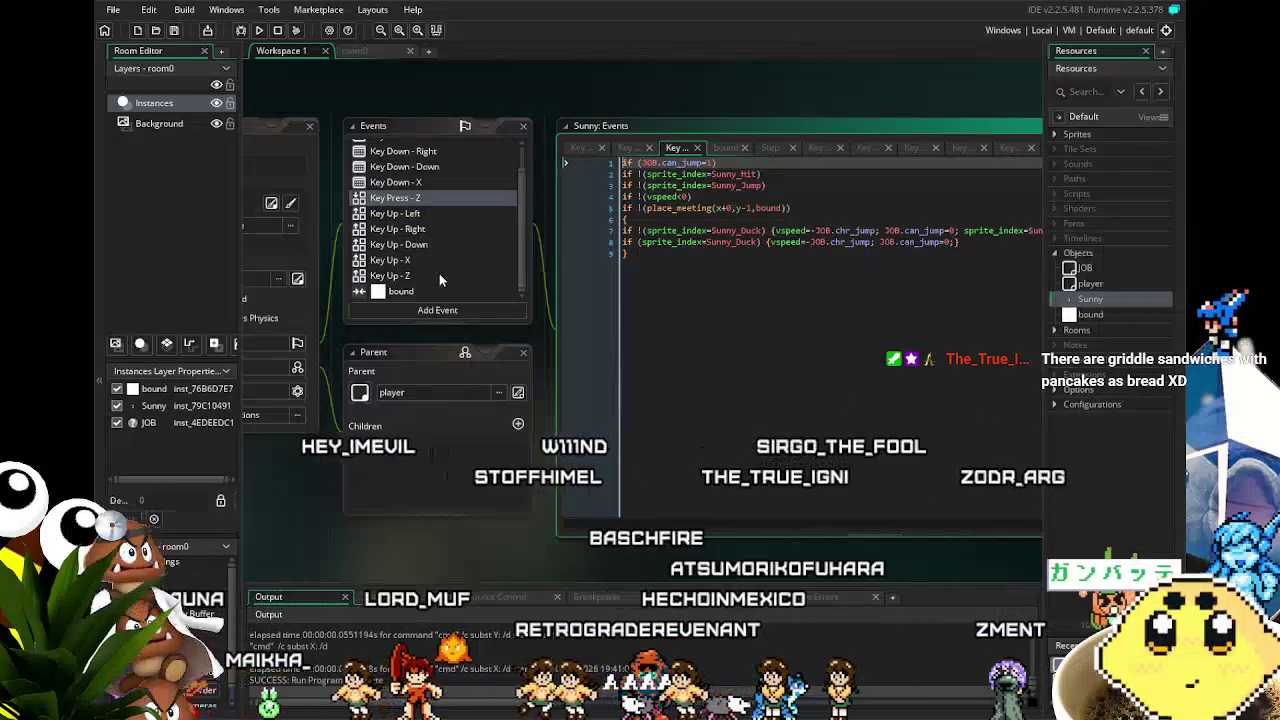
pyautogui.scroll(1, 438, 278)
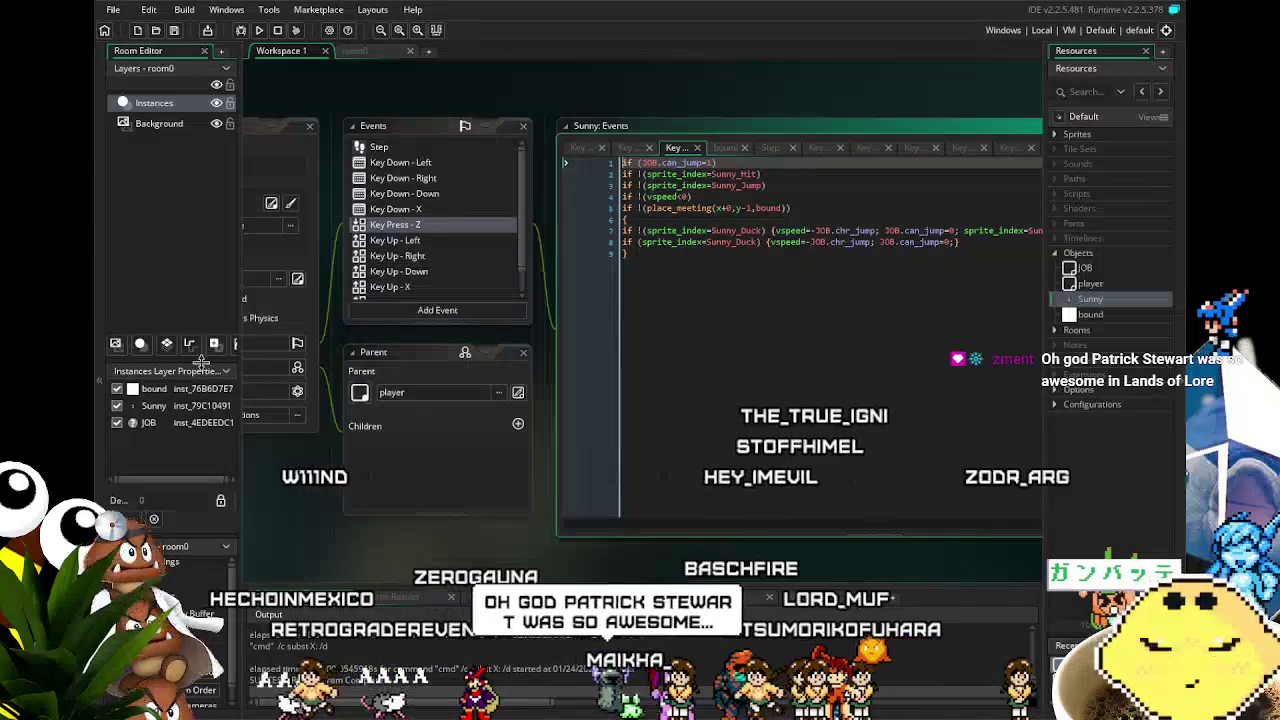
pyautogui.moveTo(268, 462); pyautogui.dragTo(338, 468)
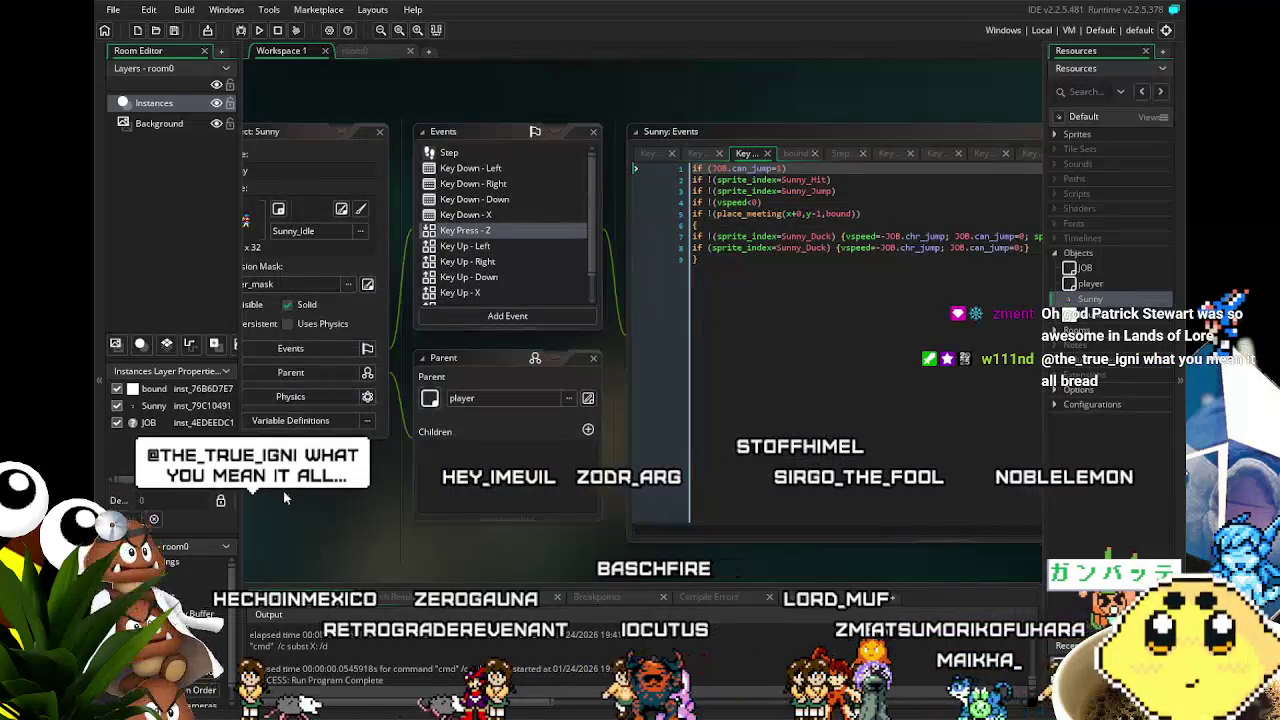
pyautogui.moveTo(283, 491)
pyautogui.mouseDown()
pyautogui.moveTo(328, 508)
pyautogui.moveTo(347, 453)
pyautogui.moveTo(329, 469)
pyautogui.mouseUp()
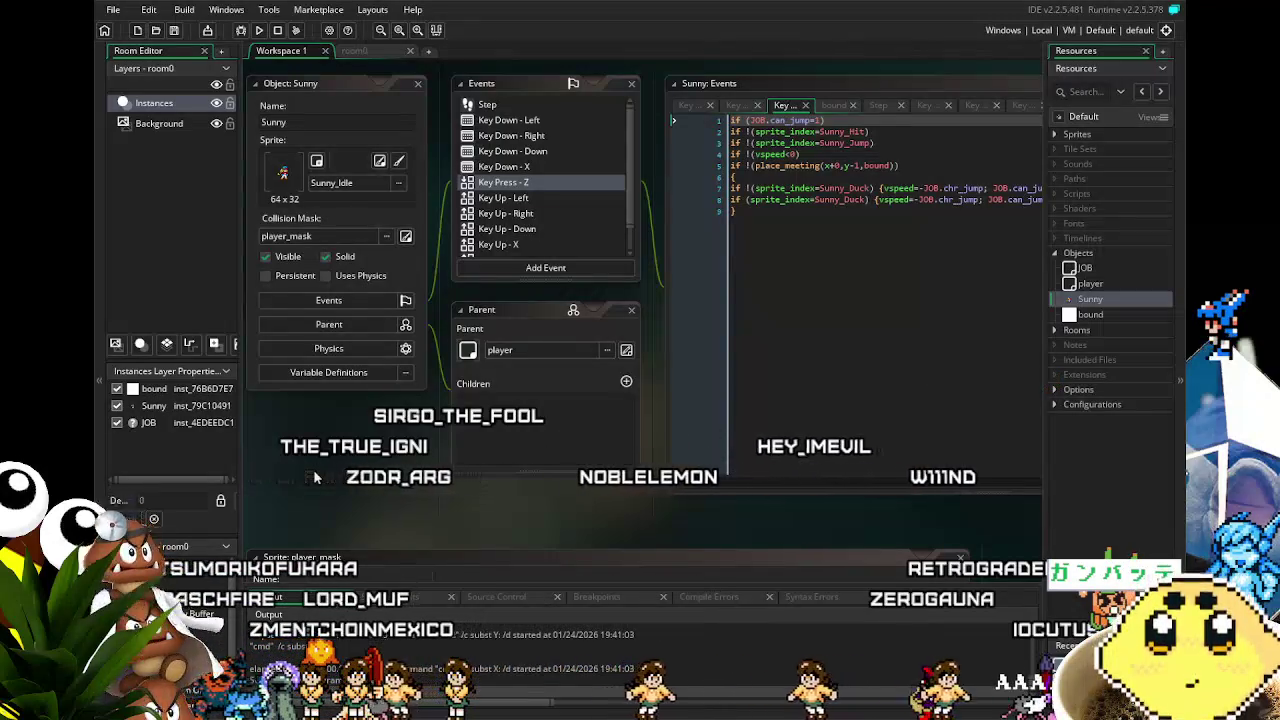
pyautogui.moveTo(316, 480); pyautogui.dragTo(350, 480)
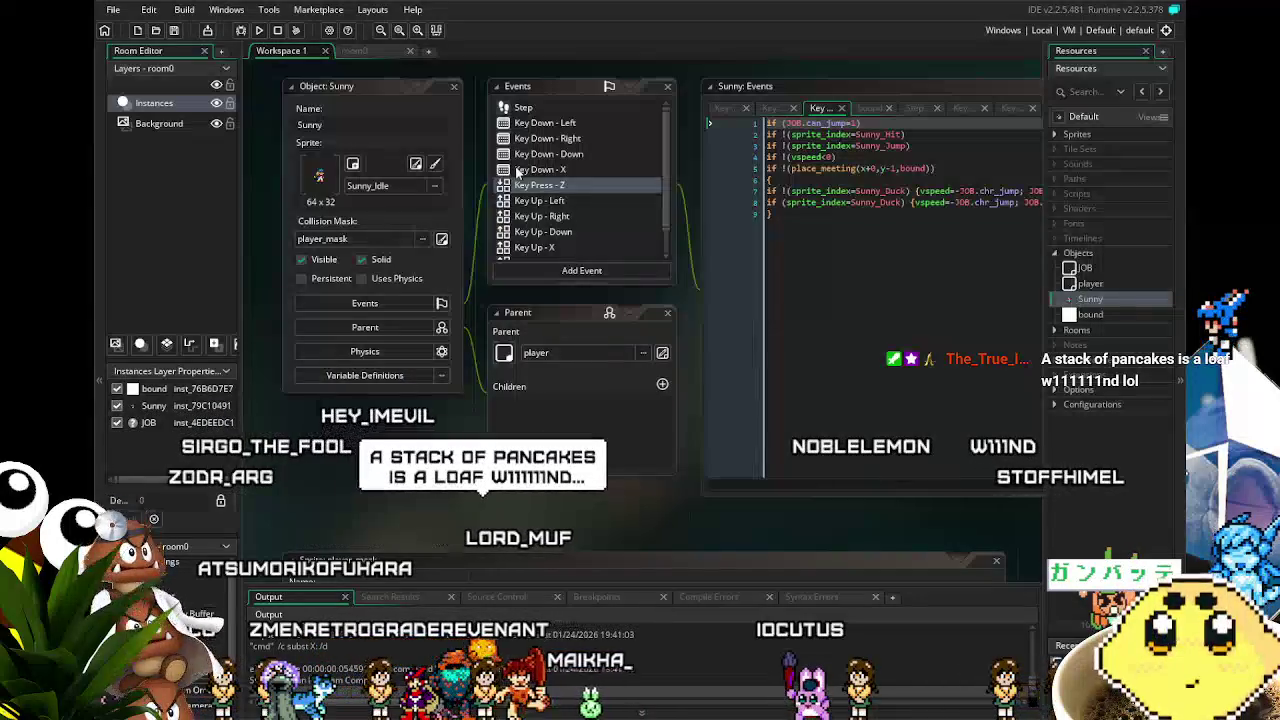
# - View the Key Up - X and Key Up - Down code resetting JOB.speed_limit to 0 and JOB.can_dash to 1
pyautogui.scroll(2, 492, 203)
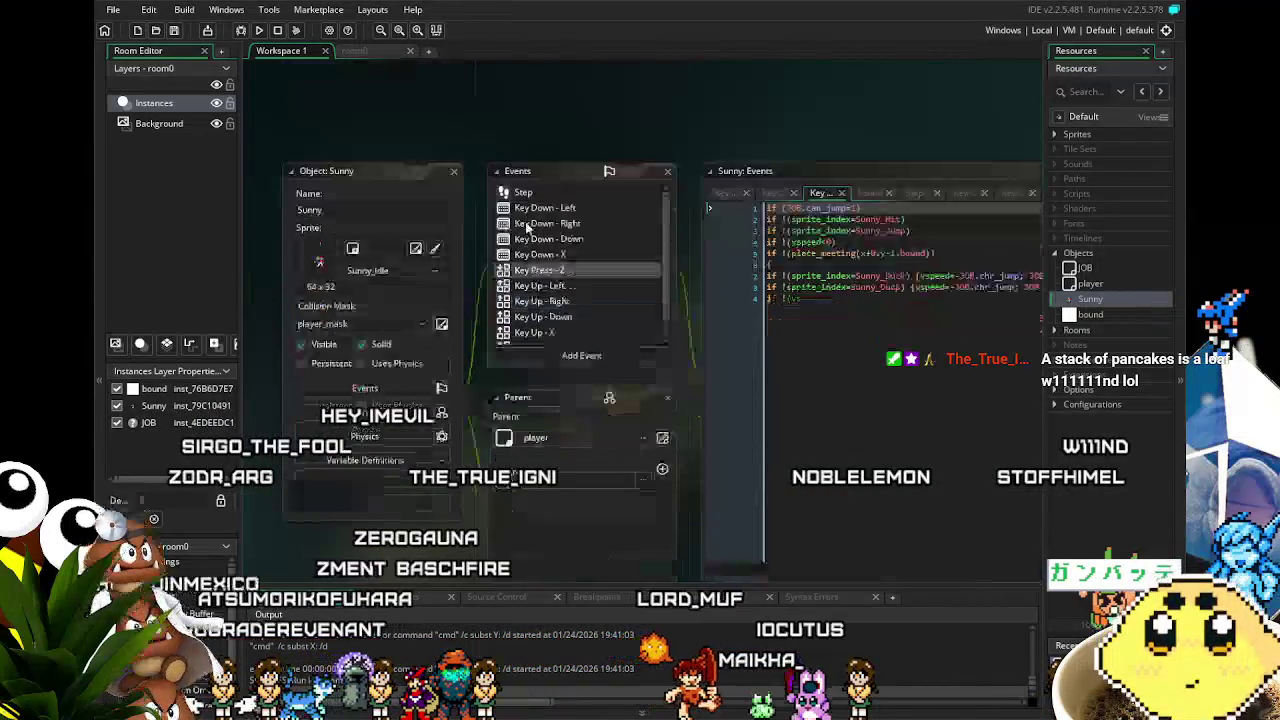
pyautogui.scroll(-1, 545, 198)
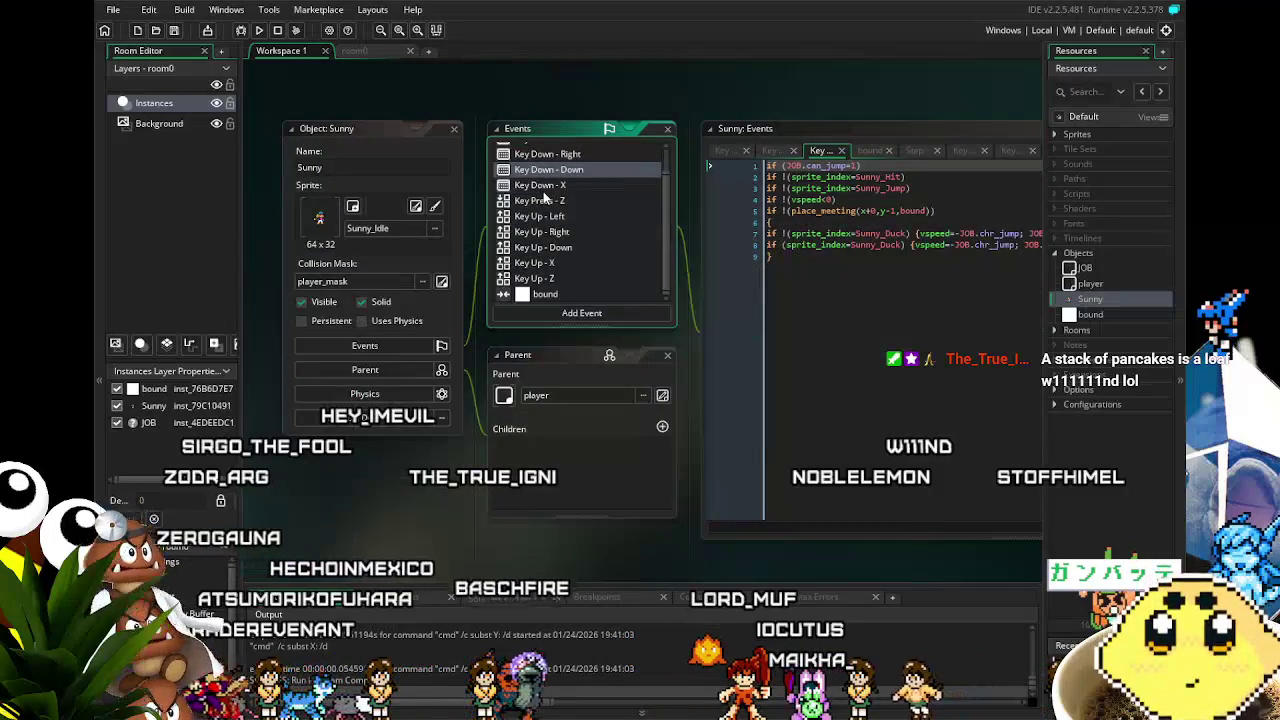
pyautogui.scroll(1, 545, 198)
pyautogui.scroll(2, 365, 420)
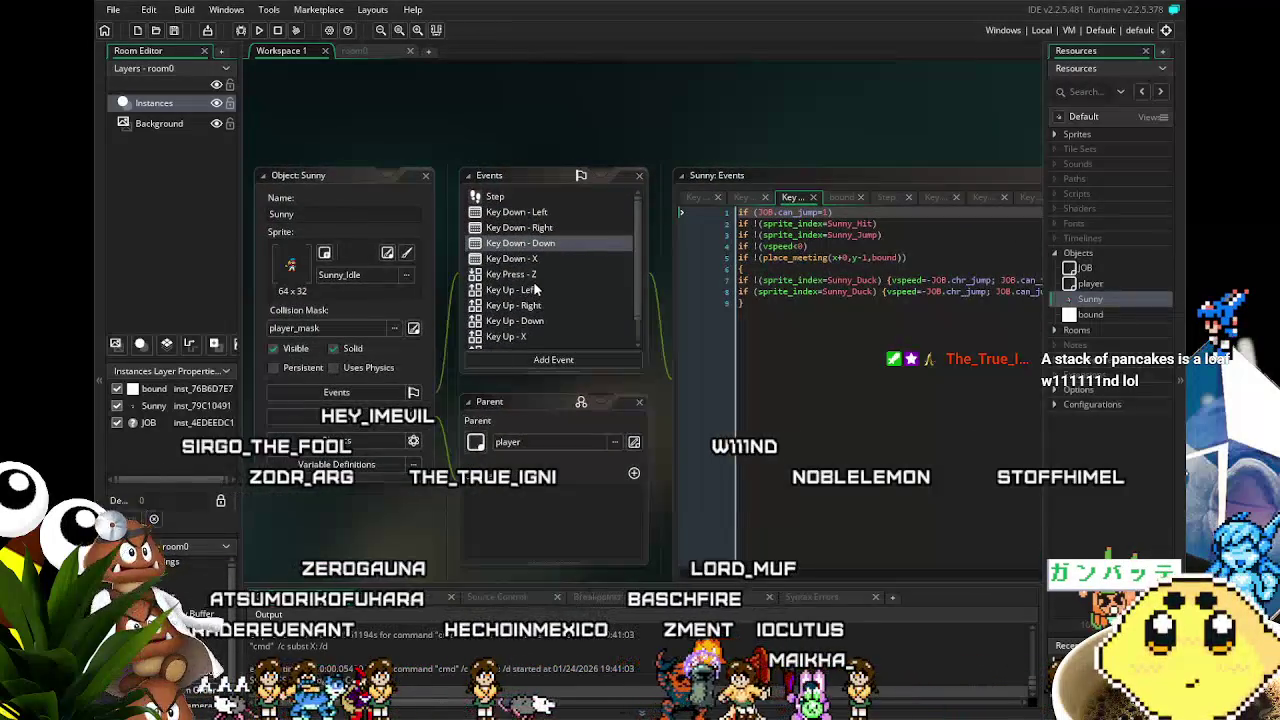
pyautogui.scroll(-1, 537, 289)
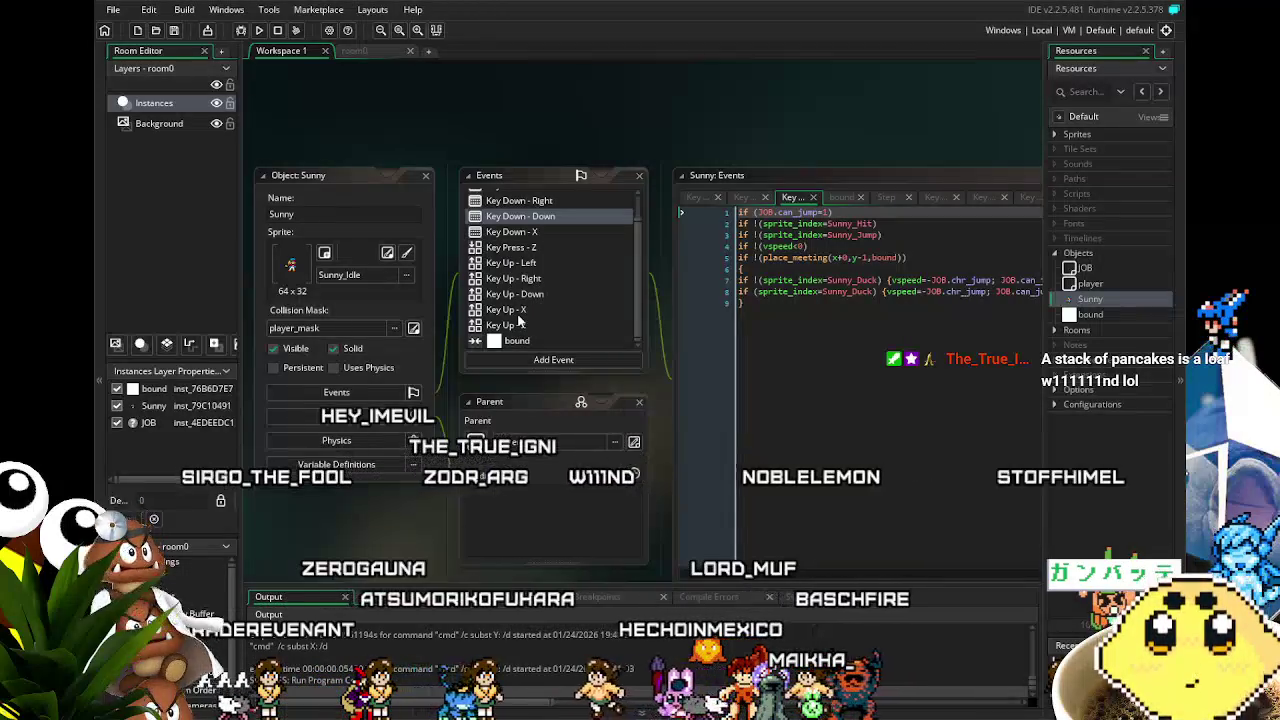
pyautogui.click(519, 312)
pyautogui.hscroll(2, 518, 317)
pyautogui.click(461, 298)
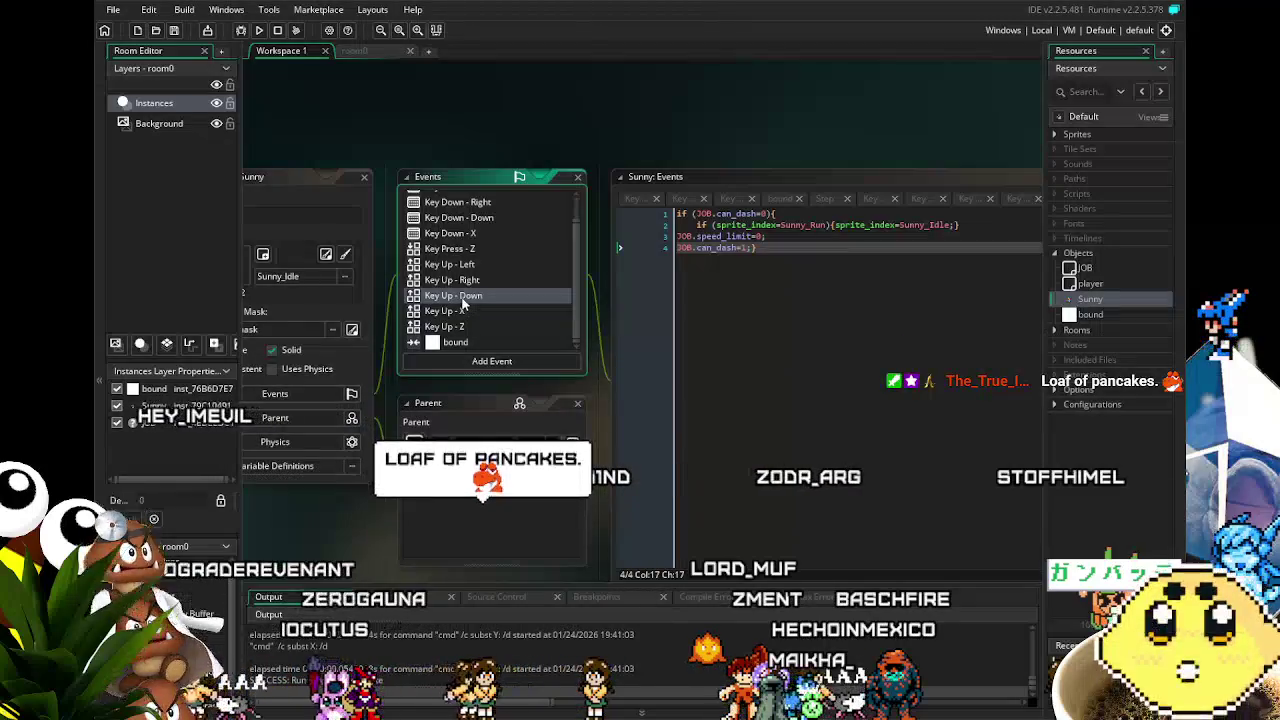
# - Check Key Up - X and Key Up - Z, then view the Step event's place_free gravity and image_xscale facing code
pyautogui.click(471, 314)
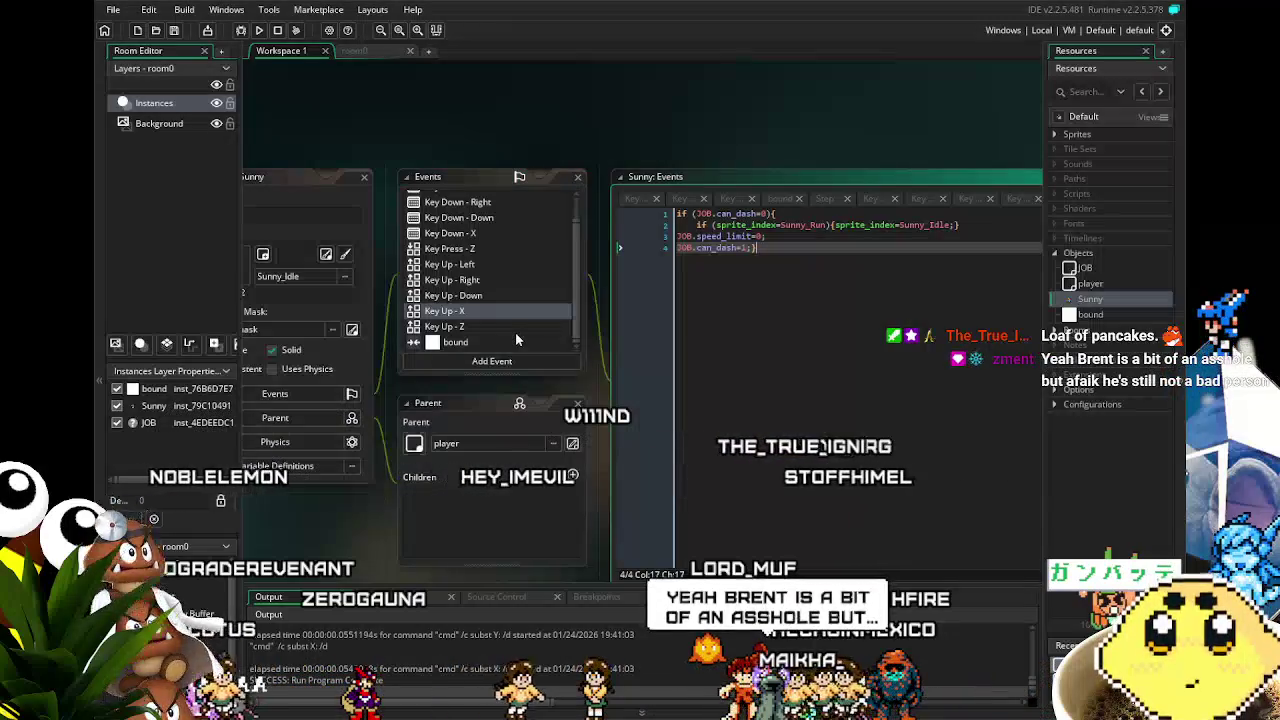
pyautogui.click(515, 332)
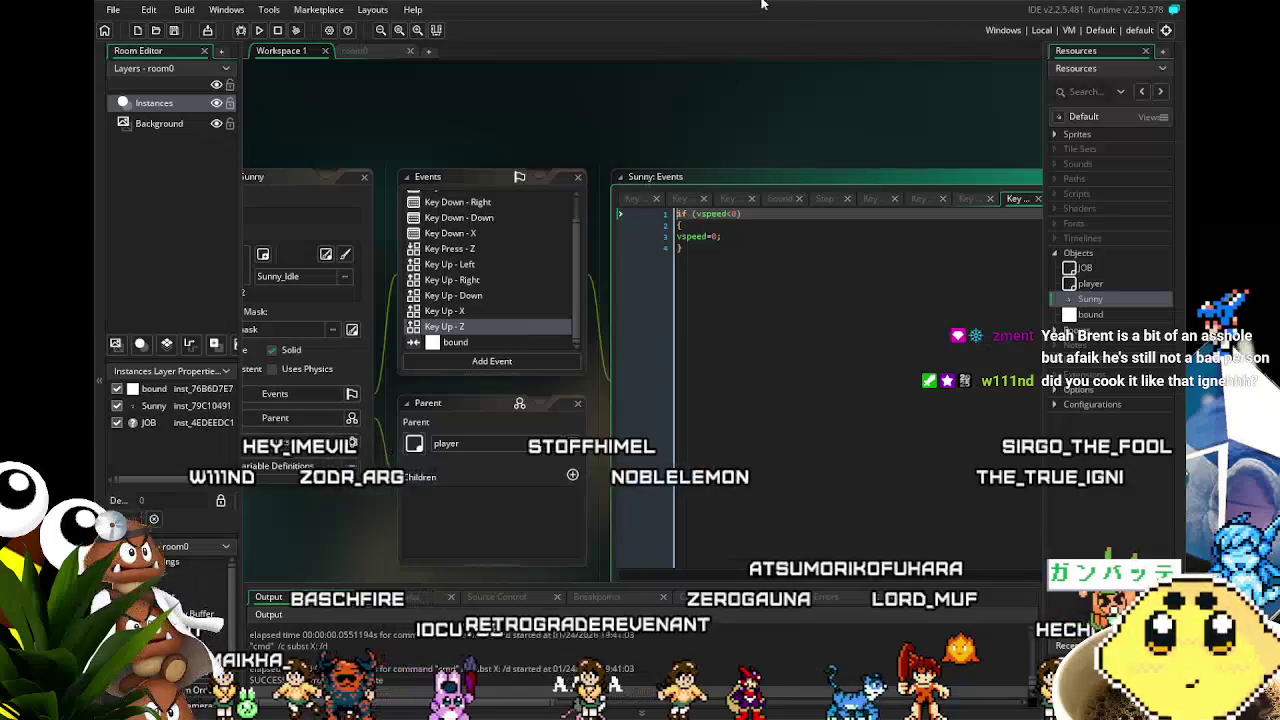
pyautogui.moveTo(543, 141); pyautogui.dragTo(569, 113)
pyautogui.scroll(1, 530, 212)
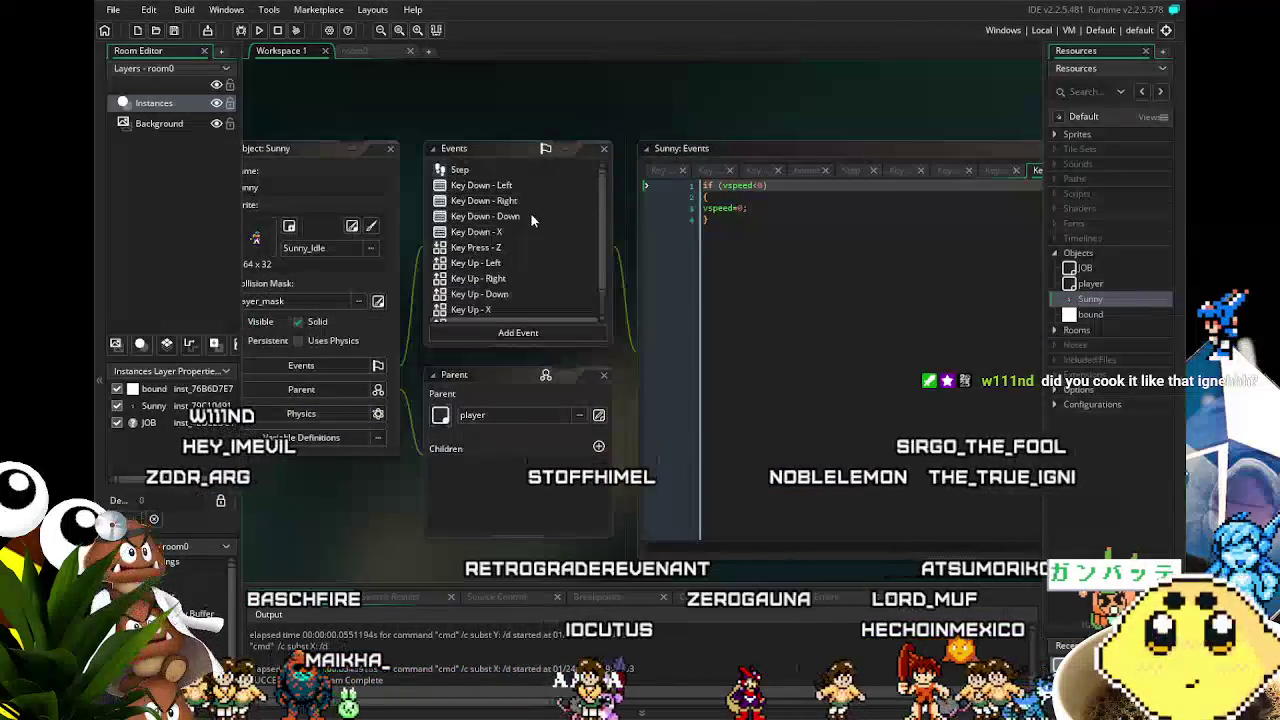
pyautogui.click(487, 172)
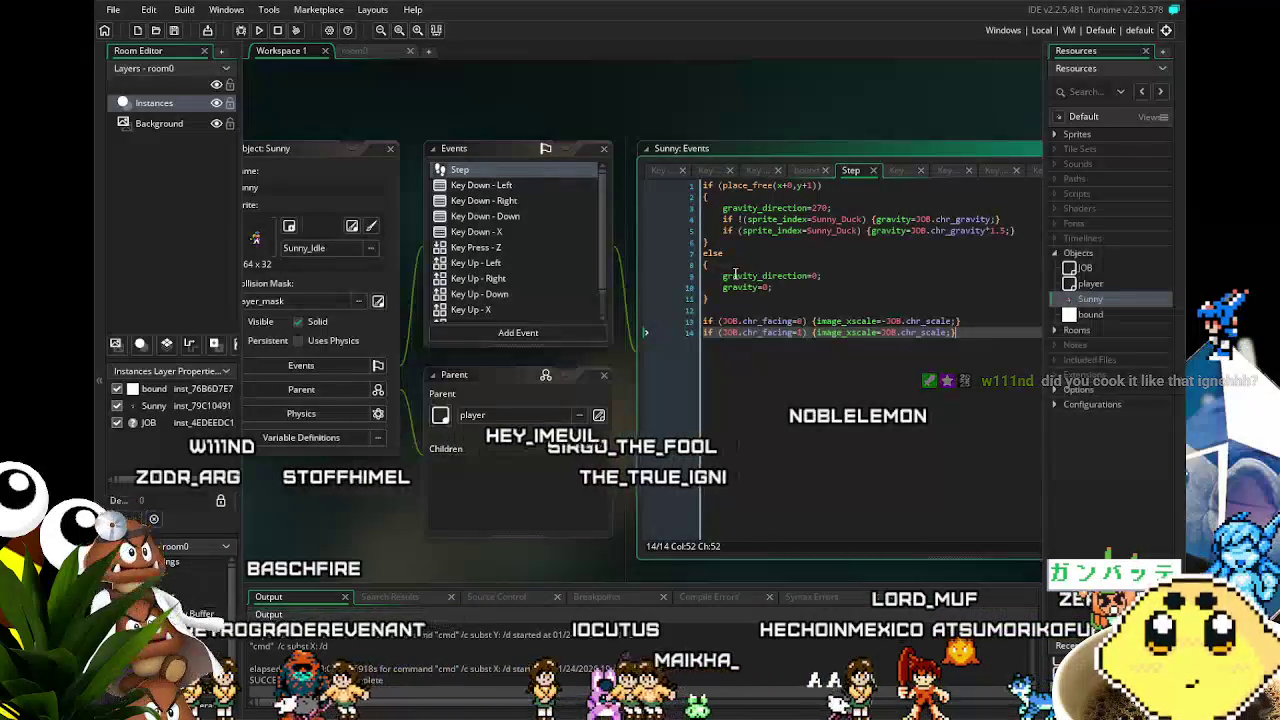
pyautogui.click(735, 273)
pyautogui.moveTo(735, 273); pyautogui.dragTo(688, 253)
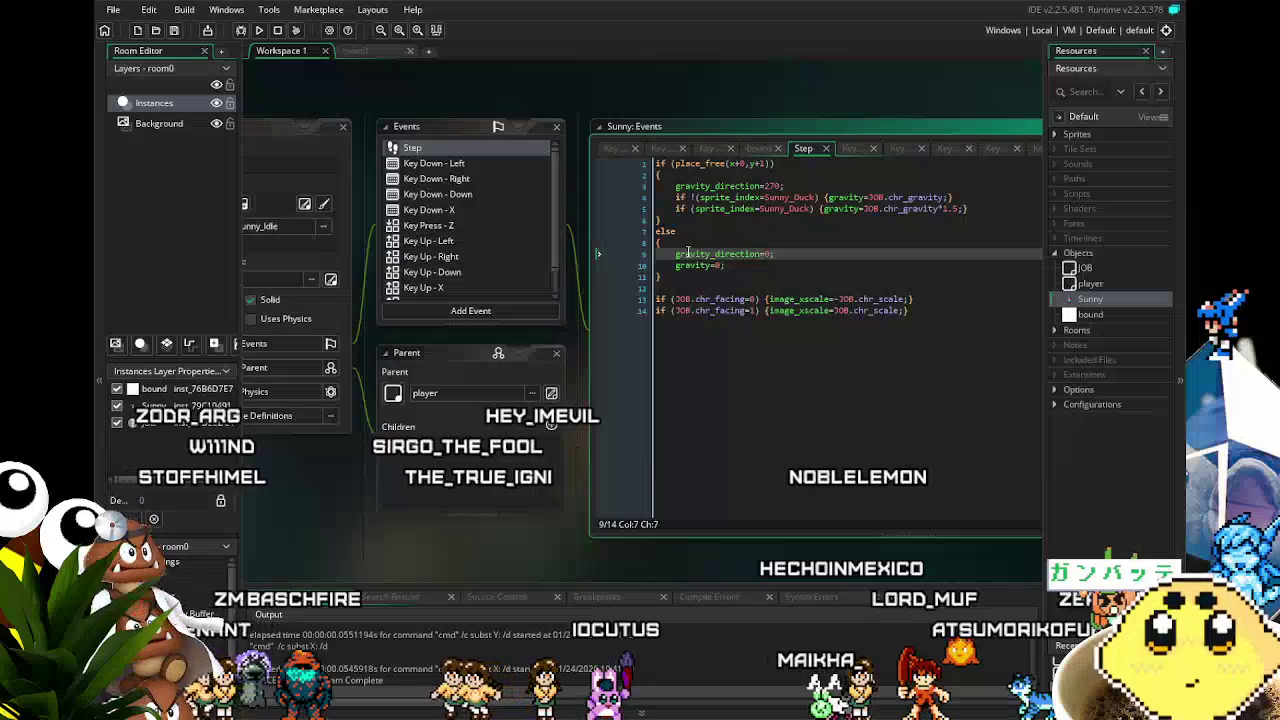